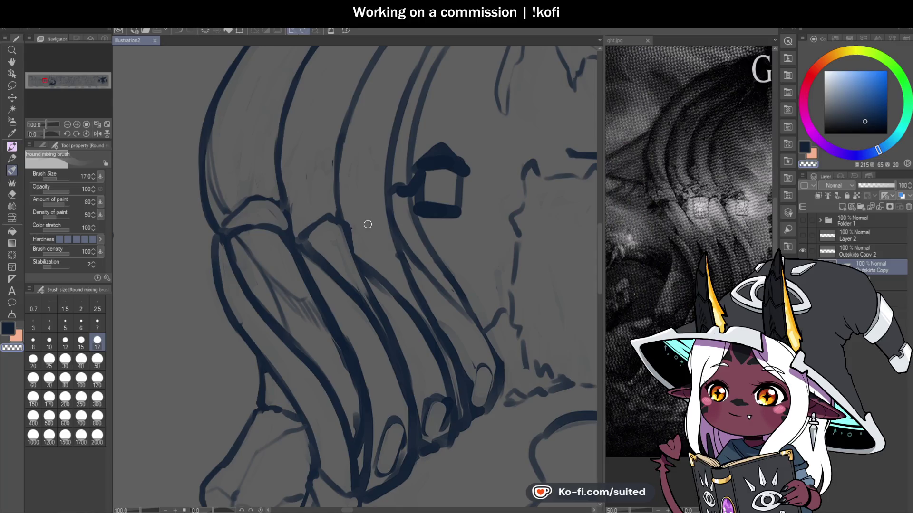
Ink short dark-blue strokes along the left rib strand, extending it upward
left_click_drag(351, 254, 336, 240)
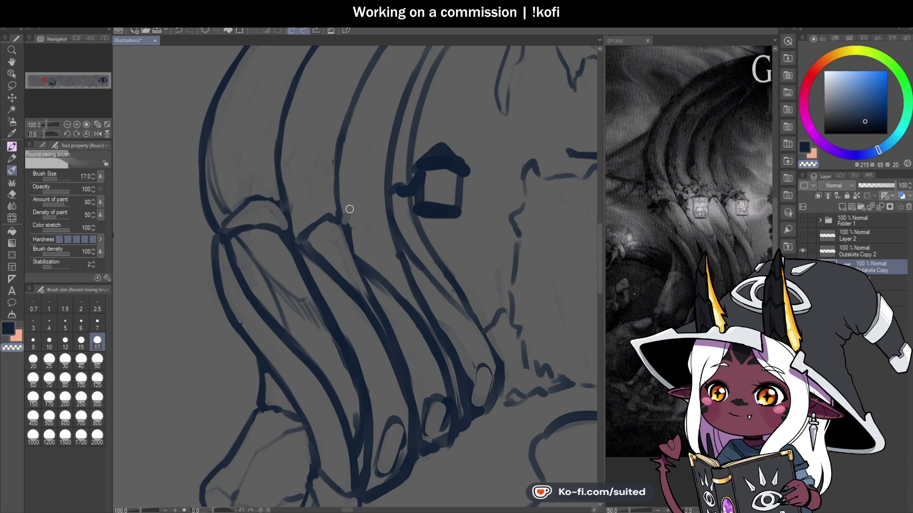
left_click_drag(348, 213, 338, 152)
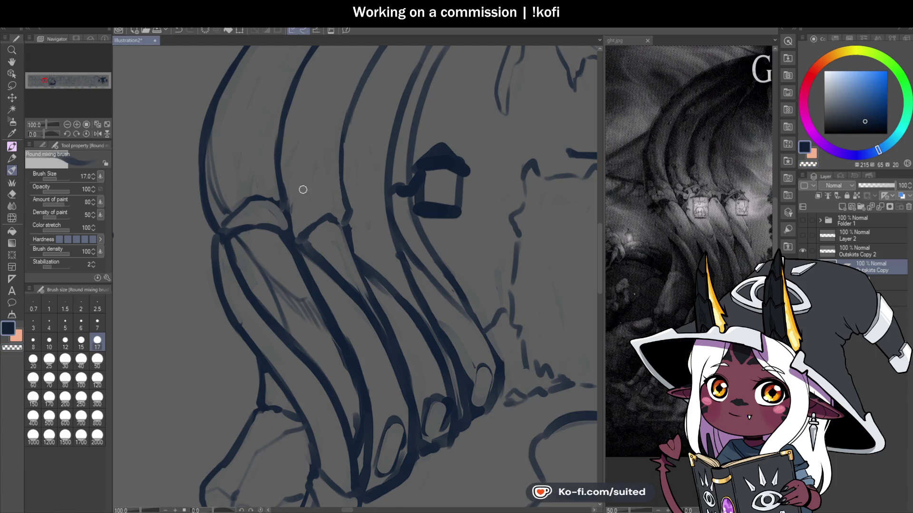
left_click_drag(318, 227, 301, 207)
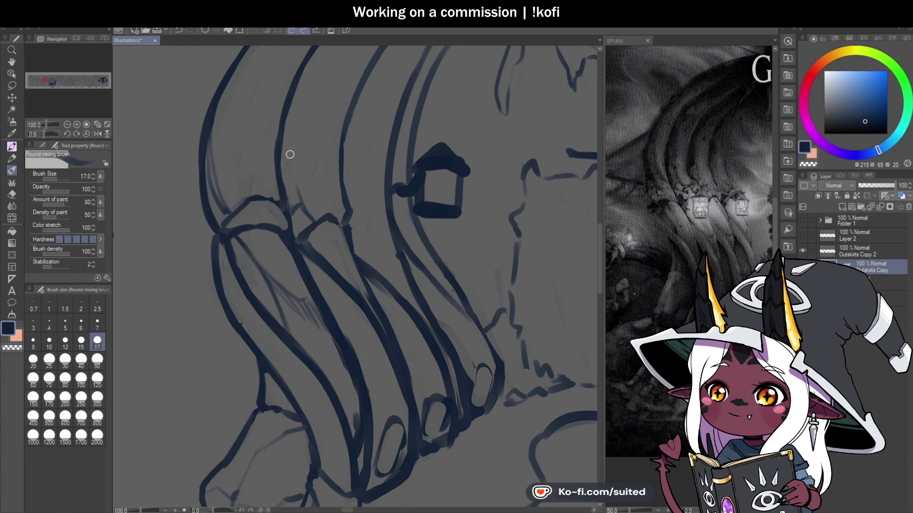
scroll(327, 233, "down", 3)
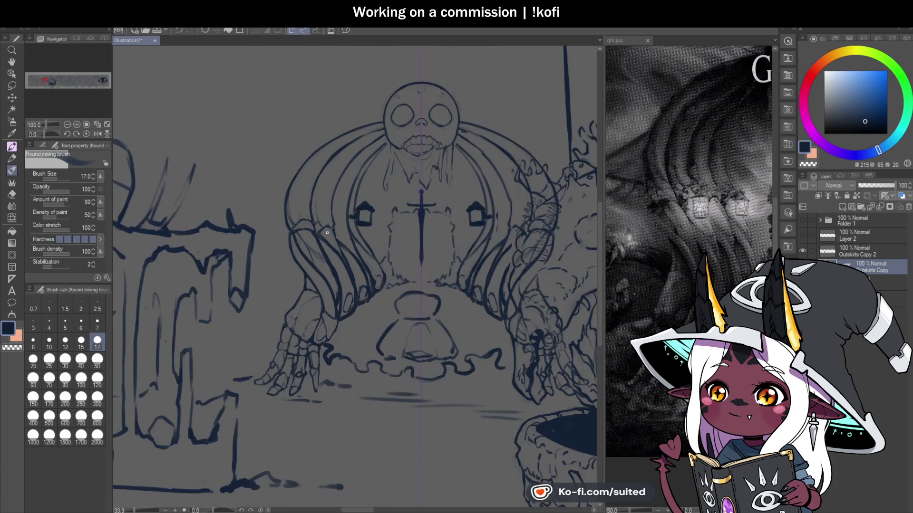
scroll(421, 206, "up", 2)
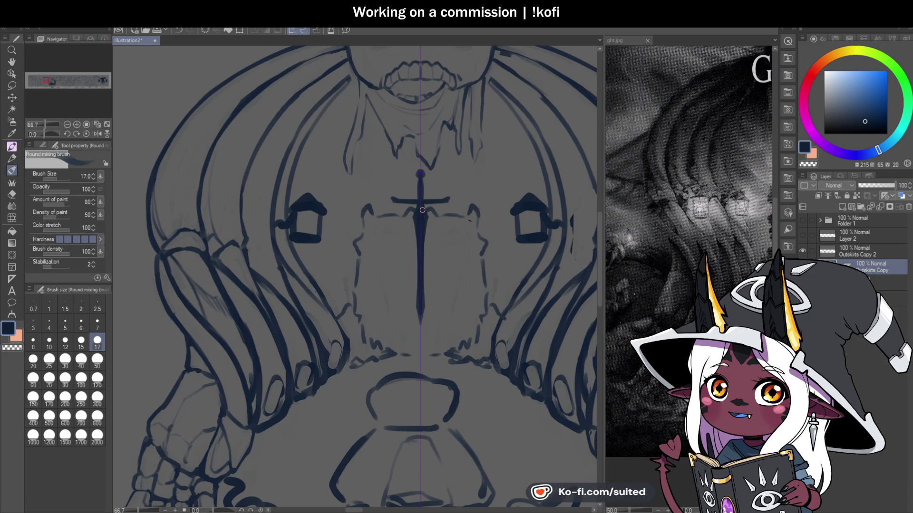
scroll(280, 243, "up", 1)
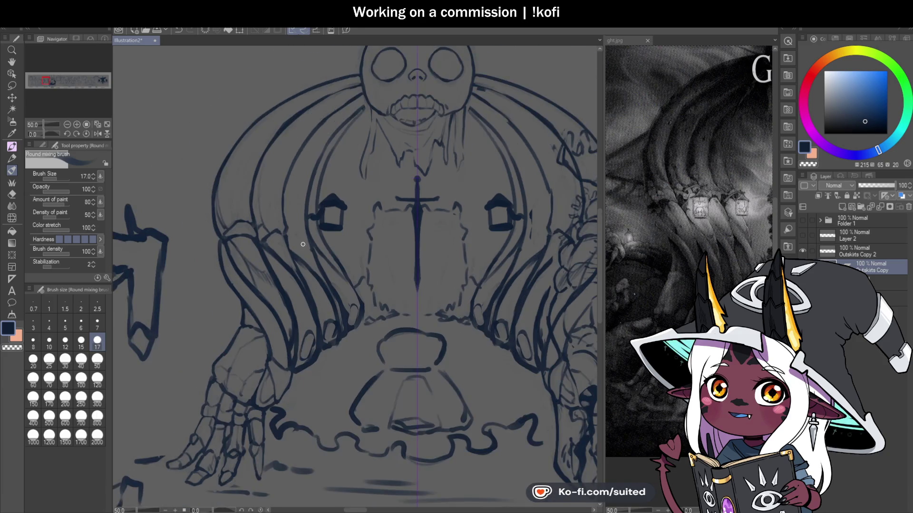
scroll(279, 242, "up", 1)
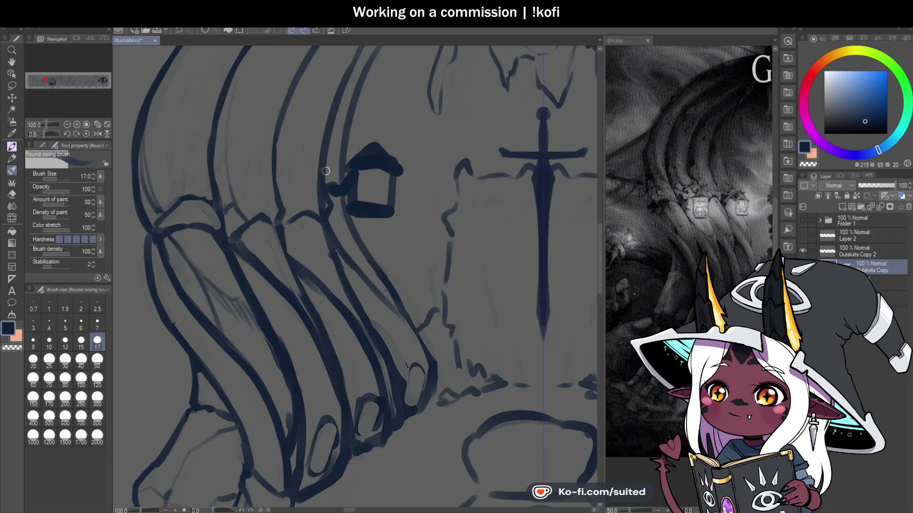
Briefly switch to transparent colour for cleanup, then return to dark blue
key("c")
scroll(324, 275, "down", 1)
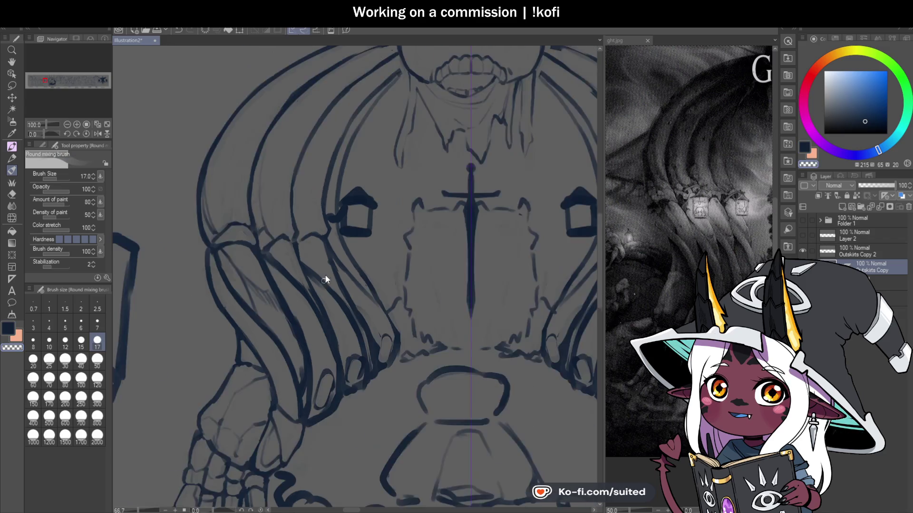
scroll(324, 275, "down", 1)
scroll(385, 108, "up", 1)
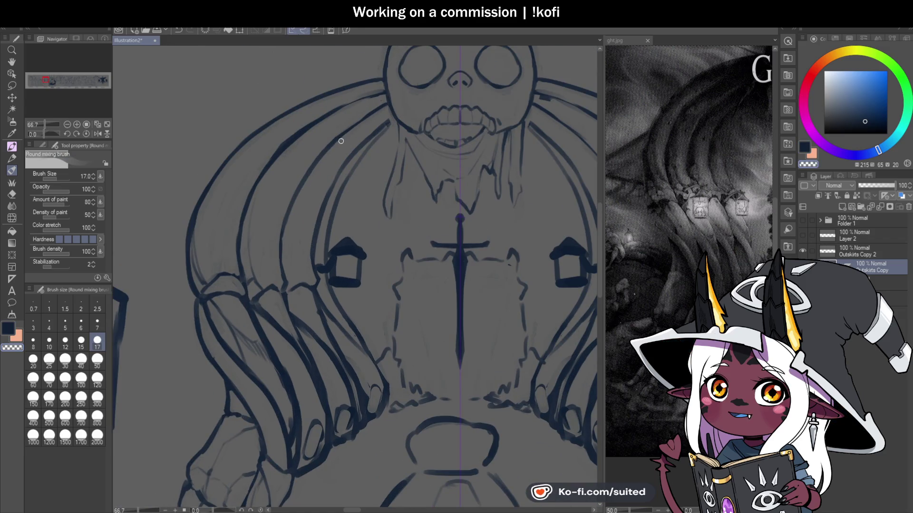
key("c")
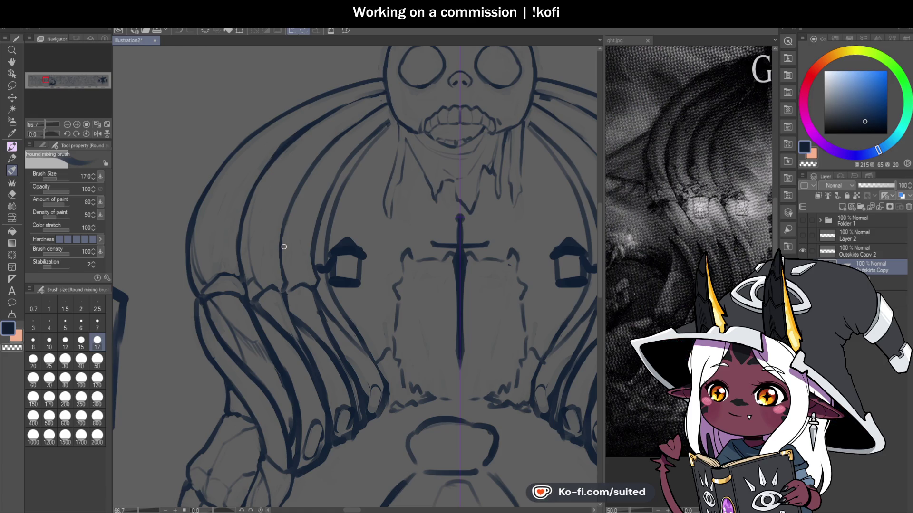
scroll(284, 247, "down", 1)
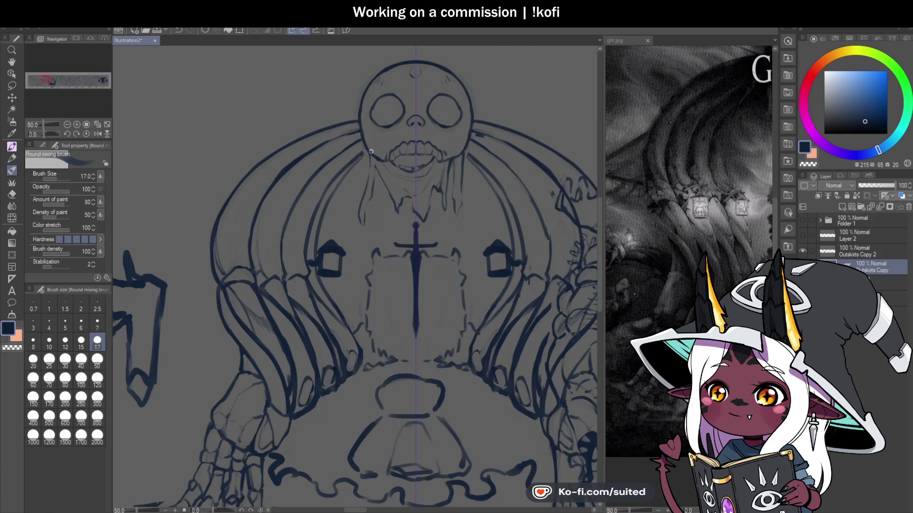
scroll(371, 152, "up", 2)
scroll(361, 138, "down", 1)
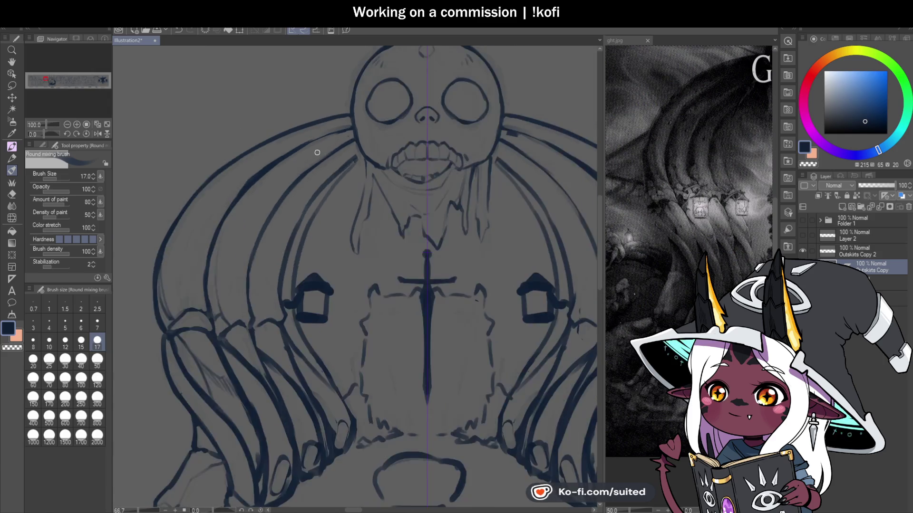
scroll(317, 152, "down", 1)
Check the ght.jpg reference, then return to the Illustration2 drawing
left_click(729, 122)
scroll(728, 121, "down", 2)
scroll(729, 121, "up", 1)
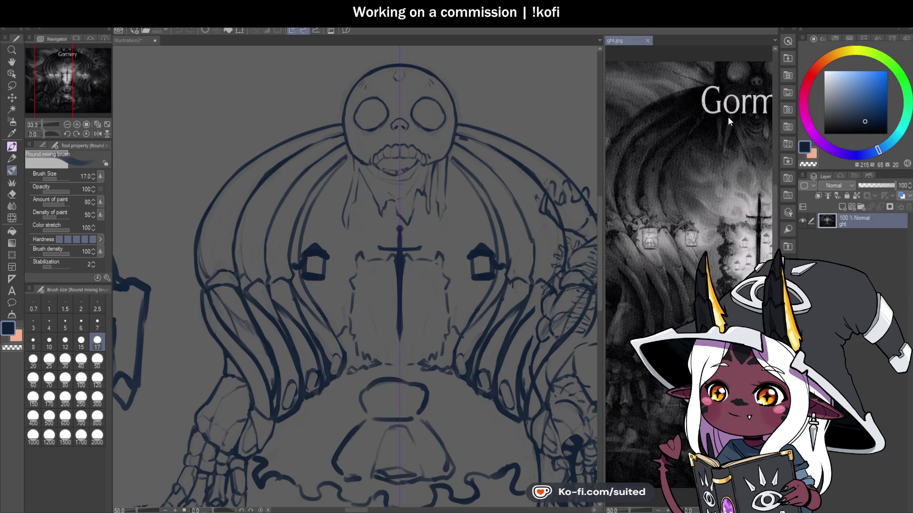
left_click(145, 41)
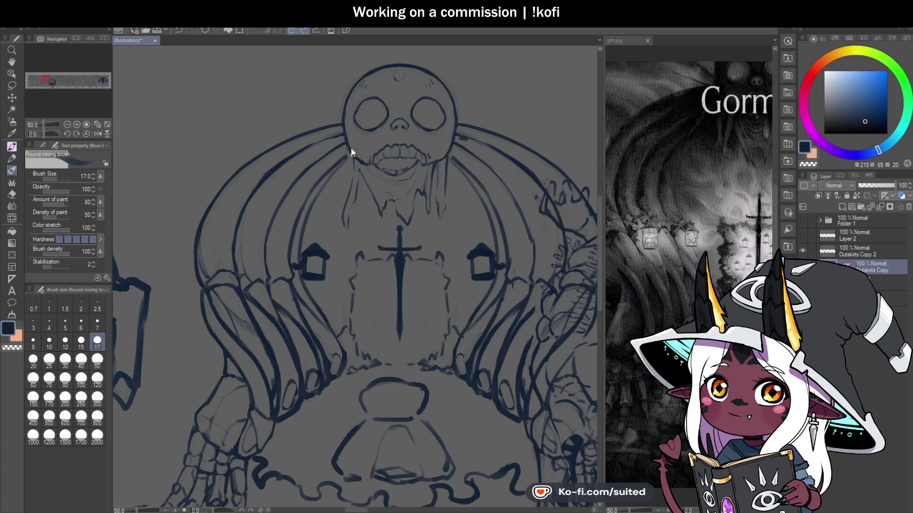
scroll(347, 143, "up", 1)
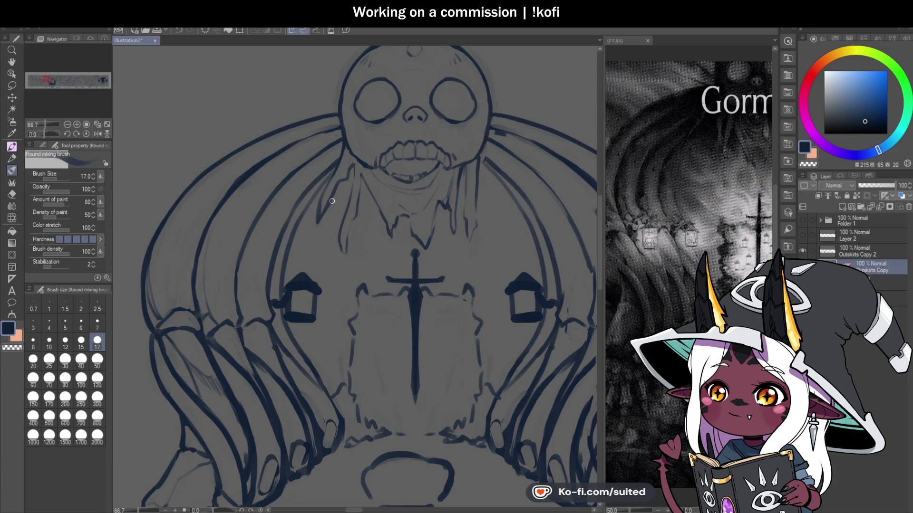
With transparent colour and the symmetry ruler, erase stray sketch lines and the lanterns
key("c")
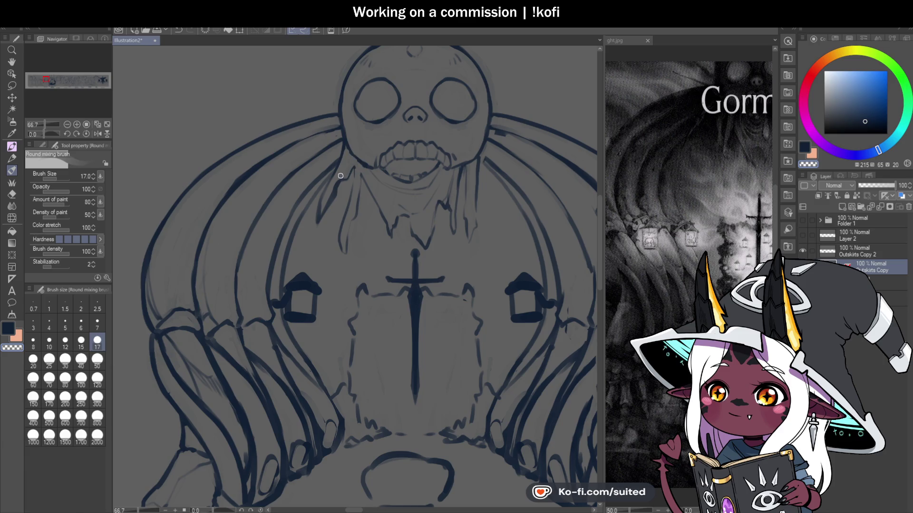
left_click_drag(336, 183, 325, 220)
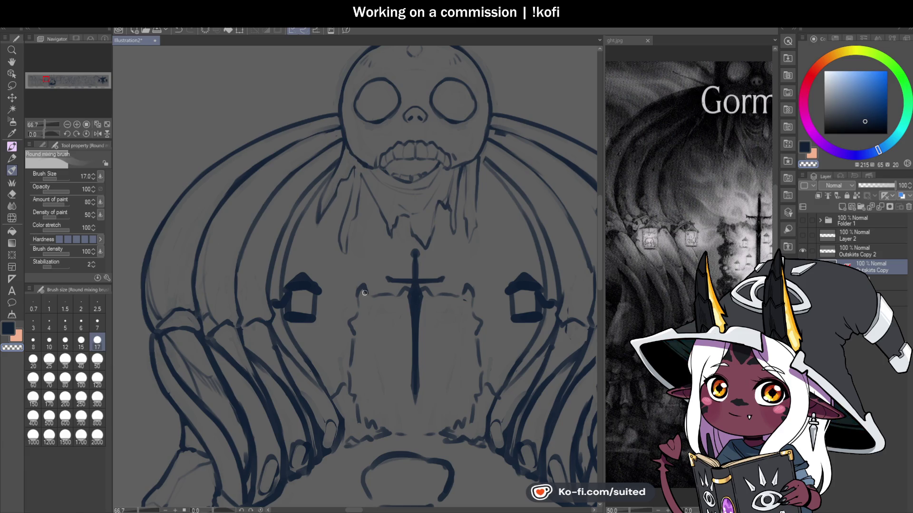
key("ctrl+1")
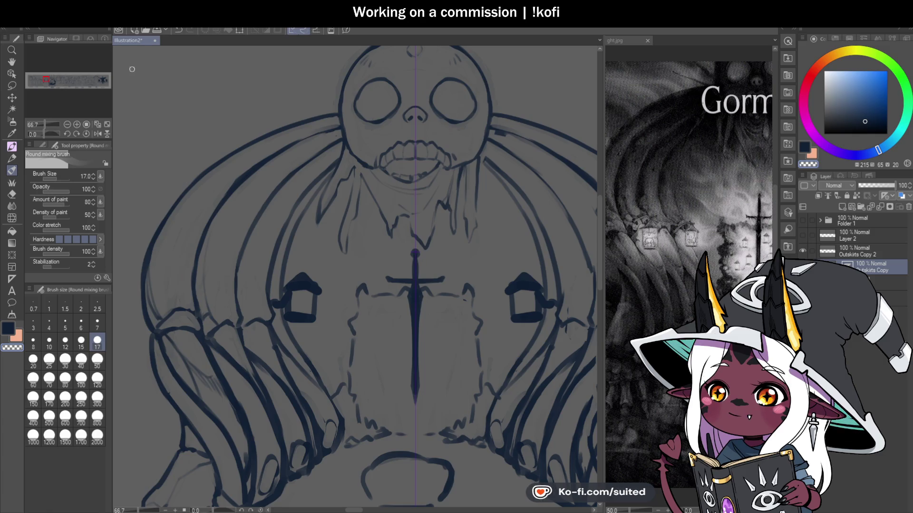
scroll(284, 177, "down", 1)
scroll(311, 268, "up", 1)
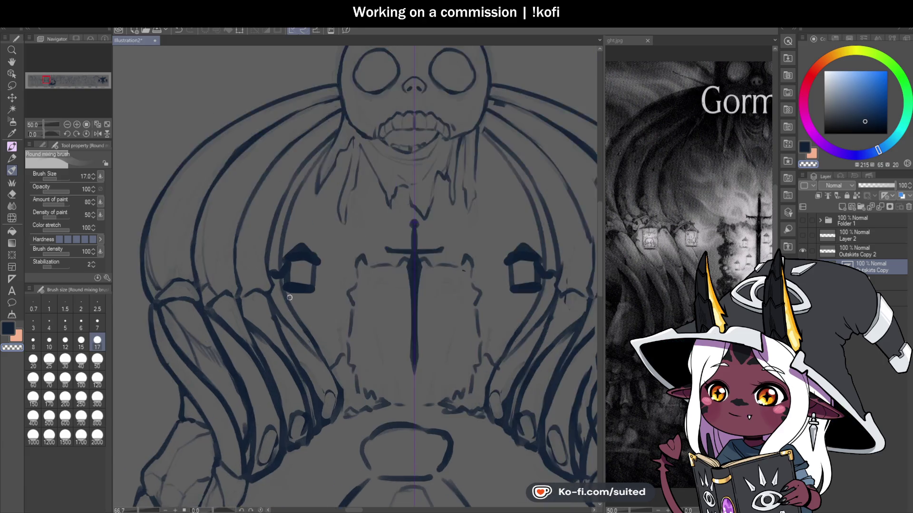
scroll(295, 273, "up", 1)
mouse_move(271, 280)
left_mouse_down()
mouse_move(292, 219)
mouse_move(308, 296)
mouse_move(324, 240)
mouse_move(308, 280)
left_mouse_up()
scroll(310, 223, "down", 2)
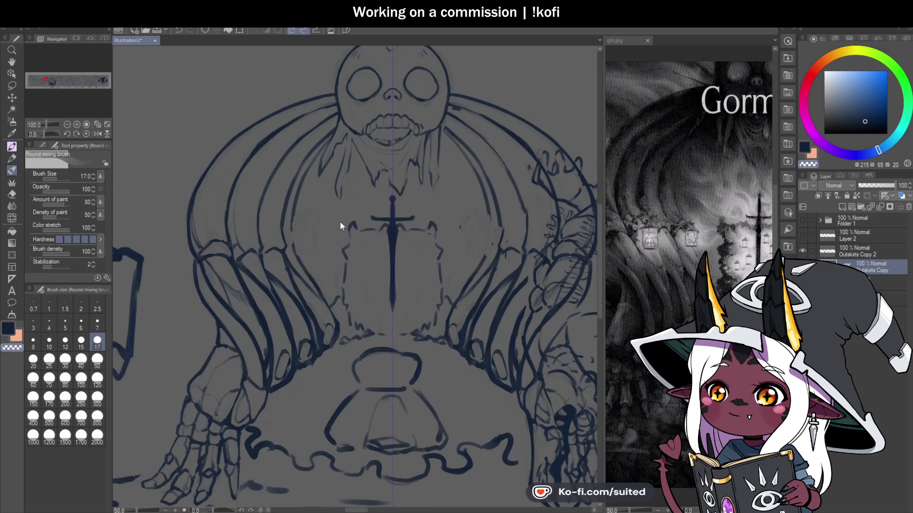
Darken and blend the left rib strand with dark-blue strokes, then save
scroll(257, 247, "up", 1)
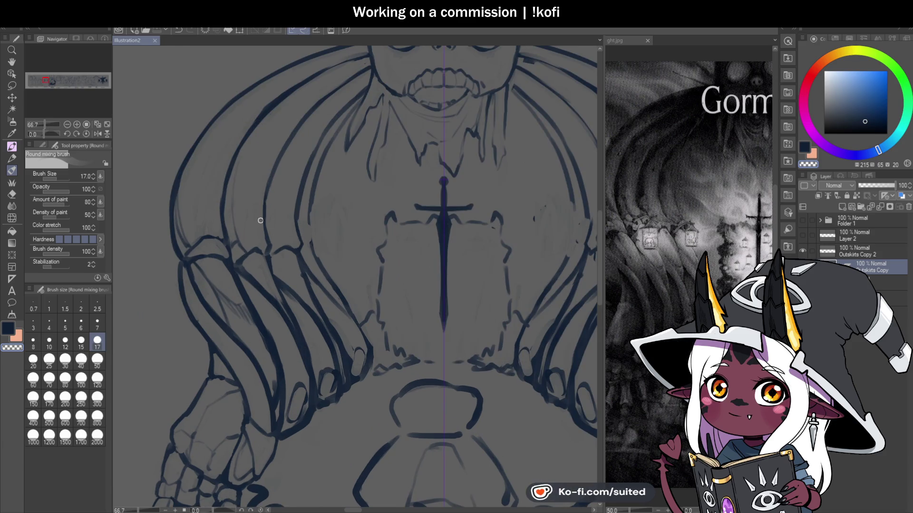
left_click_drag(264, 245, 272, 246)
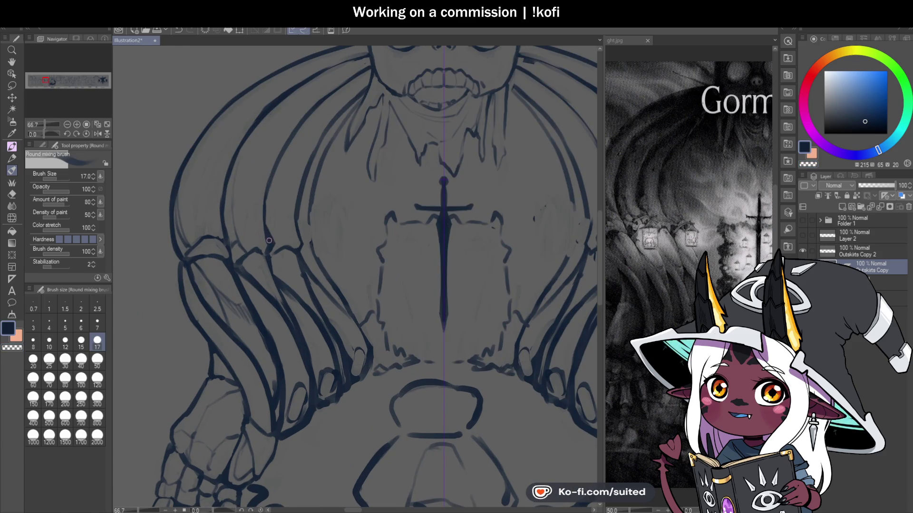
left_click_drag(263, 207, 284, 148)
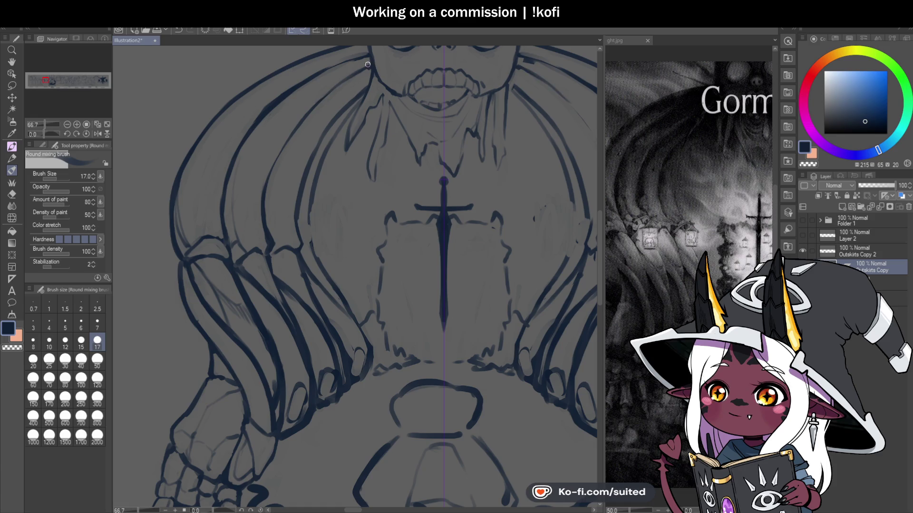
key("ctrl+s")
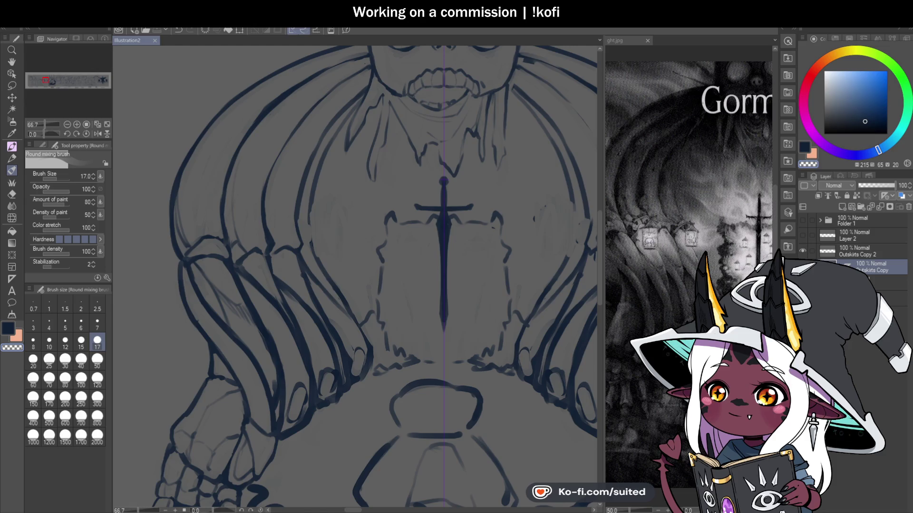
scroll(324, 211, "down", 2)
scroll(352, 182, "up", 1)
scroll(352, 182, "up", 1)
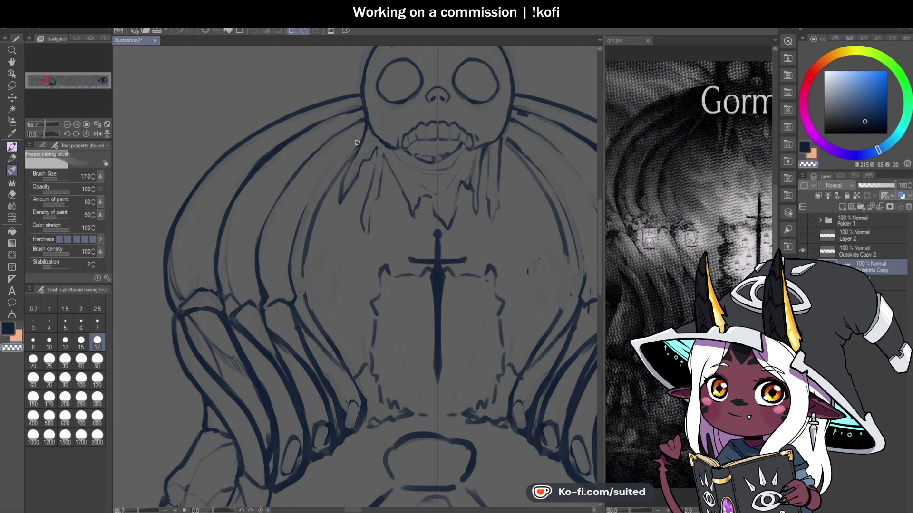
key("ctrl+s")
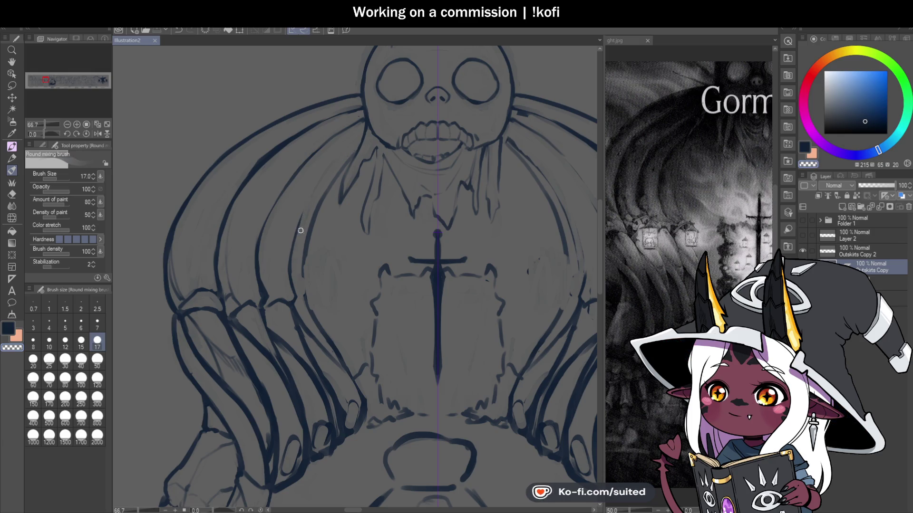
Ink mirrored strand lines on both sides of the figure, save, and flip the view horizontally
mouse_move(296, 262)
left_mouse_down()
mouse_move(354, 138)
mouse_move(347, 148)
left_mouse_up()
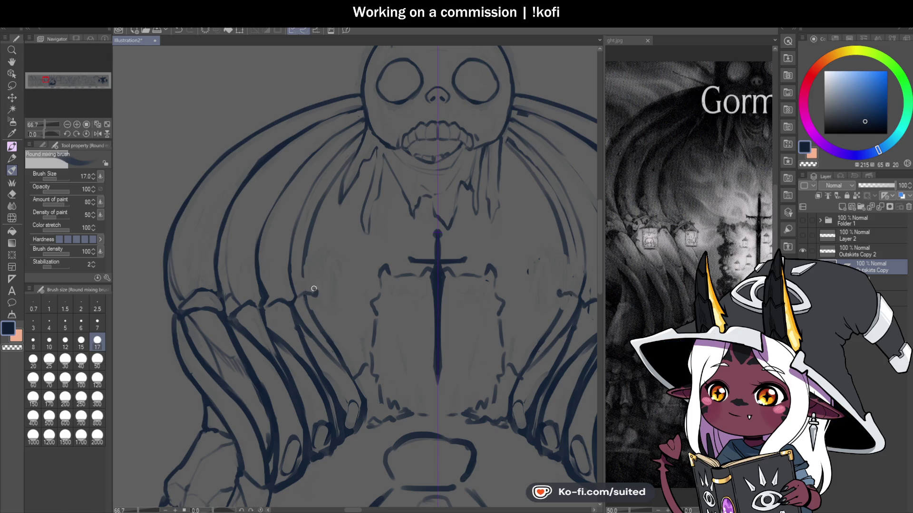
mouse_move(311, 274)
left_mouse_down()
mouse_move(359, 143)
mouse_move(307, 256)
left_mouse_up()
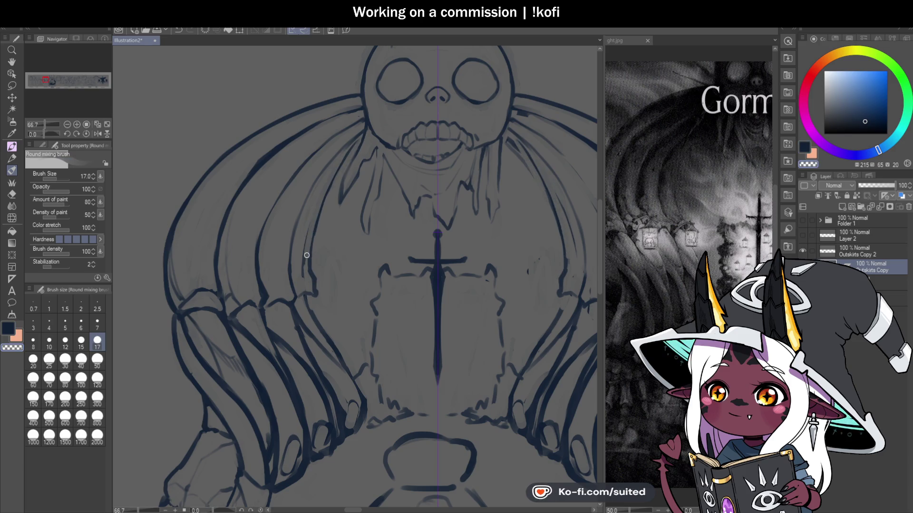
left_click_drag(311, 315, 343, 368)
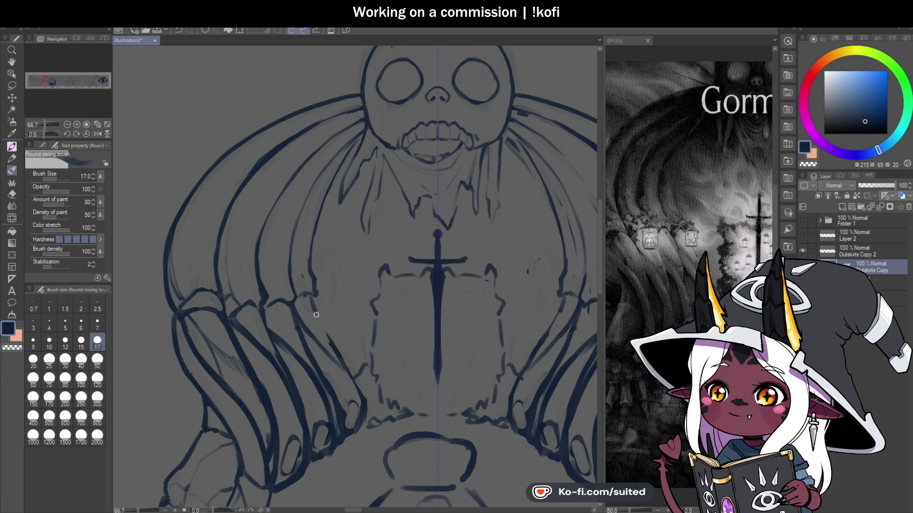
scroll(364, 237, "down", 1)
scroll(365, 236, "up", 1)
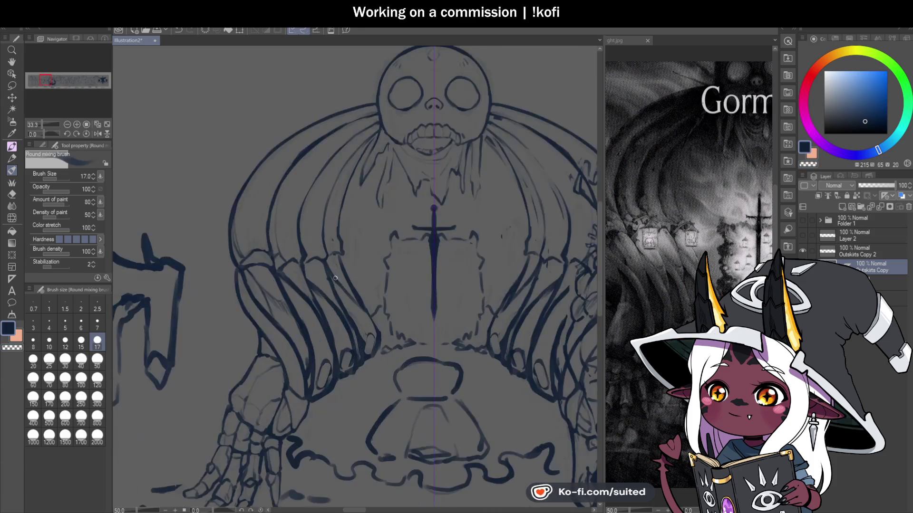
scroll(357, 236, "up", 1)
left_click_drag(346, 220, 344, 248)
left_click_drag(339, 190, 347, 226)
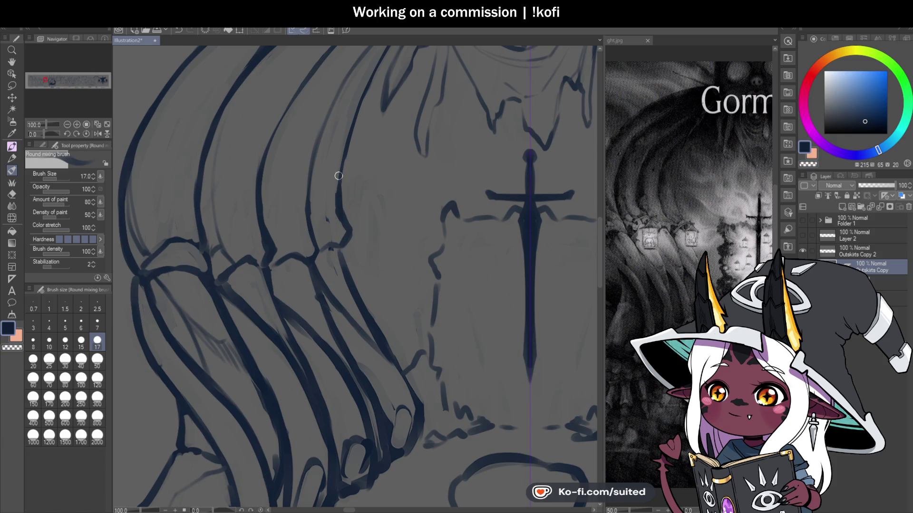
key("ctrl+s")
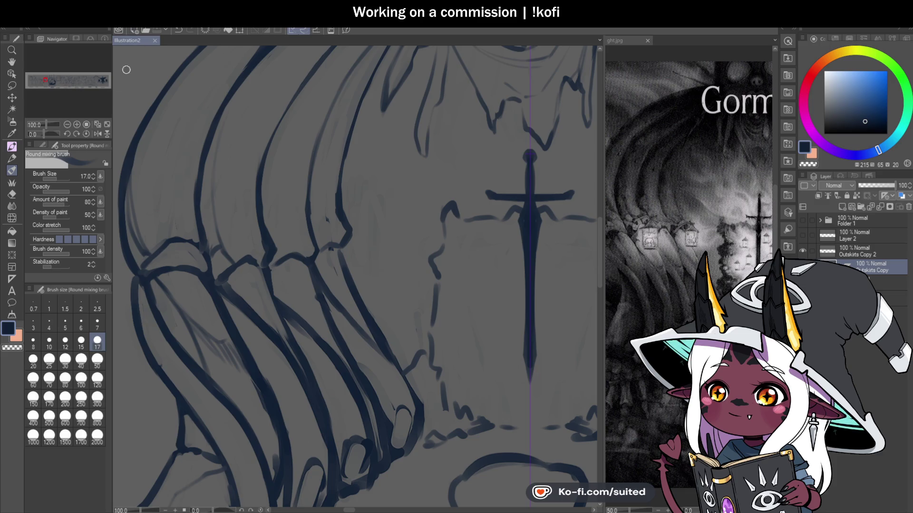
key("h")
scroll(367, 189, "down", 2)
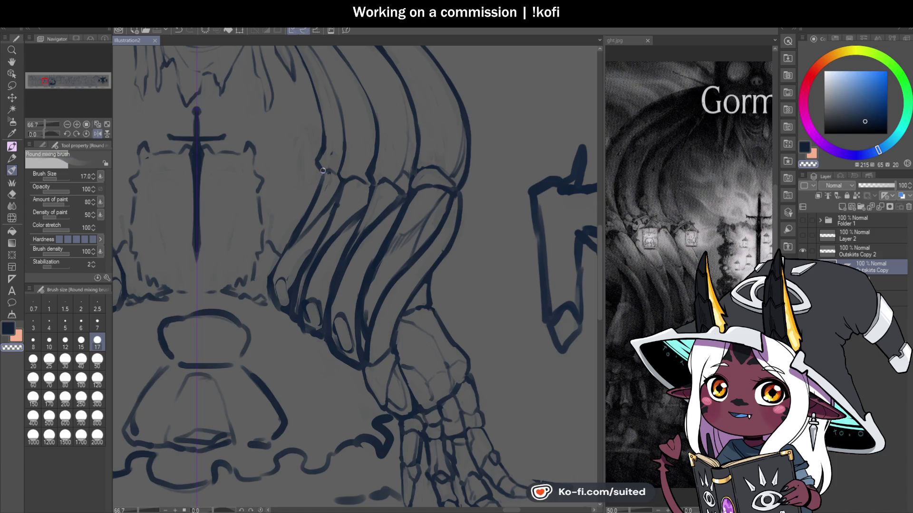
Blend the rib lines beside the claw and ink a darker outline along the finger
left_click_drag(323, 177, 302, 233)
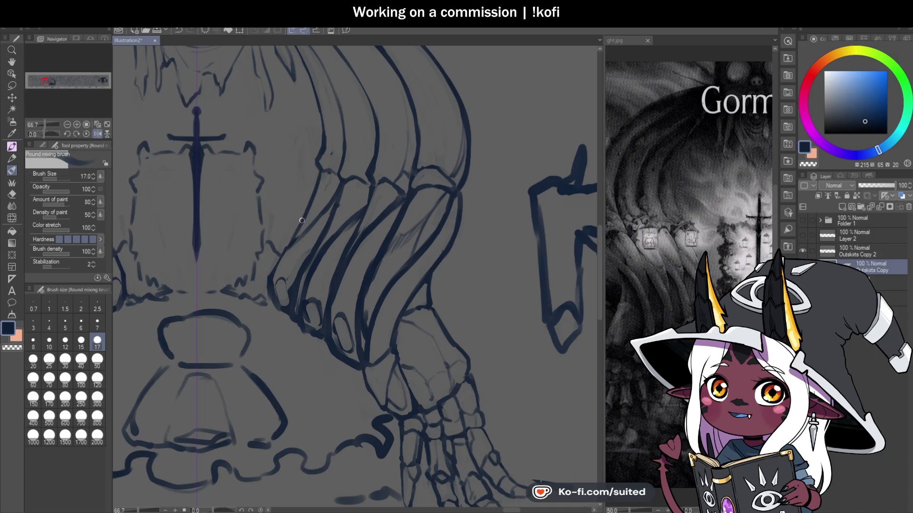
left_click_drag(291, 242, 267, 300)
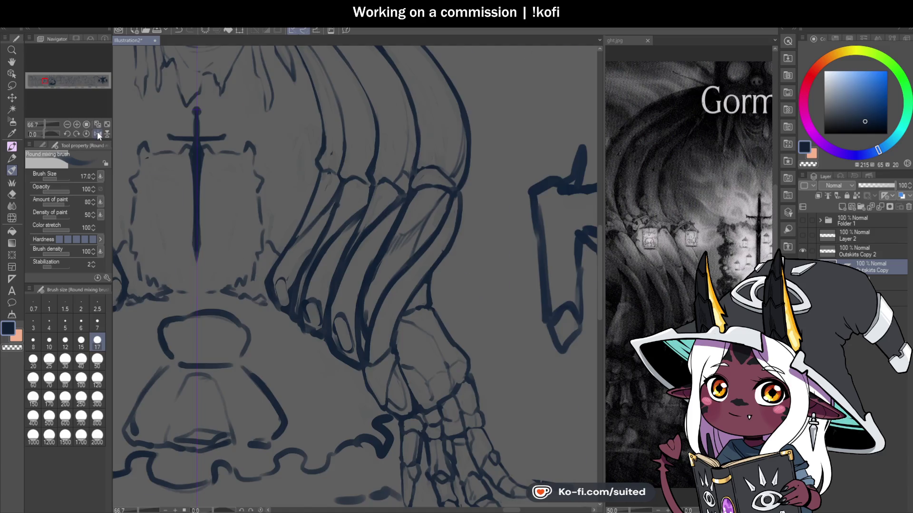
scroll(451, 255, "down", 5)
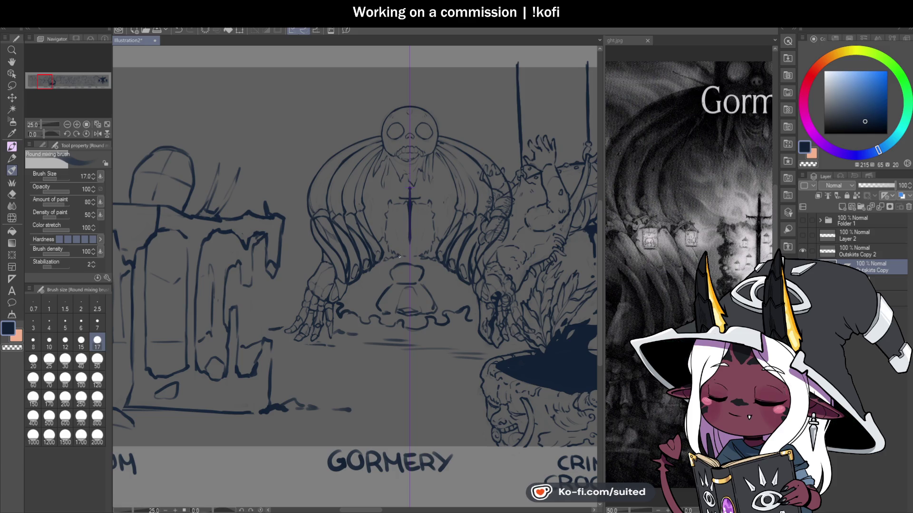
scroll(371, 272, "up", 1)
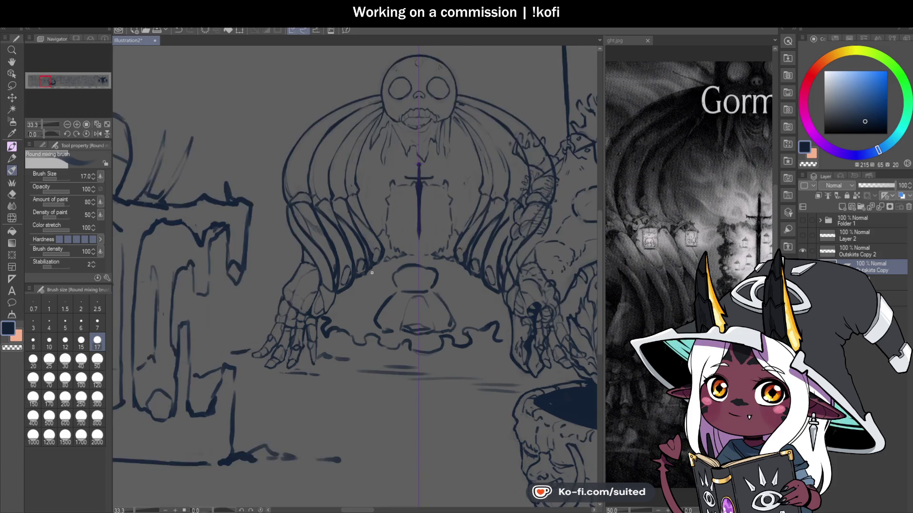
Save, erase a stray mark with transparent colour, and add faint strokes along the bony limb
scroll(372, 273, "up", 2)
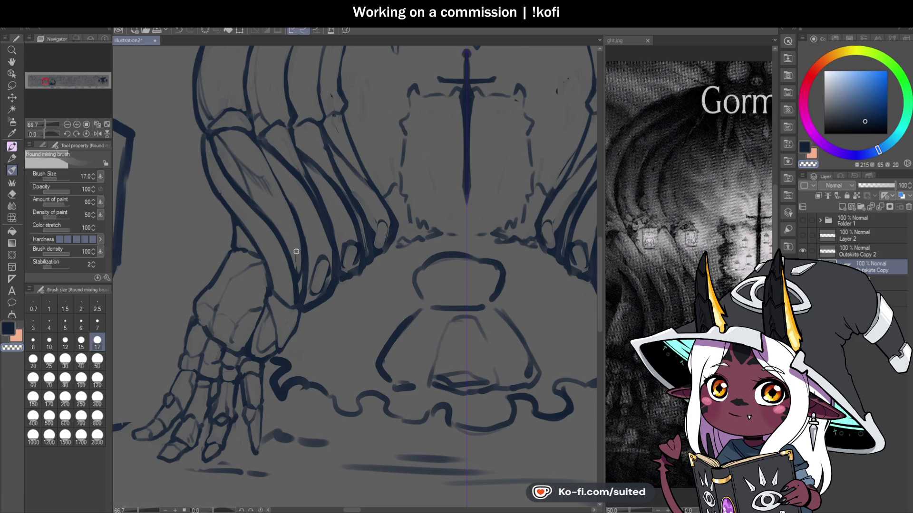
key("ctrl+s")
left_click_drag(260, 148, 276, 172)
key("c")
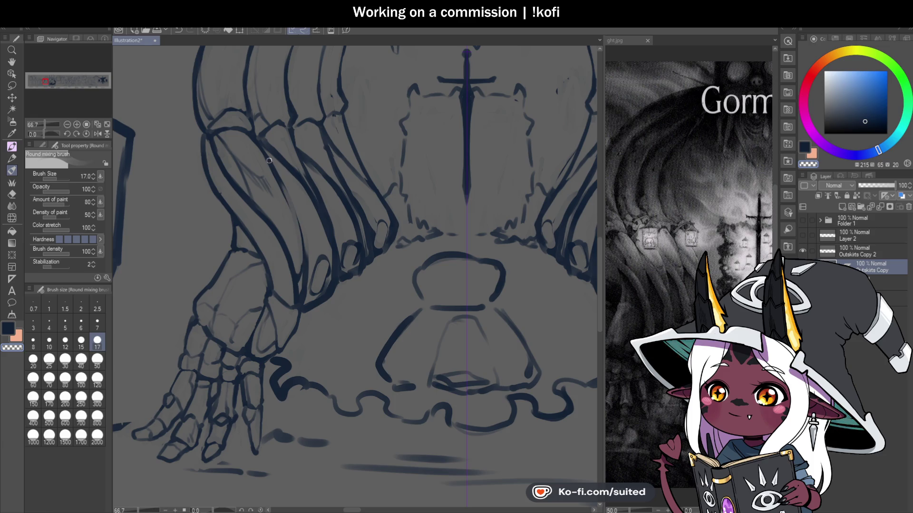
left_click_drag(246, 138, 300, 231)
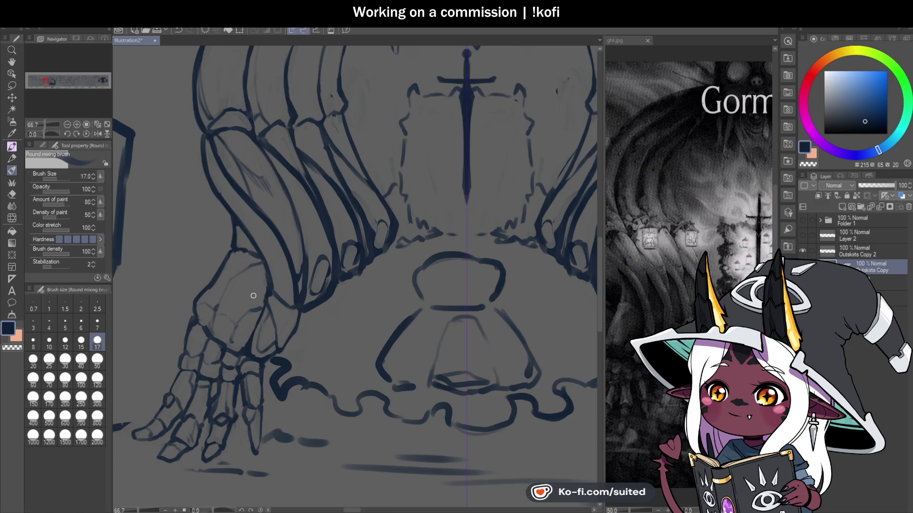
left_click_drag(252, 170, 273, 191)
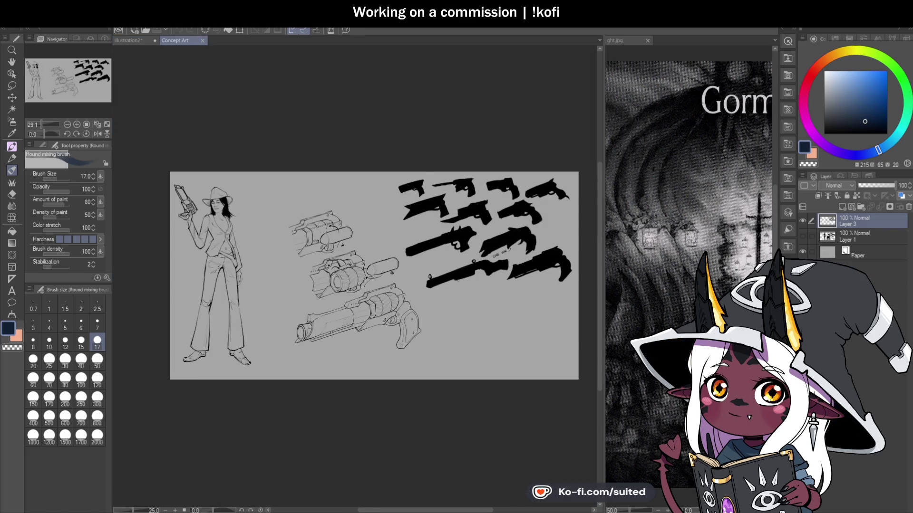
Preview the cowboy art by hiding Layer 3 and showing Layer 1, then revert
scroll(190, 297, "up", 3)
scroll(225, 330, "down", 1)
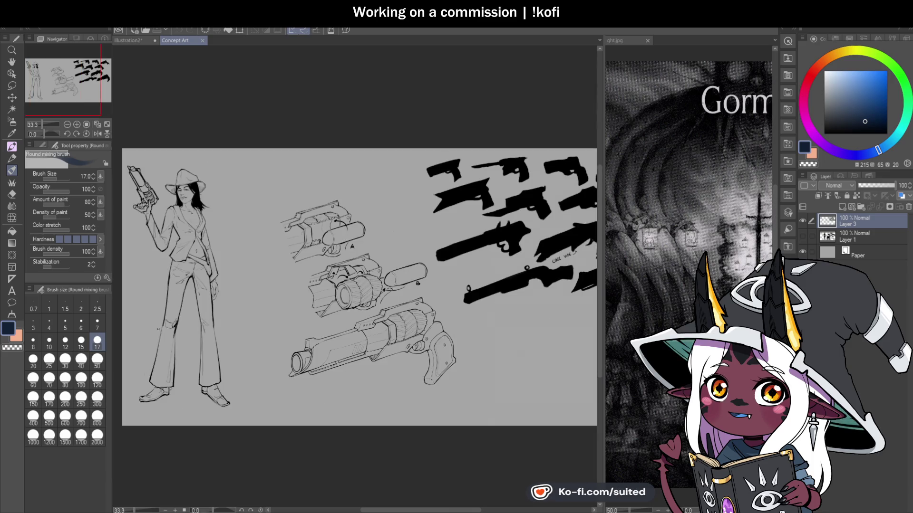
left_click(803, 221)
left_click(803, 237)
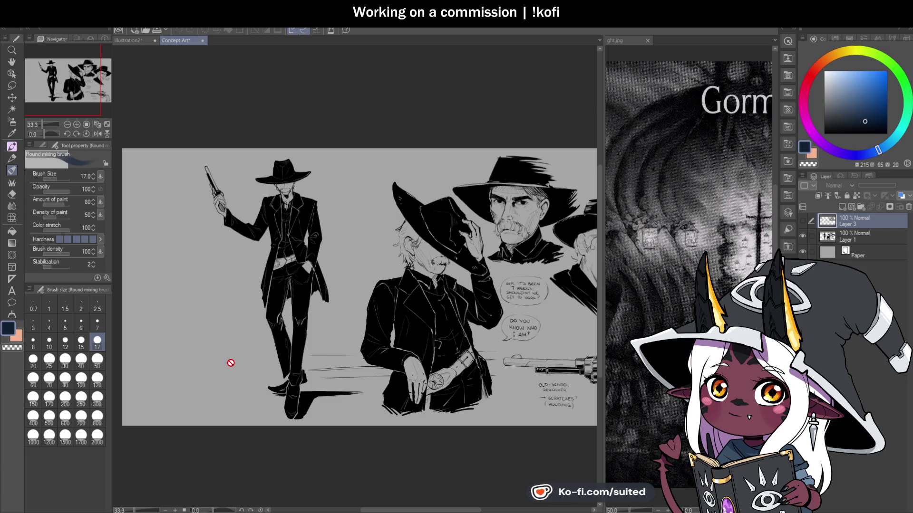
left_click(803, 221)
left_click(802, 236)
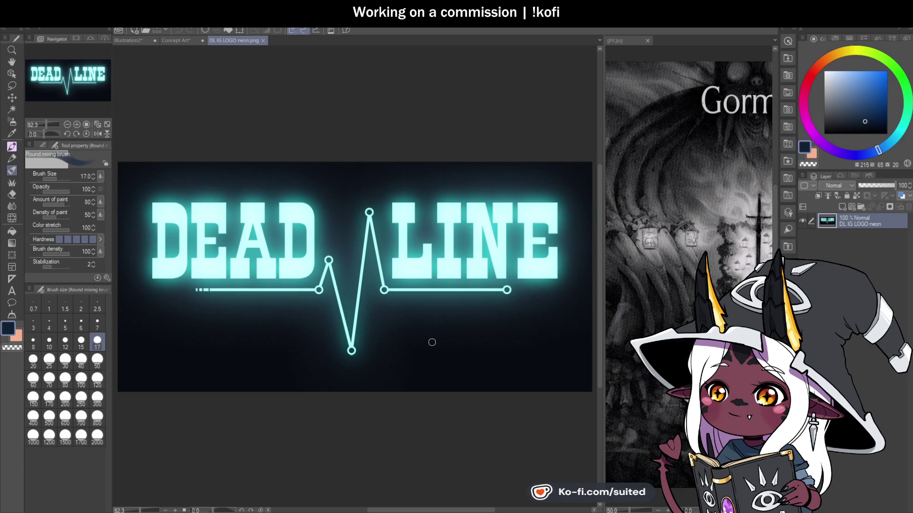
Close DL IG LOGO neon.png, then hide Layer 3 and show Layer 1
left_click(262, 40)
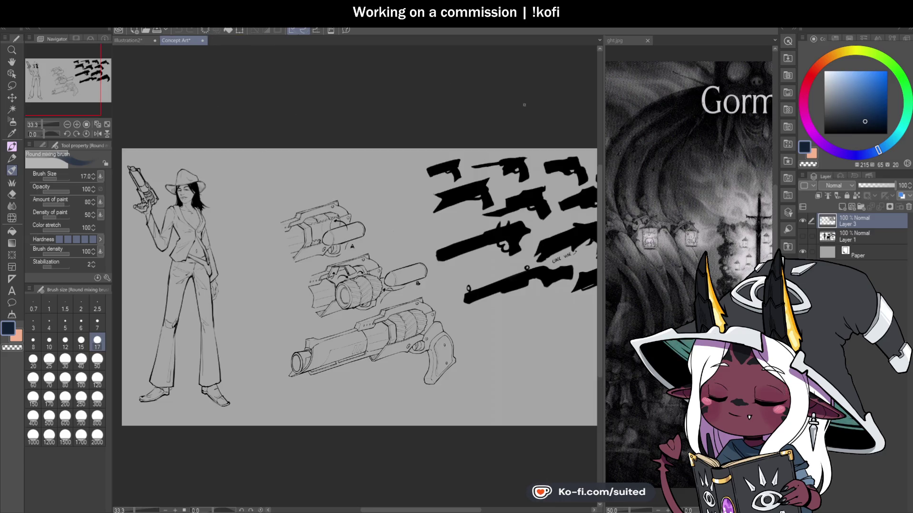
left_click(802, 220)
left_click(802, 236)
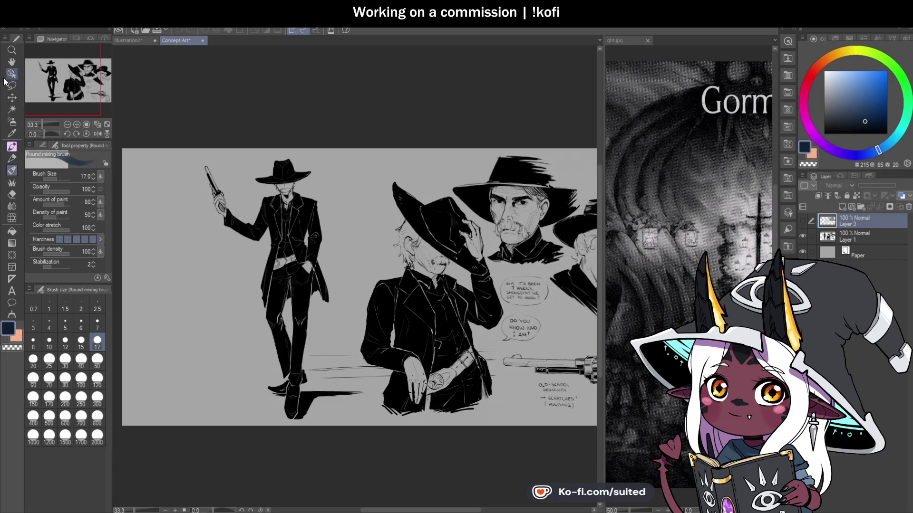
Pan across the cowboy portraits, revolver and full-body figure
key("space")
left_click_drag(380, 206, 327, 208)
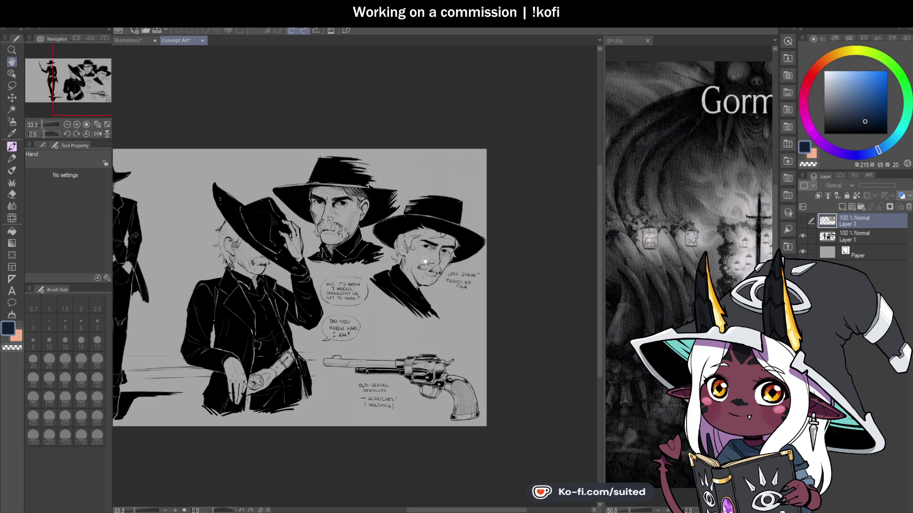
mouse_move(436, 281)
left_mouse_down()
mouse_move(452, 296)
mouse_move(405, 195)
left_mouse_up()
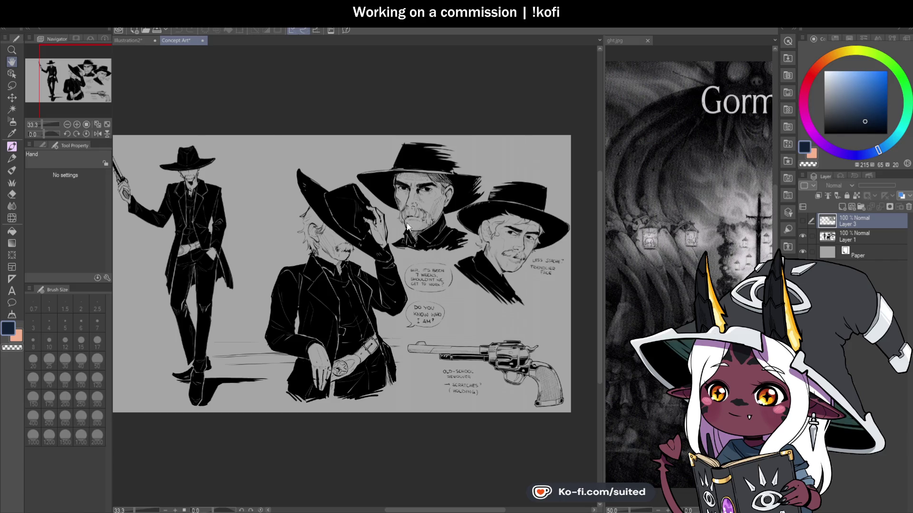
Close the Concept Art file, shift the view down, and switch back to the blending brush
key("ctrl+w")
left_click_drag(489, 322, 473, 409)
left_click_drag(404, 317, 413, 359)
key("j")
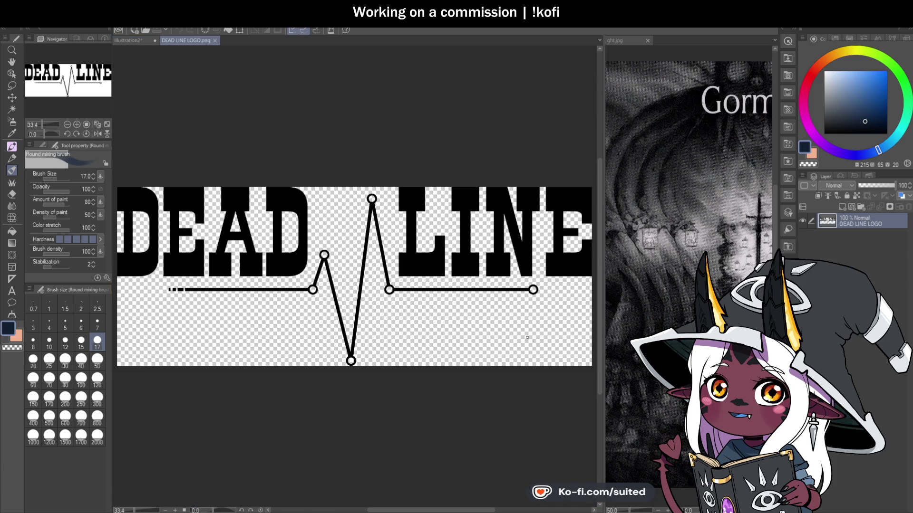
Close DL IG LOGO neon.png and the remaining logo tabs, leaving Illustration2 open
scroll(416, 323, "down", 1)
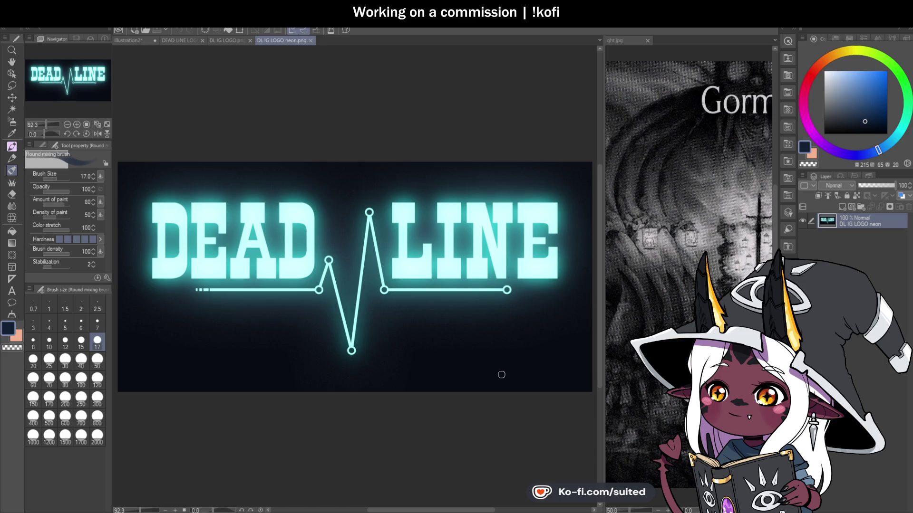
left_click(311, 41)
left_click(249, 40)
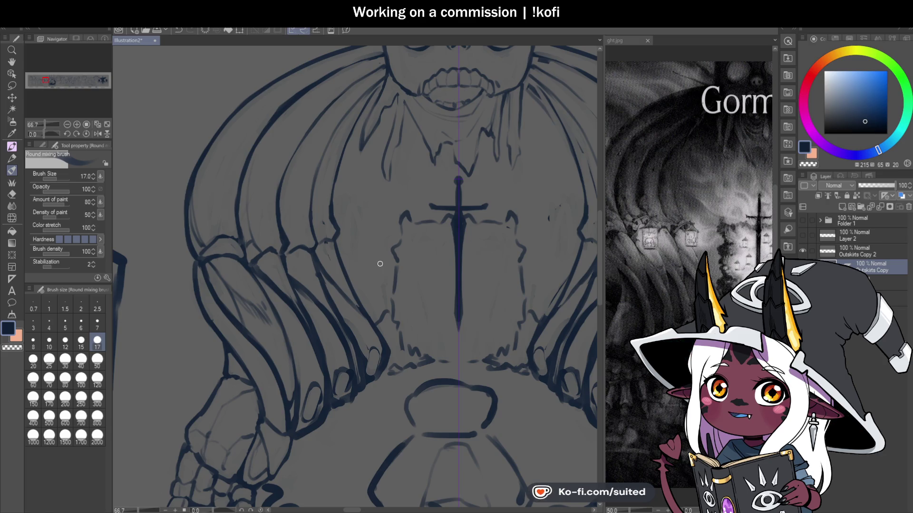
Erase a small patch of stray line art near the claw with transparent colour
key("c")
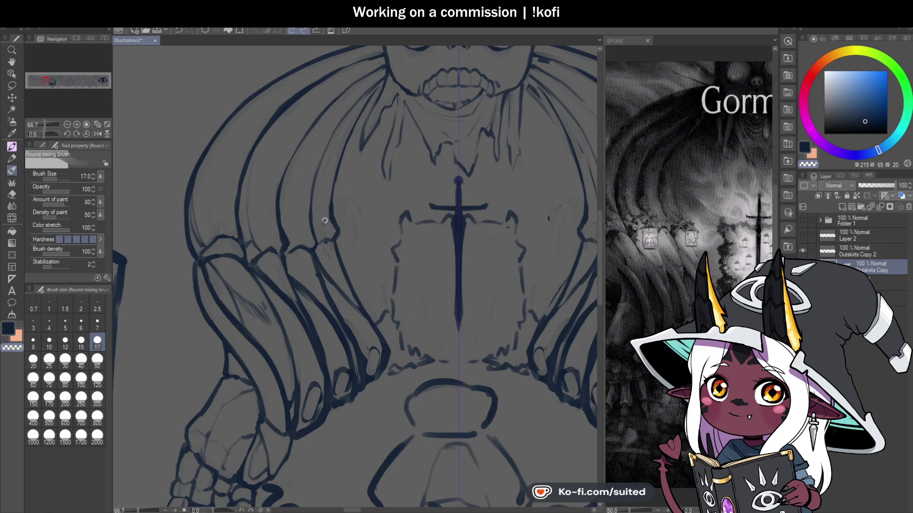
scroll(292, 221, "up", 2)
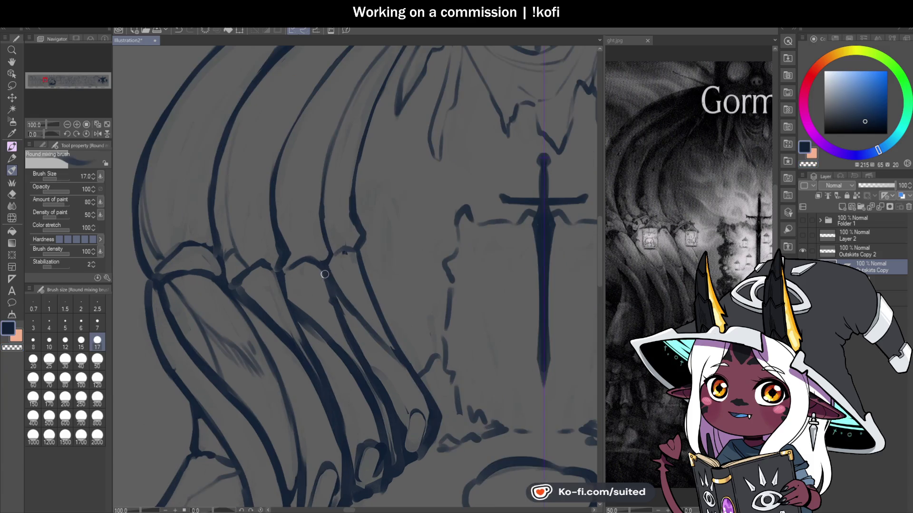
scroll(303, 172, "down", 1)
scroll(352, 363, "down", 1)
scroll(352, 363, "up", 1)
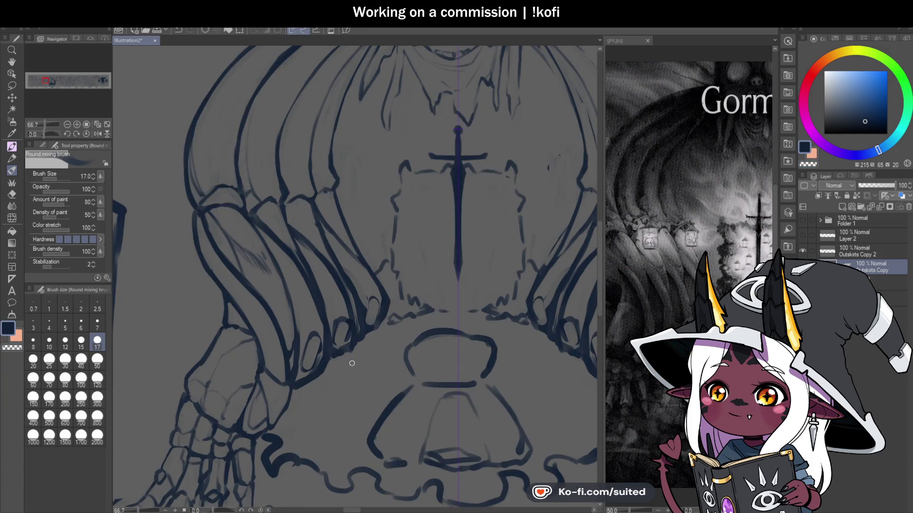
scroll(332, 233, "down", 1)
scroll(307, 311, "up", 1)
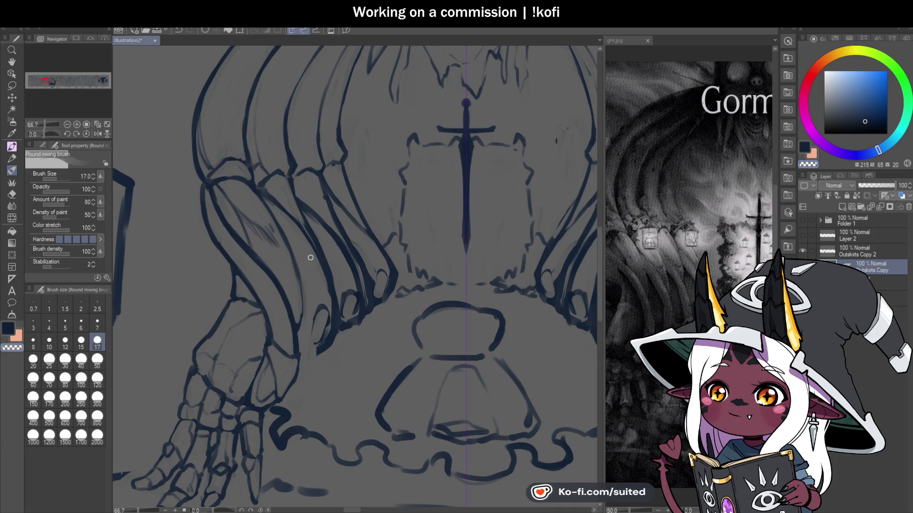
left_click_drag(327, 332, 319, 346)
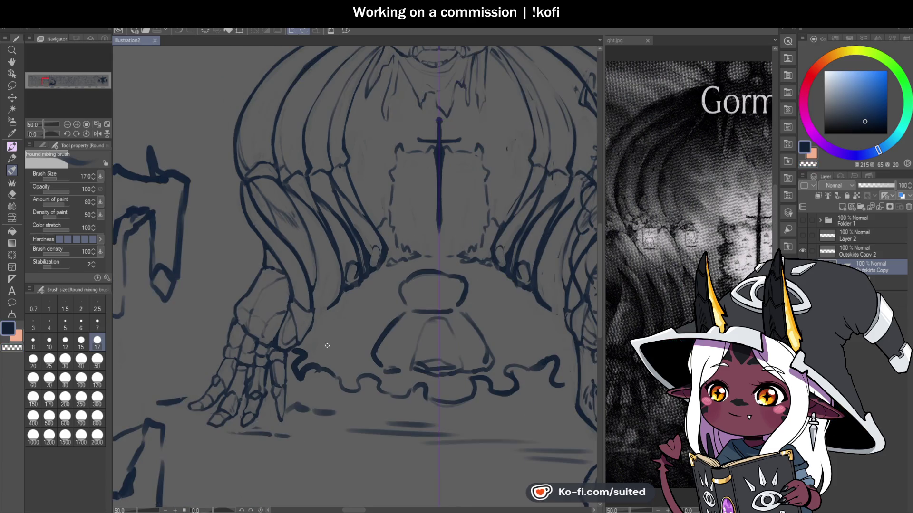
scroll(356, 295, "up", 2)
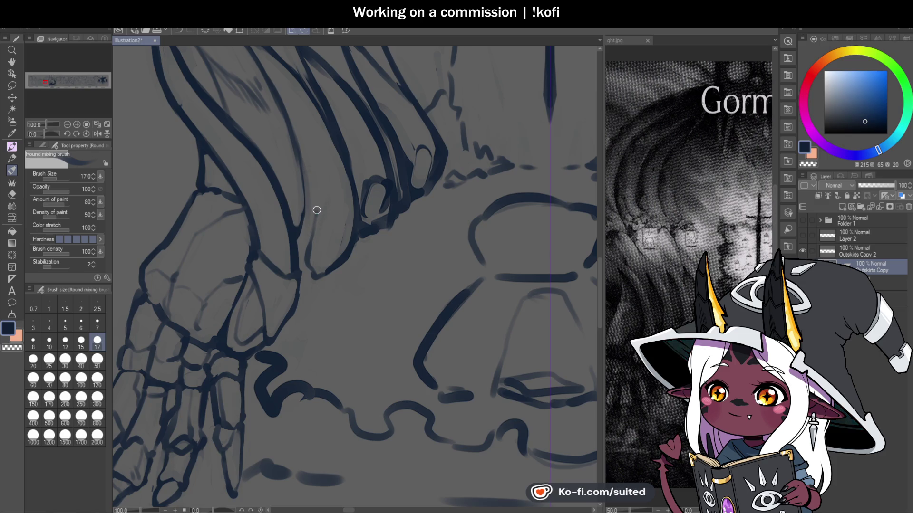
Ink new dark lines along the bony hand and lower right of the drawing
left_click_drag(351, 164, 319, 202)
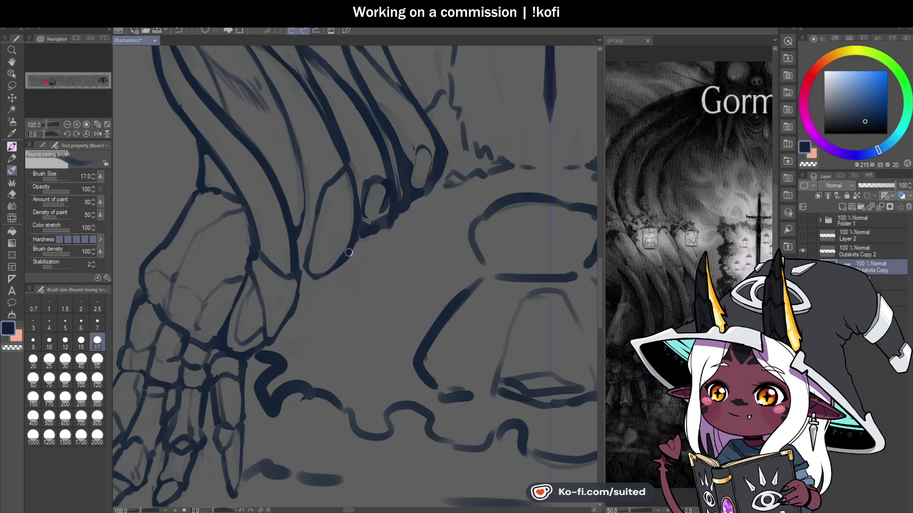
scroll(349, 253, "down", 2)
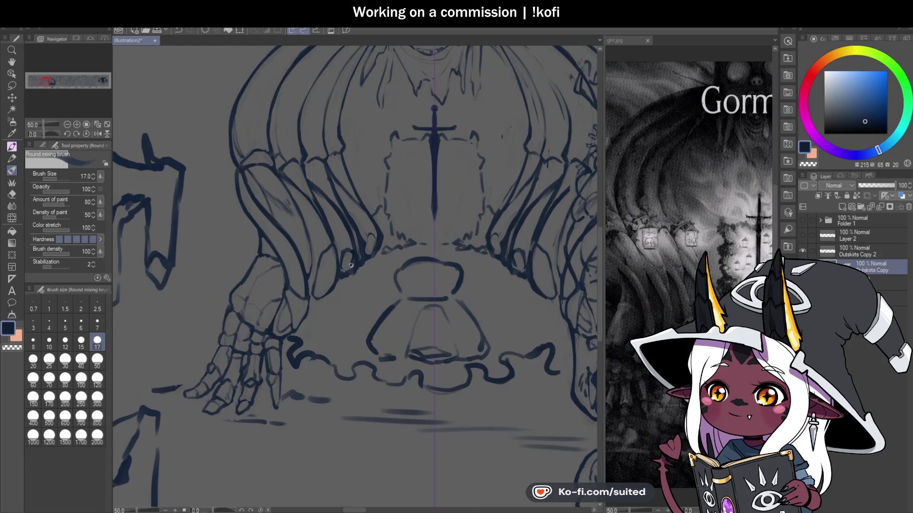
scroll(351, 264, "up", 2)
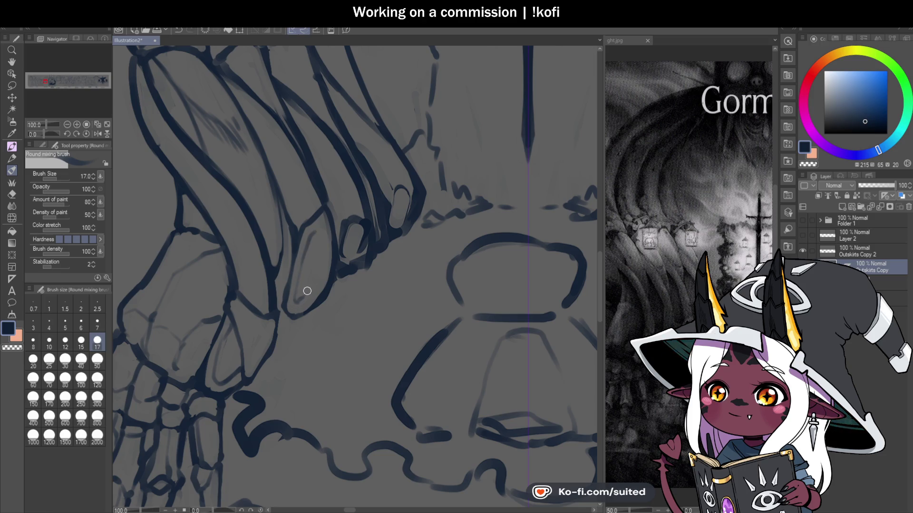
mouse_move(314, 234)
left_mouse_down()
mouse_move(321, 276)
mouse_move(295, 300)
left_mouse_up()
Redraw the claw oval's lower edge and the bony finger lines darker in navy
key("c")
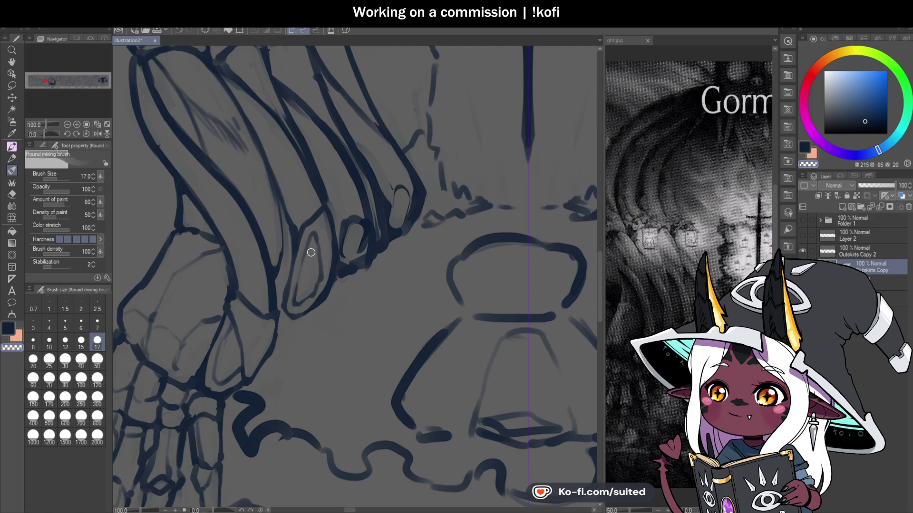
key("c")
left_click_drag(327, 295, 294, 269)
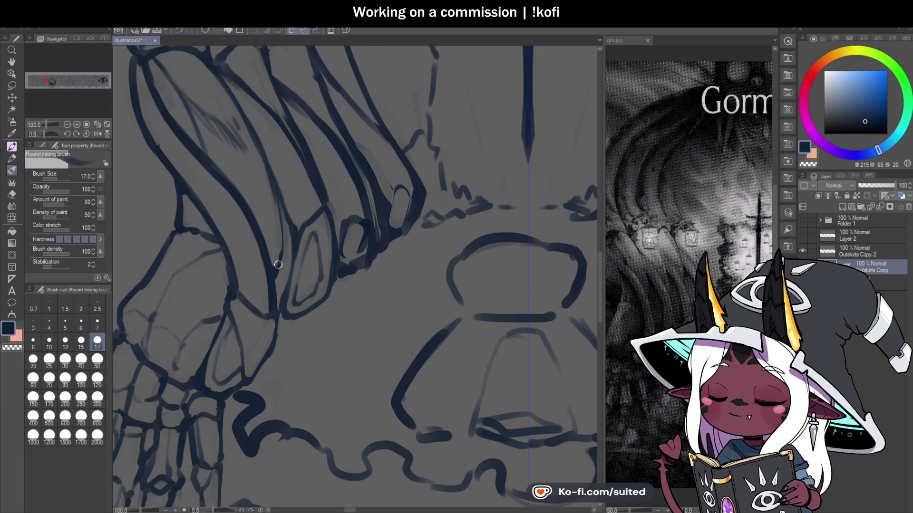
mouse_move(283, 261)
left_mouse_down()
mouse_move(285, 286)
mouse_move(282, 225)
mouse_move(291, 270)
left_mouse_up()
scroll(311, 265, "down", 4)
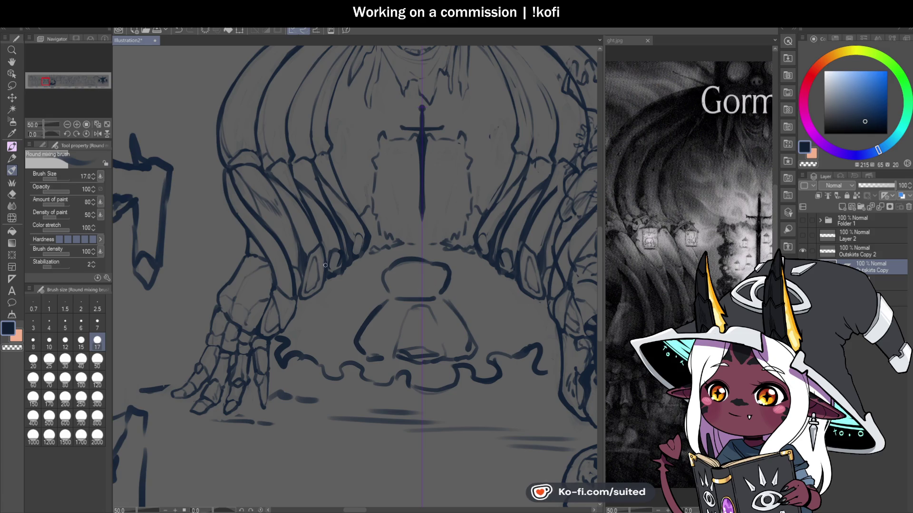
Touch up a spot on the claw, add a stroke along it, and save
scroll(321, 260, "down", 1)
scroll(311, 238, "up", 2)
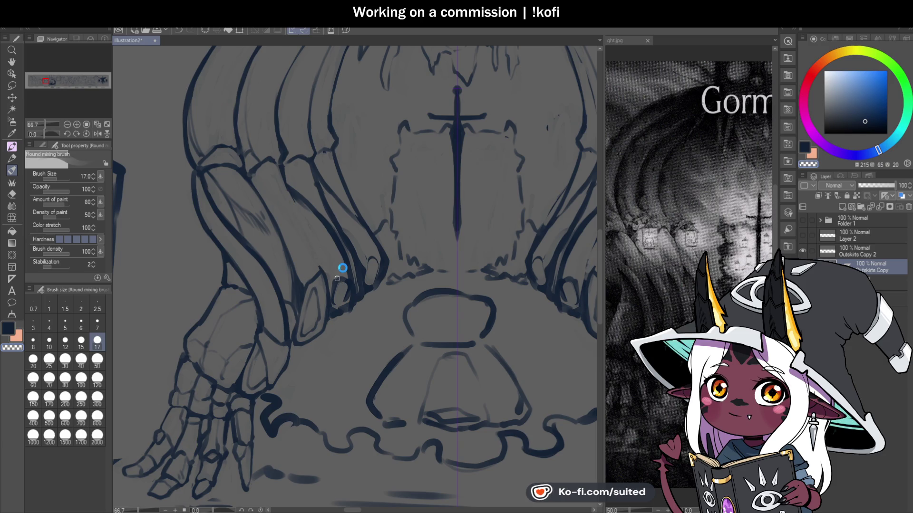
left_click(325, 271)
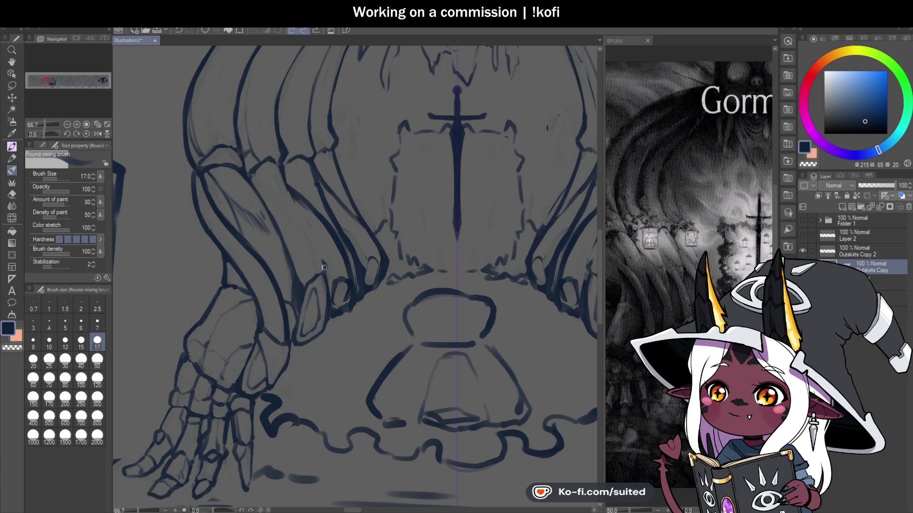
left_click_drag(258, 189, 324, 264)
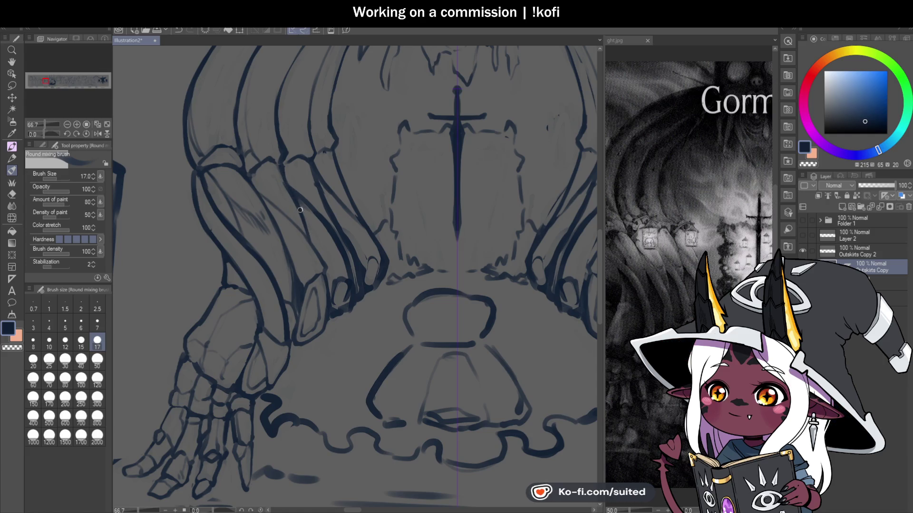
scroll(323, 228, "up", 2)
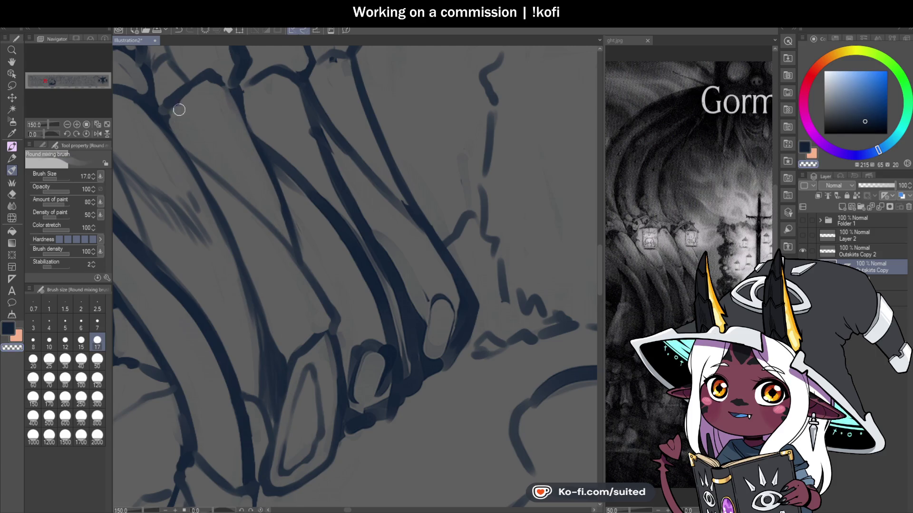
key("ctrl+s")
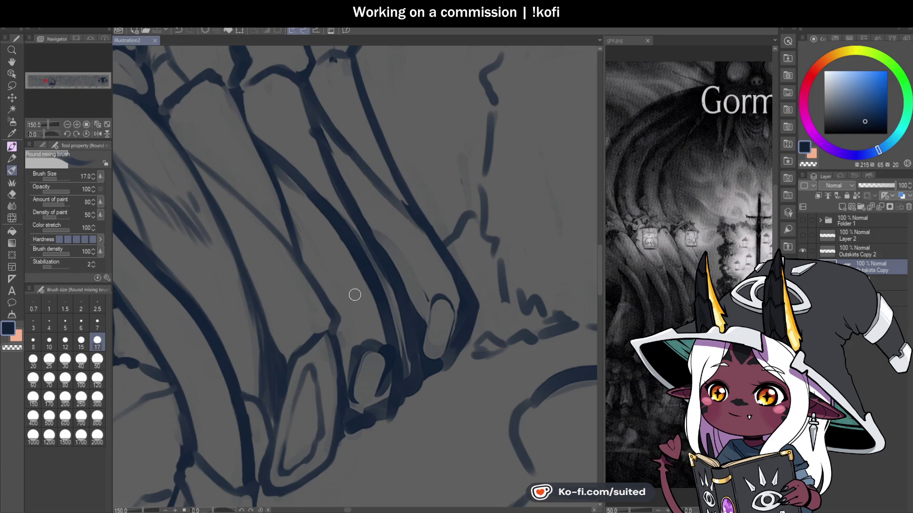
Save again, add a stroke to the bony claw fingers, and zoom out to the whole scene
scroll(355, 295, "down", 2)
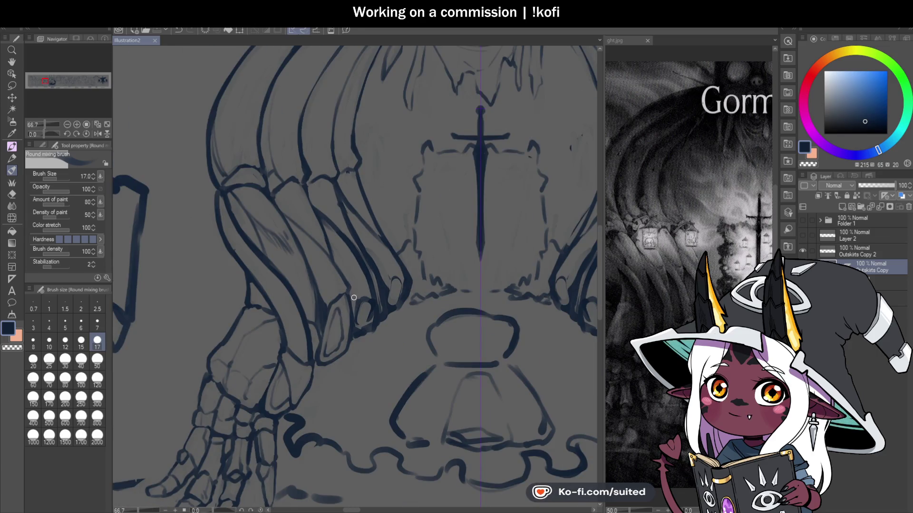
scroll(354, 298, "up", 1)
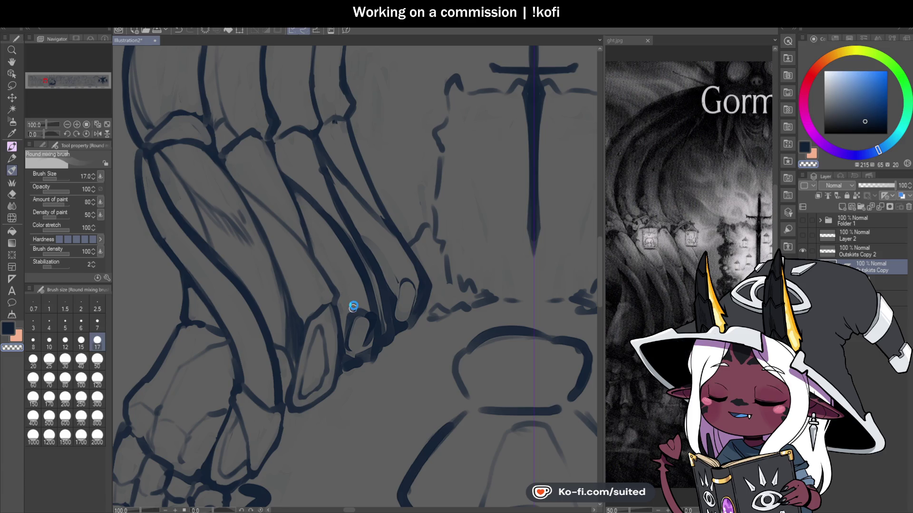
key("ctrl+s")
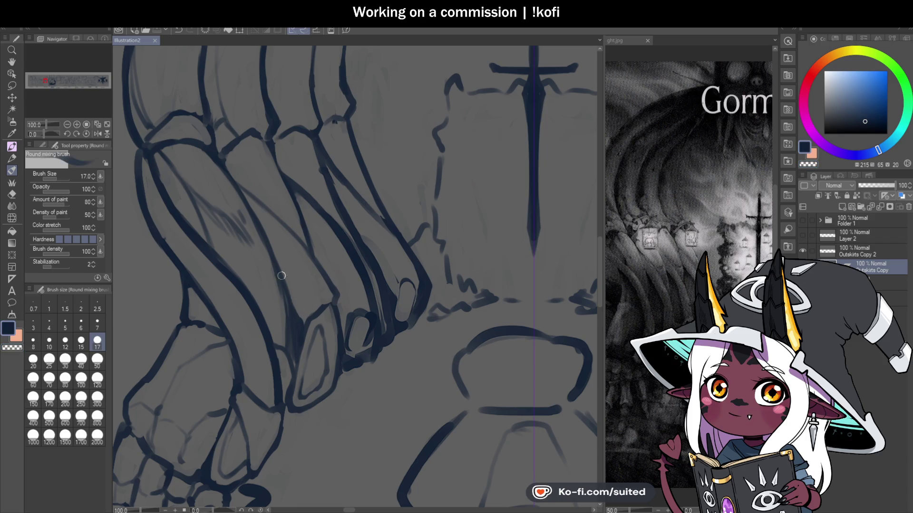
left_click_drag(239, 150, 234, 167)
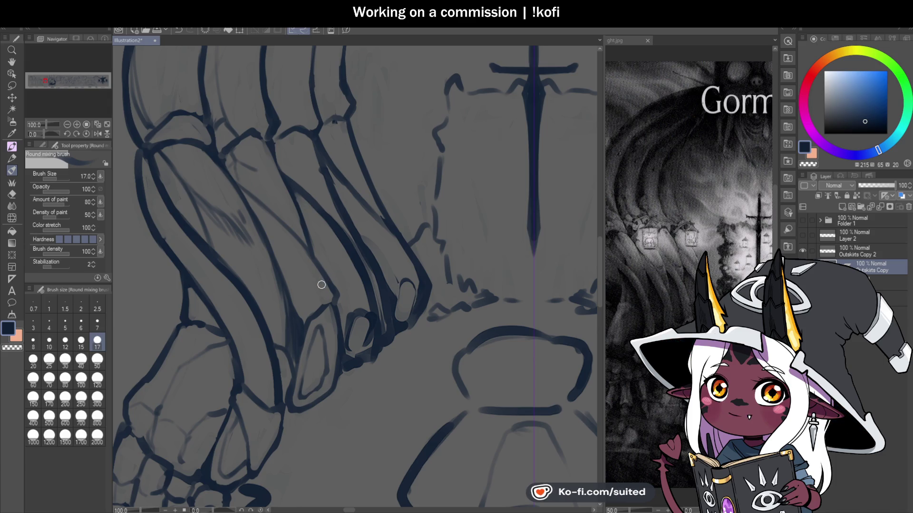
scroll(314, 291, "down", 2)
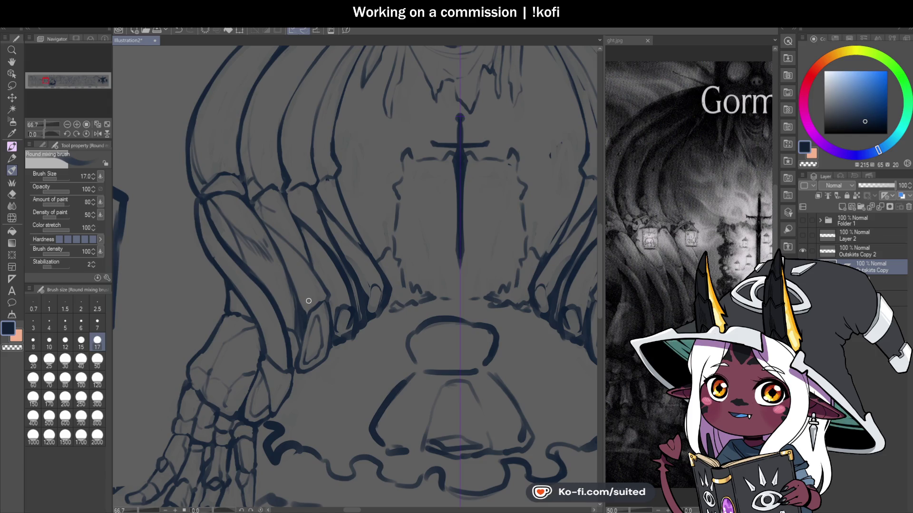
scroll(403, 166, "down", 1)
scroll(247, 224, "down", 2)
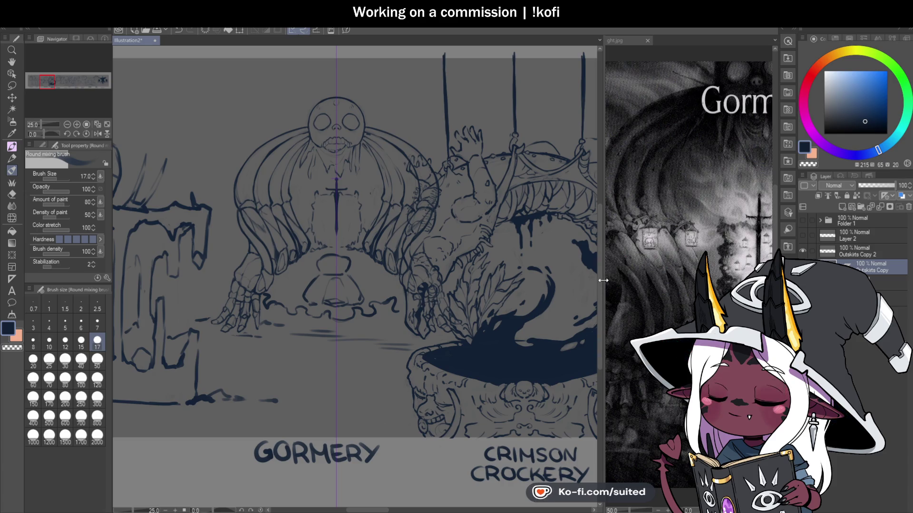
Widen the ght.jpg pane to study the Gormery painting, pan it, then restore the sketch's width
left_click_drag(602, 285, 260, 247)
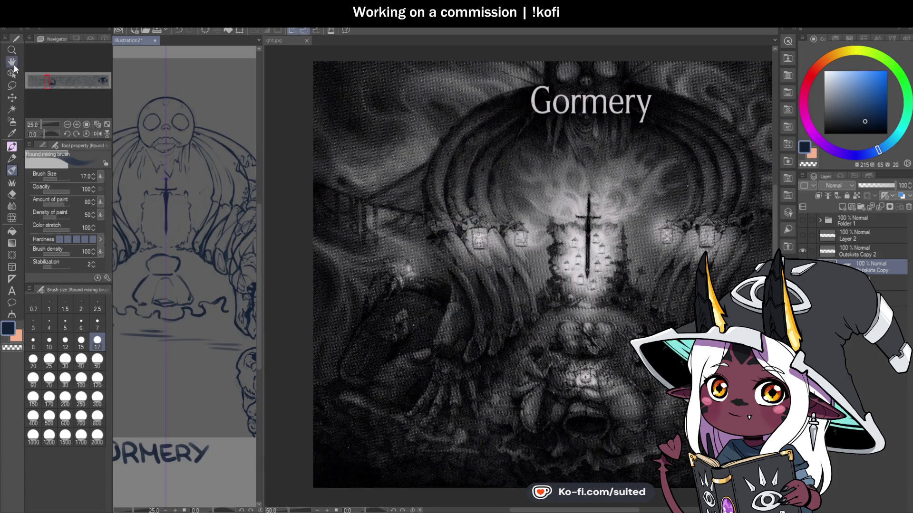
left_click(11, 62)
mouse_move(599, 298)
left_mouse_down()
mouse_move(519, 331)
mouse_move(535, 300)
left_mouse_up()
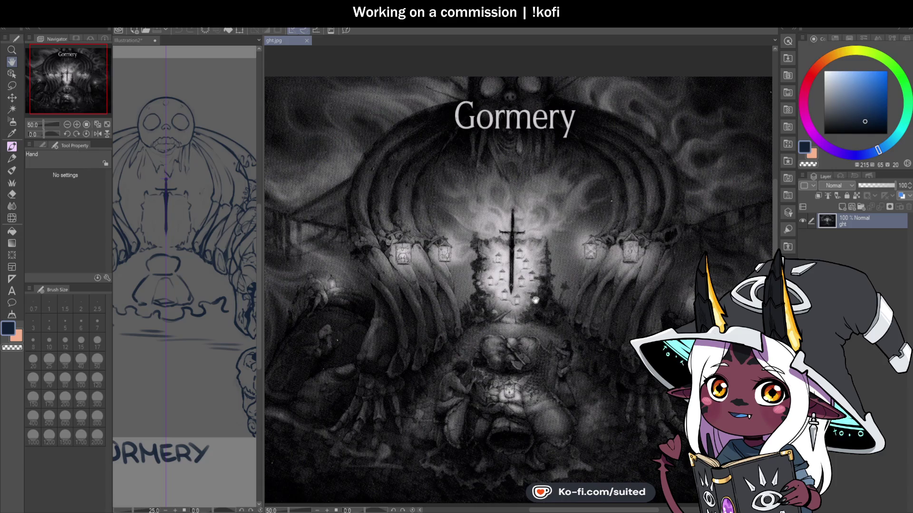
left_click_drag(535, 300, 523, 290)
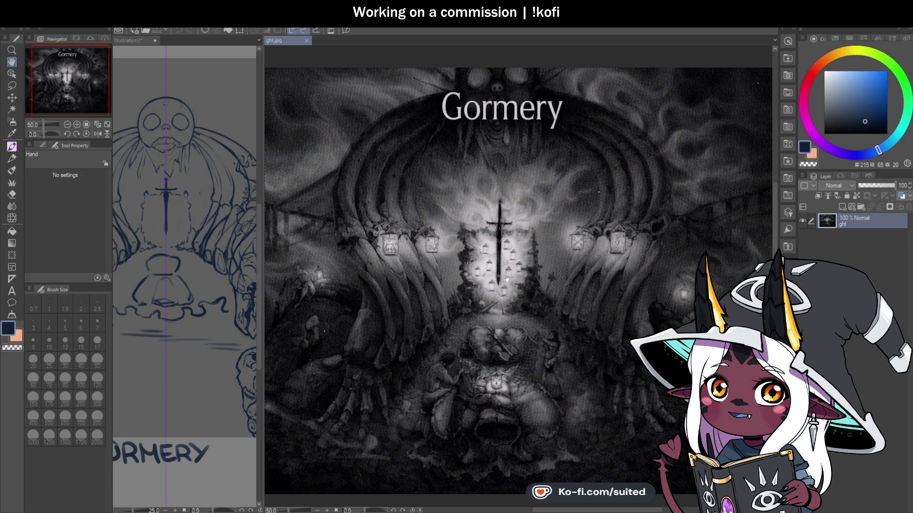
mouse_move(261, 255)
left_mouse_down()
mouse_move(610, 275)
mouse_move(593, 275)
left_mouse_up()
Activate Illustration2 and zoom and pan until the skull head is centred at 66.7%
scroll(685, 238, "up", 5)
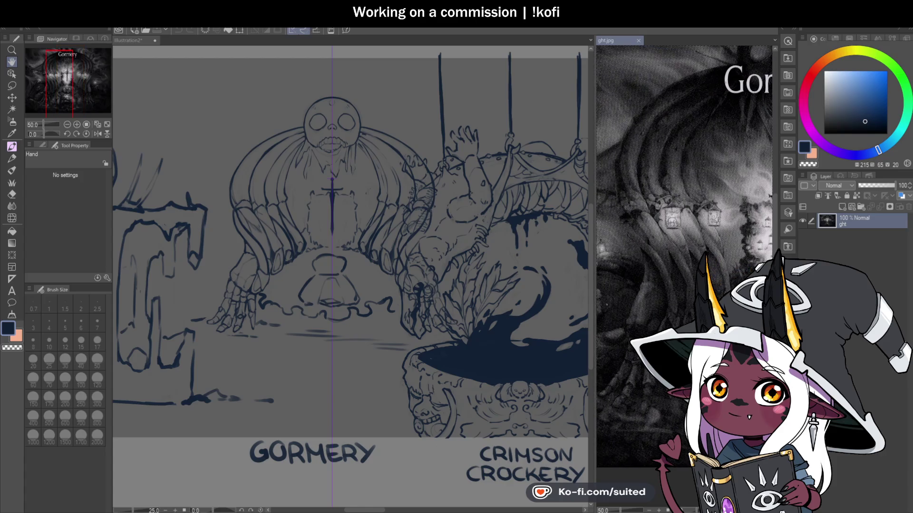
left_click(173, 86)
scroll(295, 270, "up", 2)
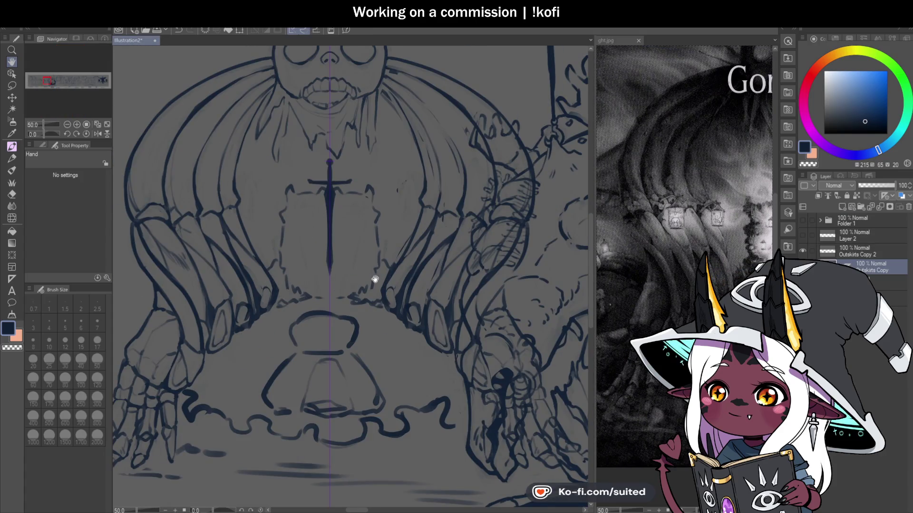
scroll(356, 277, "down", 2)
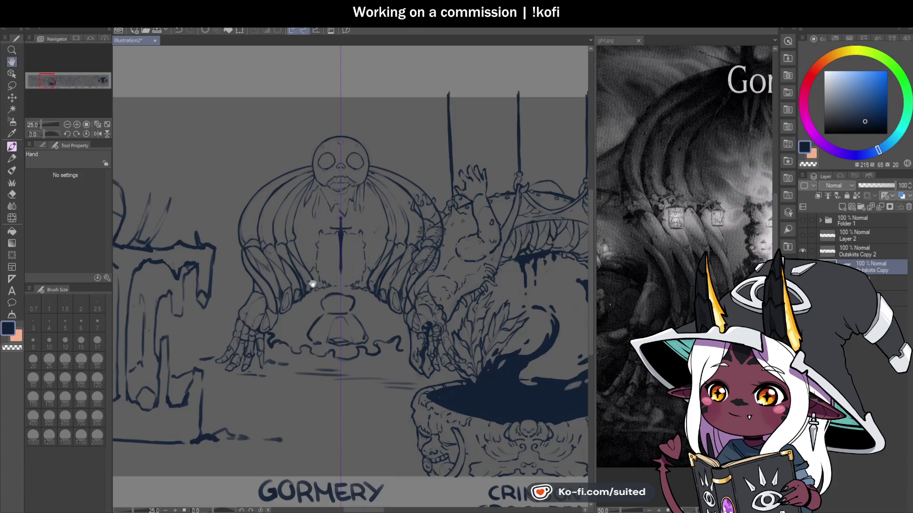
scroll(313, 284, "up", 2)
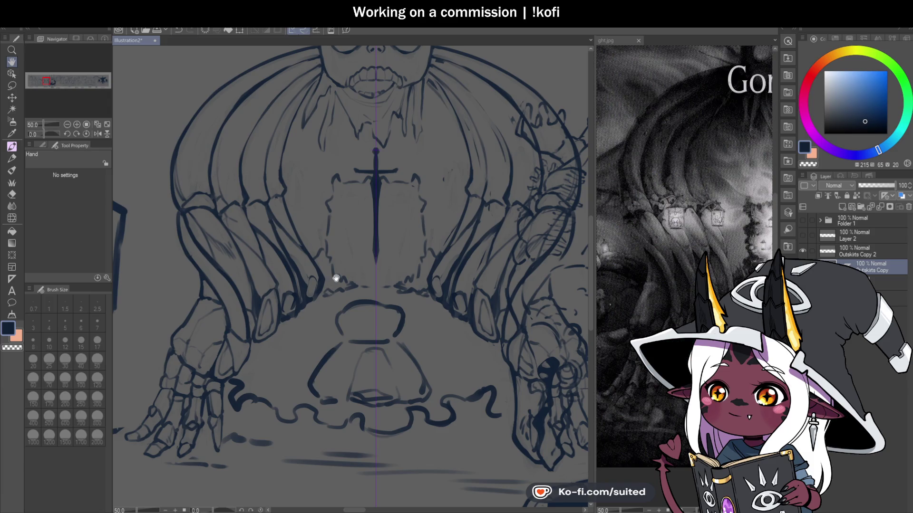
left_click_drag(373, 263, 393, 271)
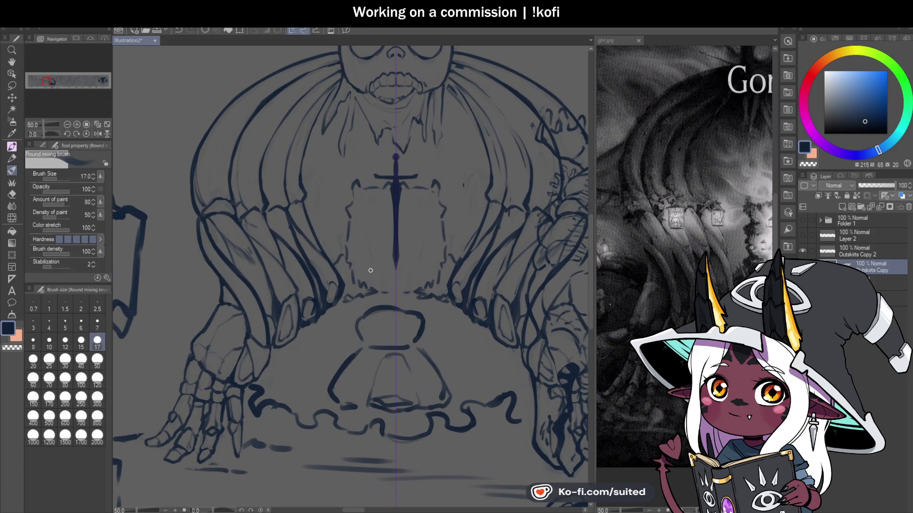
scroll(324, 273, "up", 1)
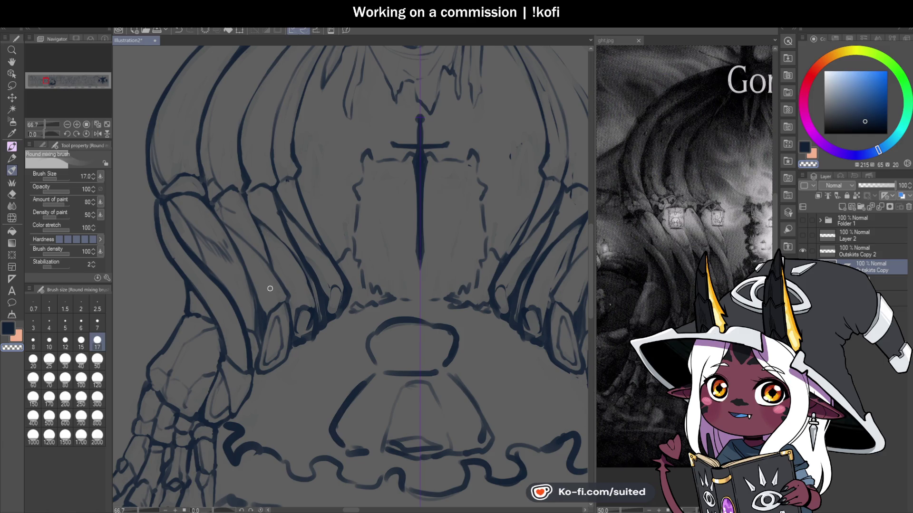
scroll(270, 288, "down", 2)
scroll(254, 173, "up", 2)
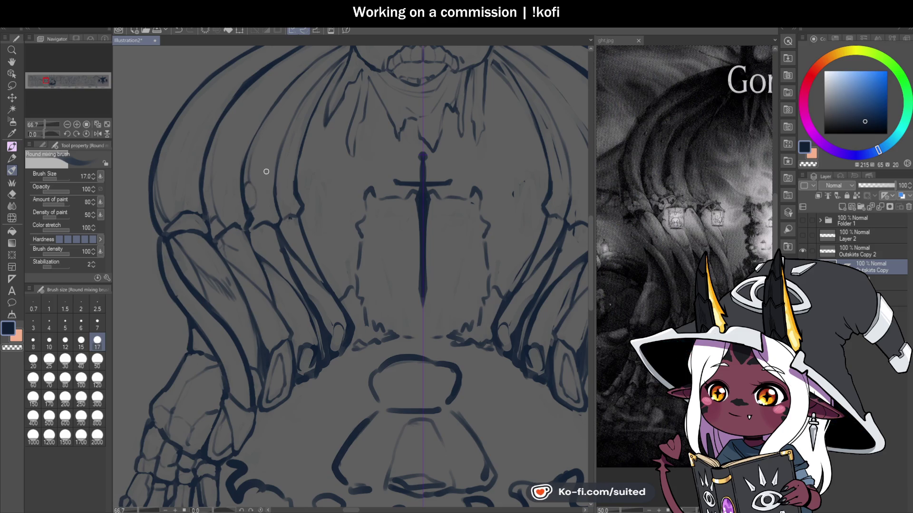
scroll(267, 172, "down", 2)
scroll(325, 263, "up", 1)
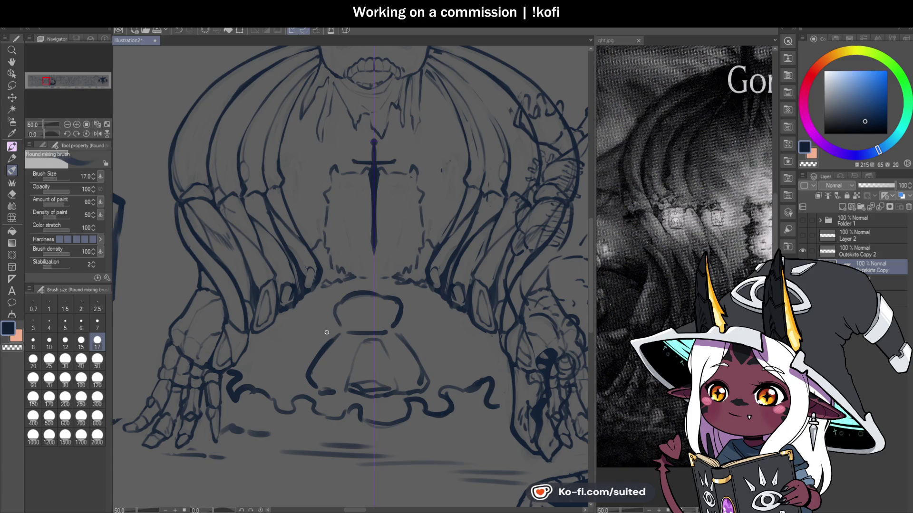
scroll(327, 332, "down", 3)
scroll(276, 164, "up", 4)
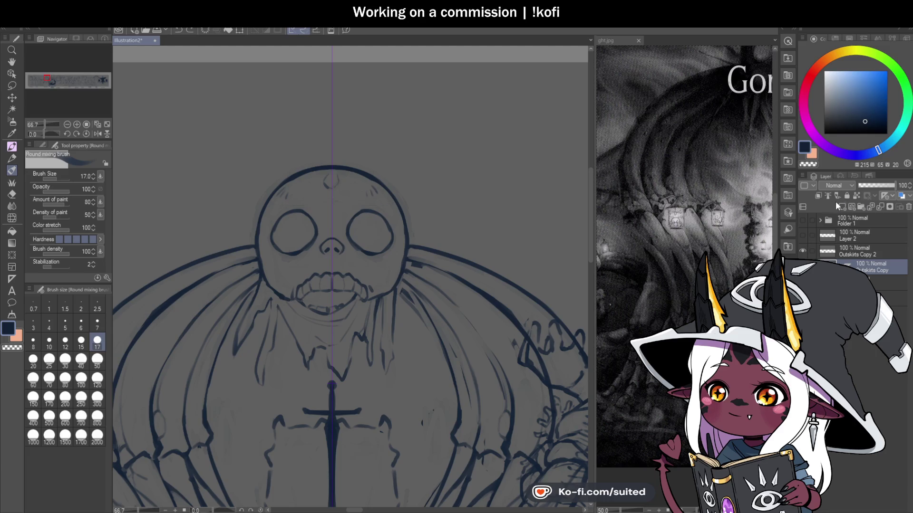
left_click_drag(265, 192, 390, 202)
left_click_drag(378, 169, 399, 195)
left_click_drag(263, 195, 287, 168)
left_click_drag(285, 136, 260, 229)
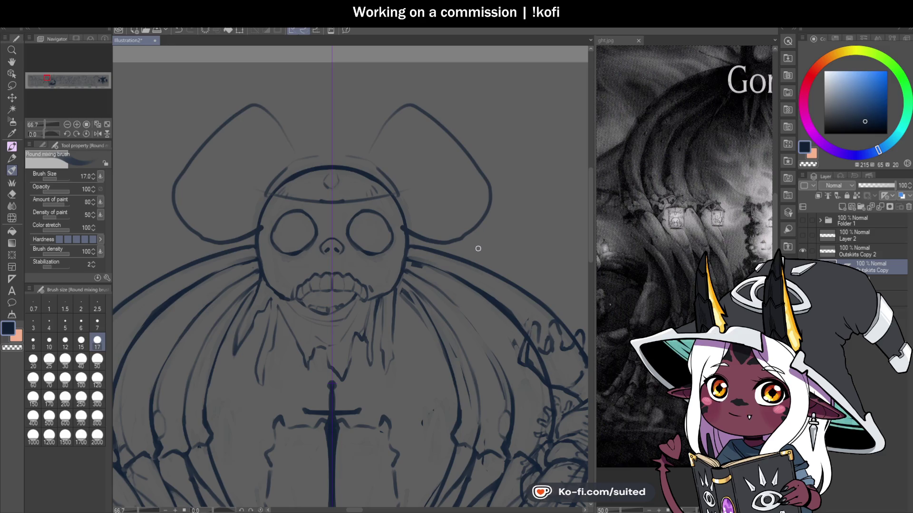
left_click_drag(261, 186, 216, 198)
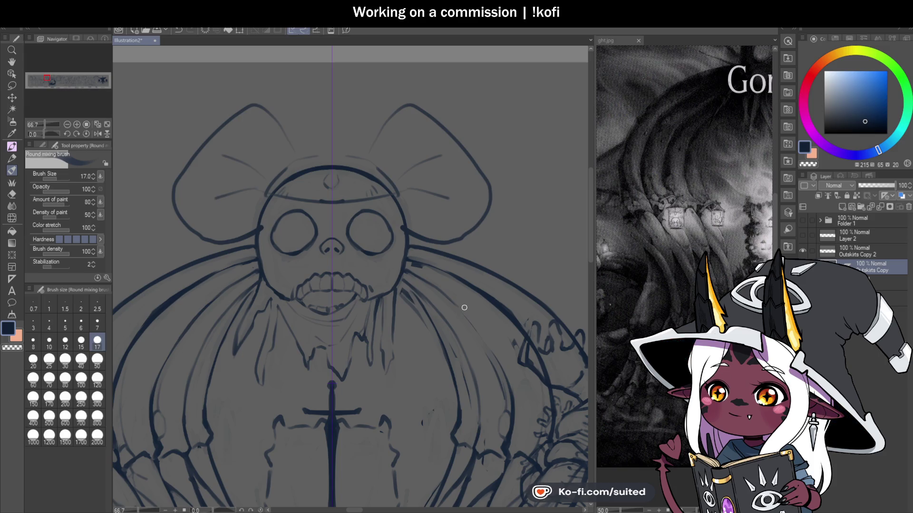
key("ctrl+z")
key("ctrl+z")
key("ctrl+z")
scroll(463, 309, "down", 2)
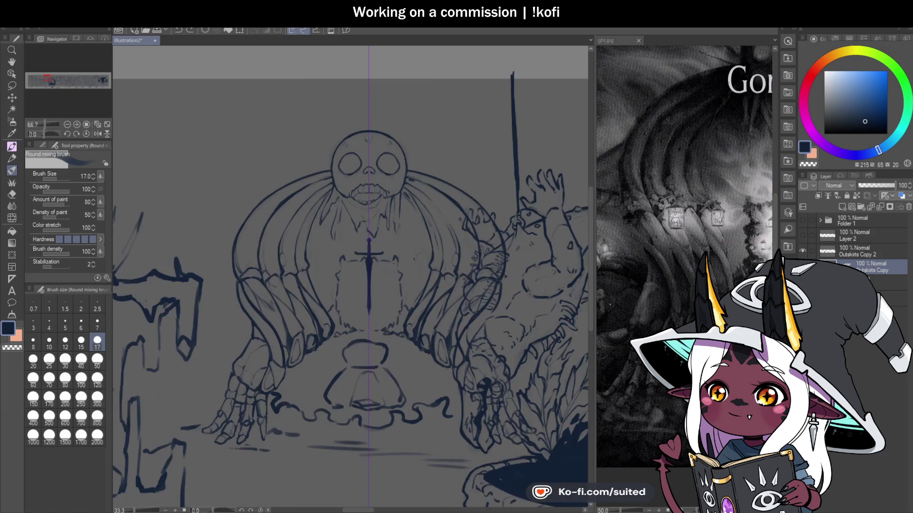
Soften the dark lines on and near the rib claw, then save
scroll(311, 311, "up", 1)
scroll(311, 311, "up", 1)
scroll(355, 358, "up", 1)
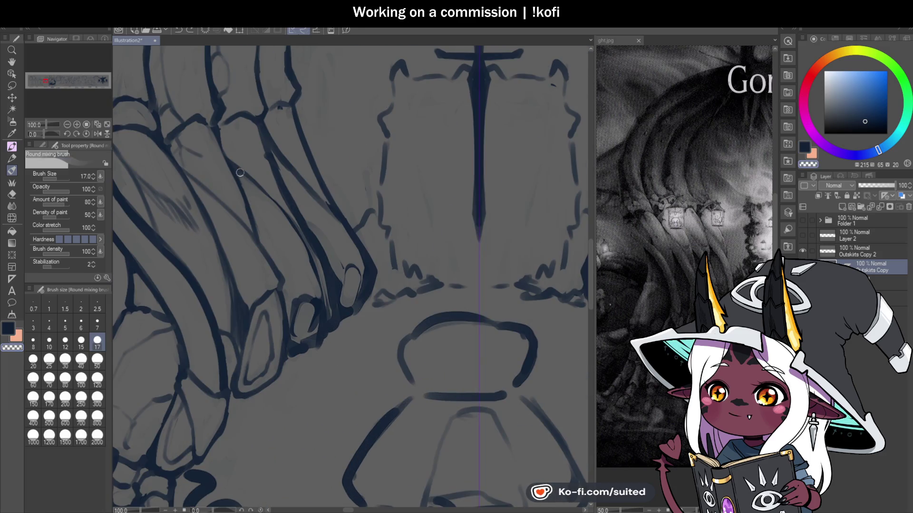
mouse_move(313, 264)
left_mouse_down()
mouse_move(322, 354)
mouse_move(301, 321)
mouse_move(296, 336)
left_mouse_up()
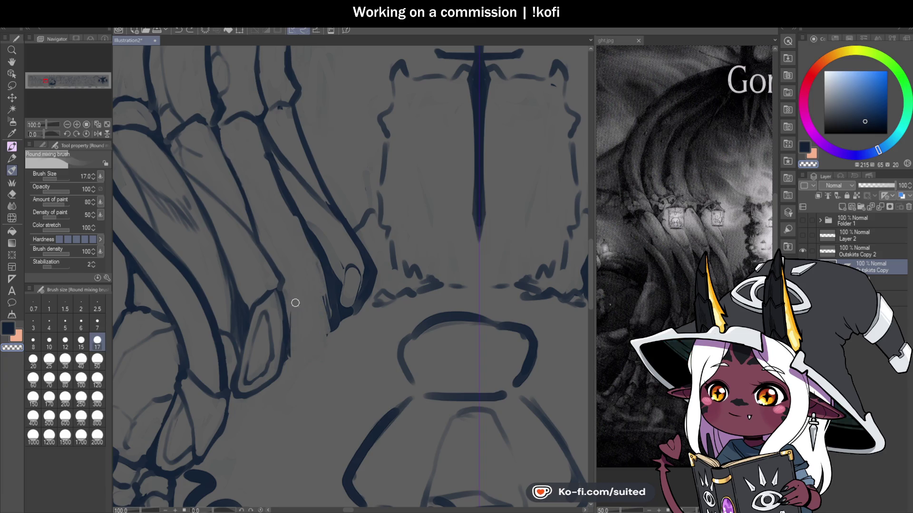
left_click_drag(328, 293, 330, 337)
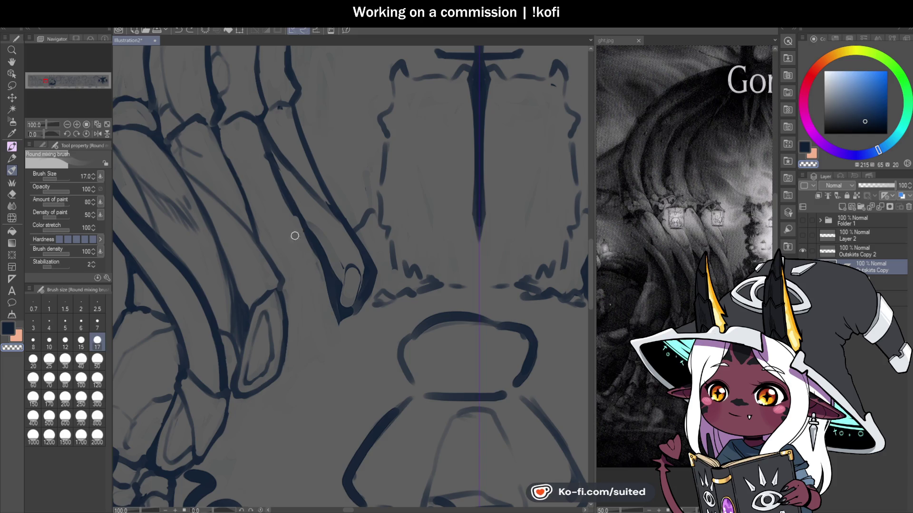
key("ctrl+s")
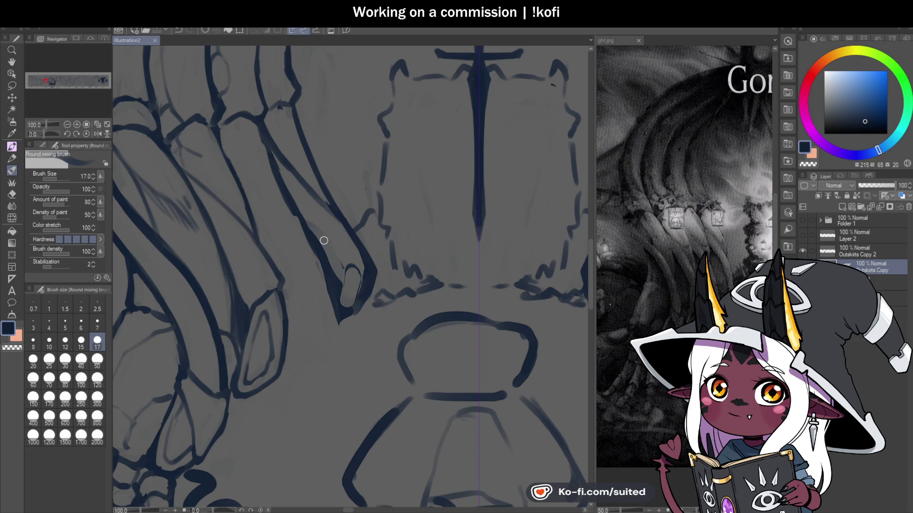
Ink a dark stroke down the claw tip with inner lines inside it, then save
scroll(318, 332, "down", 3)
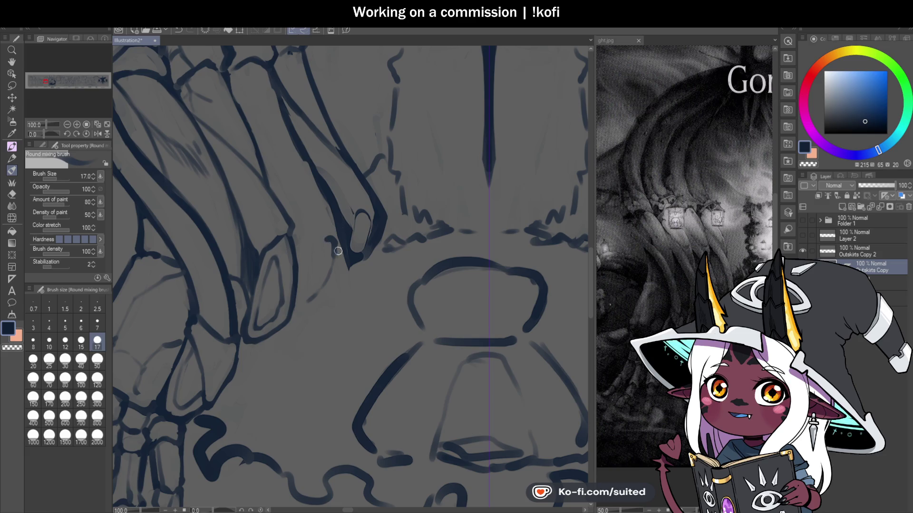
left_click_drag(327, 236, 303, 304)
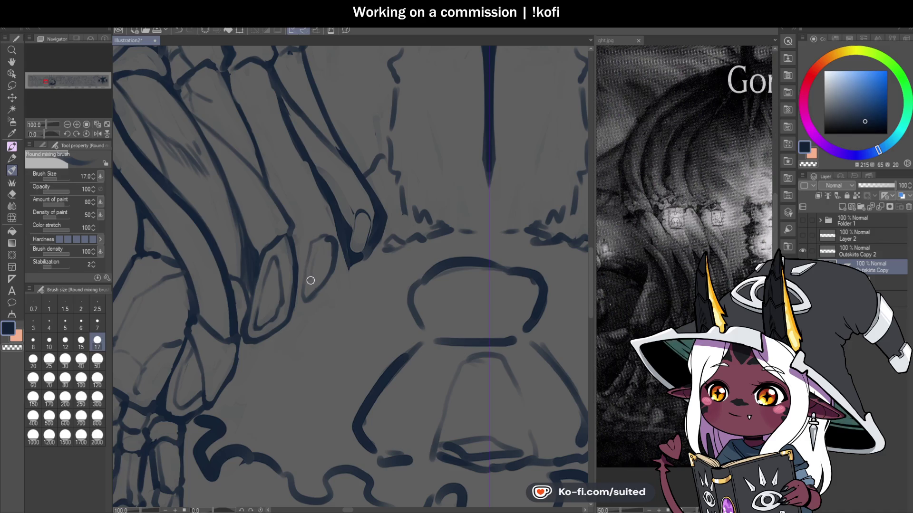
left_click_drag(325, 267, 317, 245)
left_click_drag(315, 278, 308, 288)
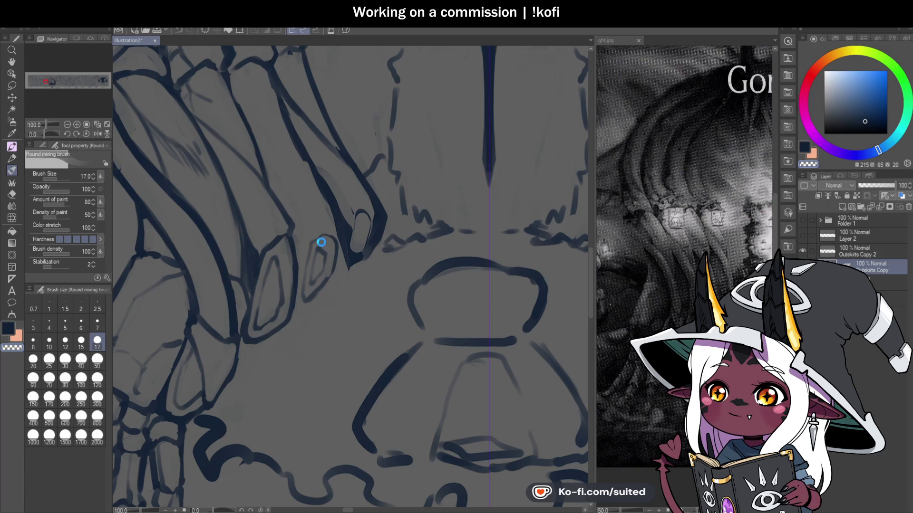
key("ctrl+s")
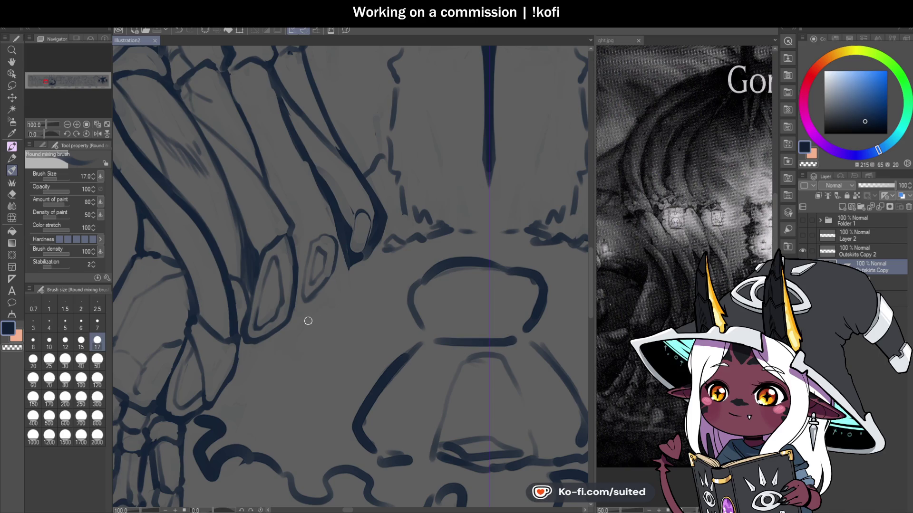
scroll(306, 334, "down", 4)
scroll(302, 64, "up", 4)
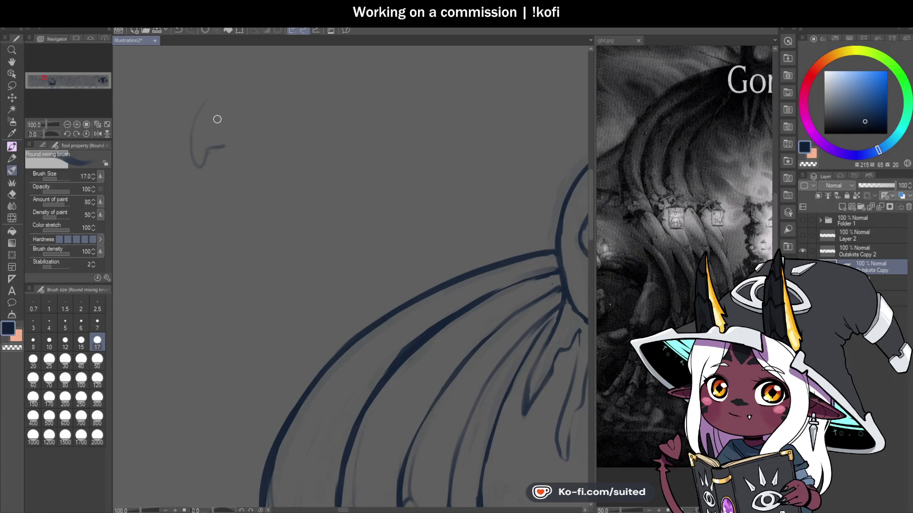
left_click_drag(231, 127, 249, 131)
left_click_drag(233, 135, 246, 143)
left_click_drag(240, 102, 256, 127)
left_click_drag(185, 112, 195, 123)
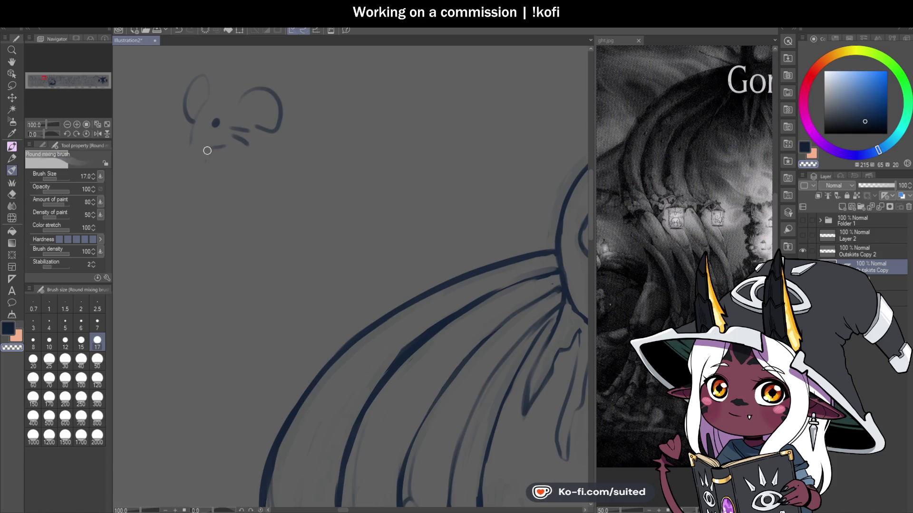
left_click_drag(213, 147, 201, 146)
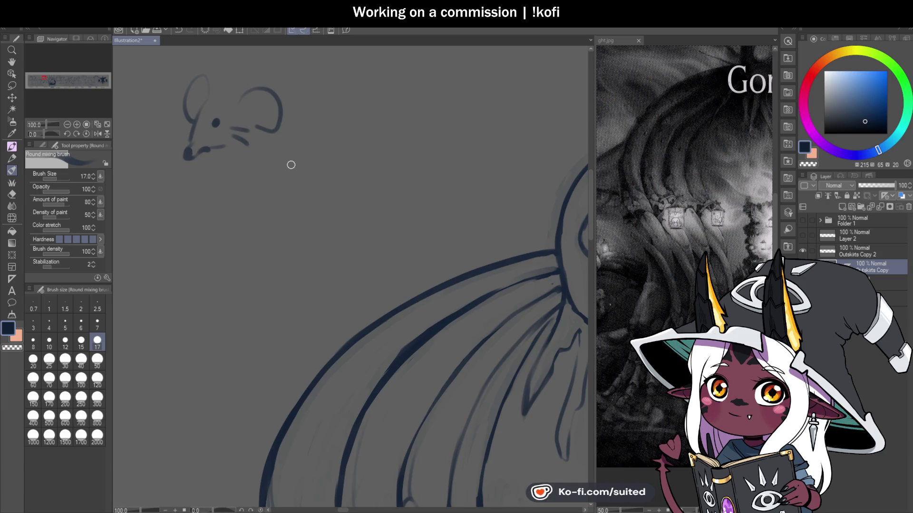
scroll(281, 175, "down", 1)
key("m")
mouse_move(278, 90)
left_mouse_down()
mouse_move(188, 171)
mouse_move(285, 119)
left_mouse_up()
key("Delete")
key("ctrl+d")
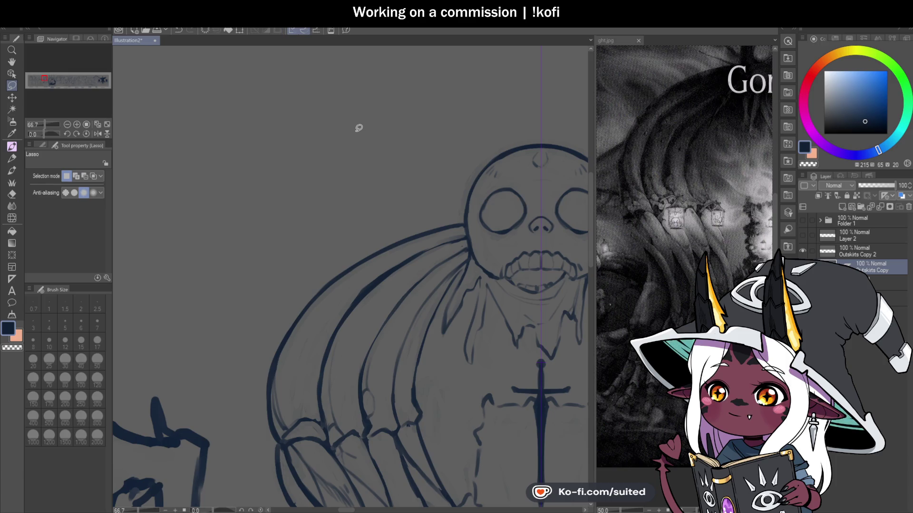
key("b")
scroll(318, 163, "down", 1)
scroll(281, 157, "down", 2)
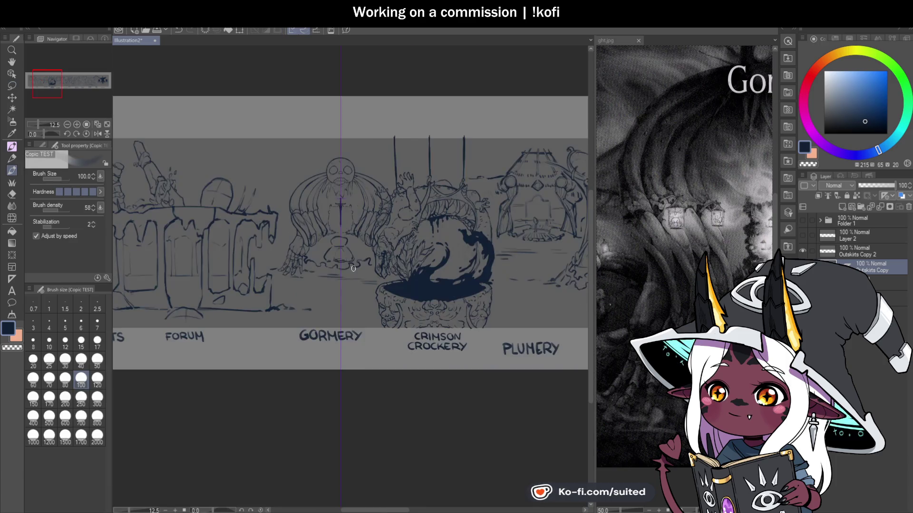
scroll(368, 263, "up", 1)
left_click(44, 144)
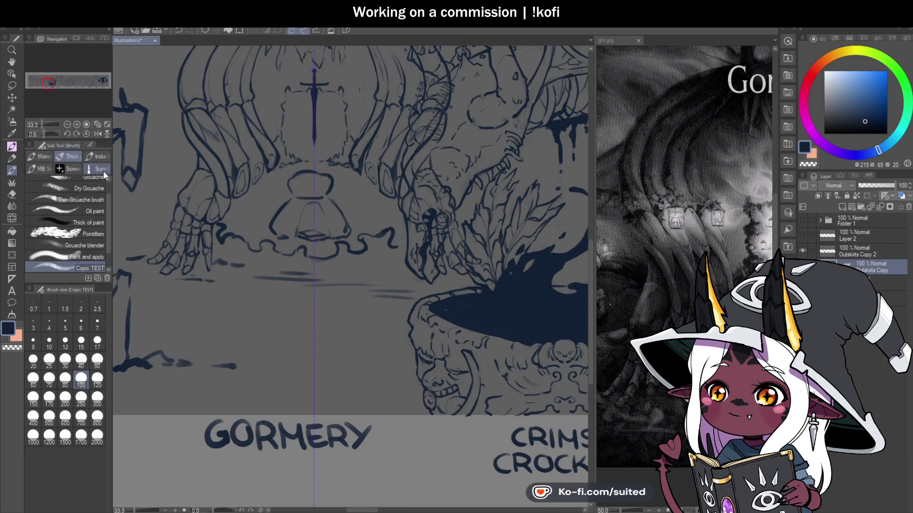
scroll(108, 206, "up", 3)
left_click(101, 181)
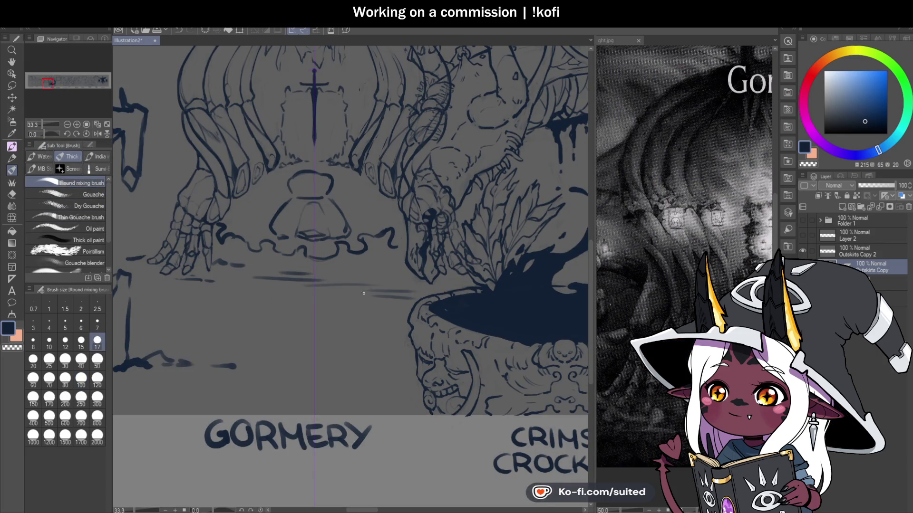
scroll(364, 293, "down", 1)
scroll(304, 273, "up", 1)
scroll(322, 166, "up", 2)
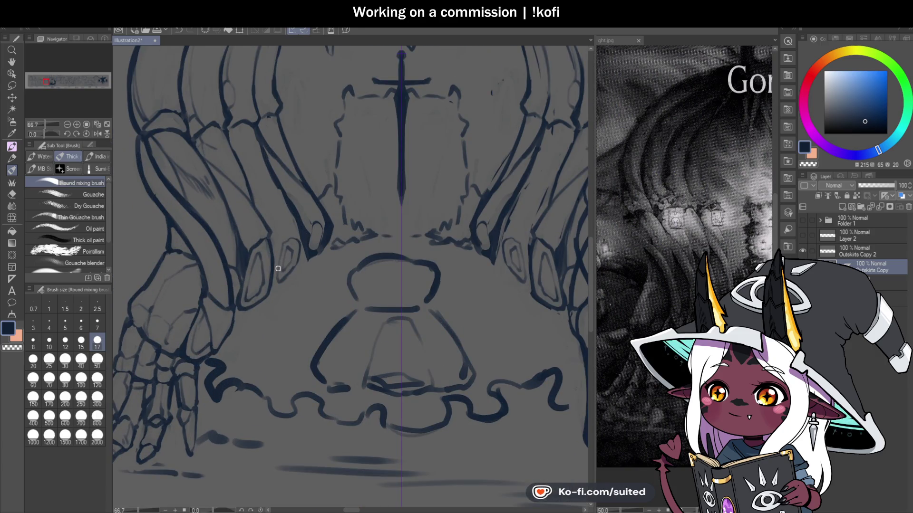
left_click_drag(277, 276, 280, 228)
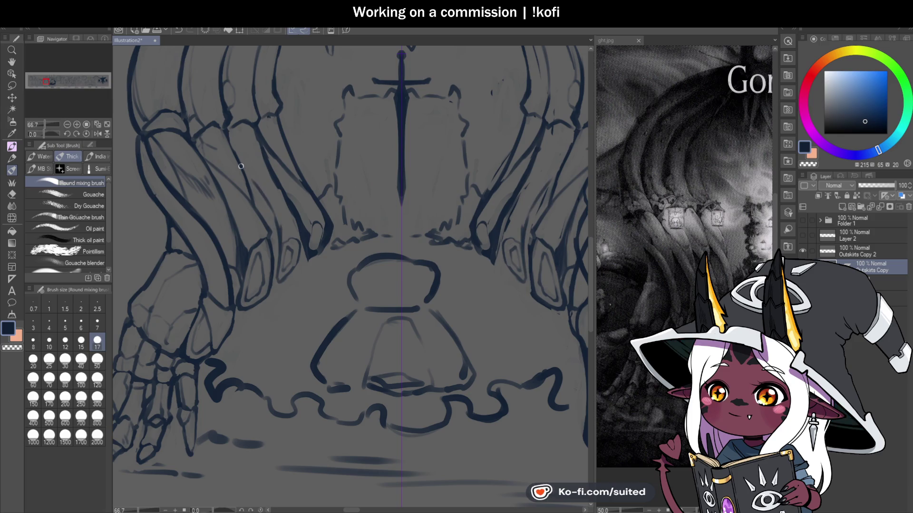
Save, then blend and soften the inner rib lines near the rib arch
key("c")
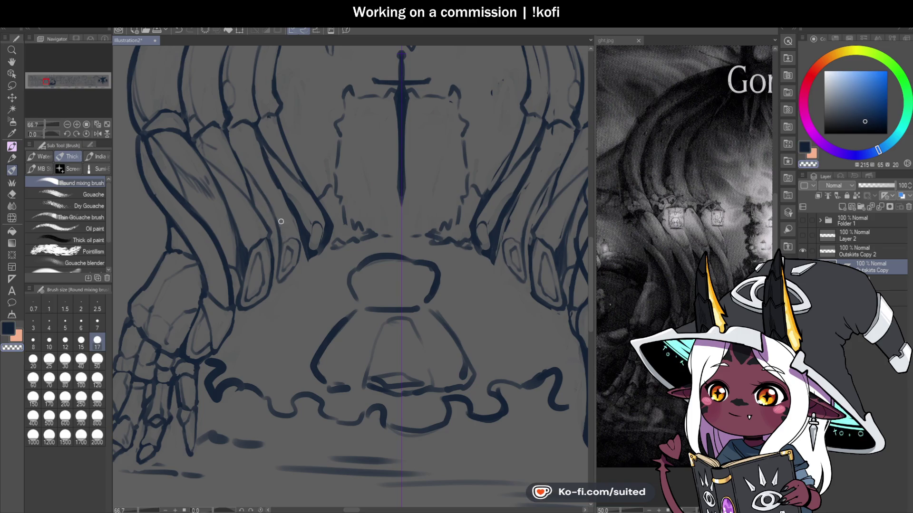
key("c")
key("ctrl+s")
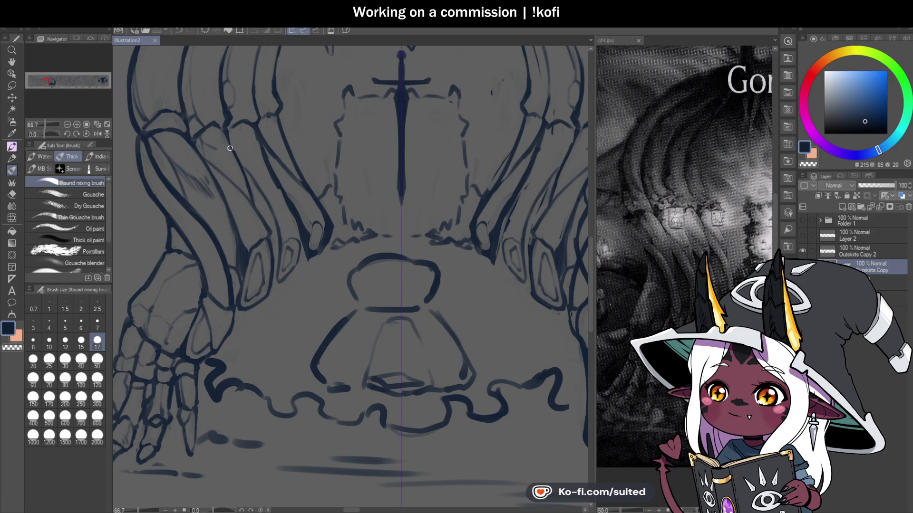
left_click_drag(242, 148, 268, 167)
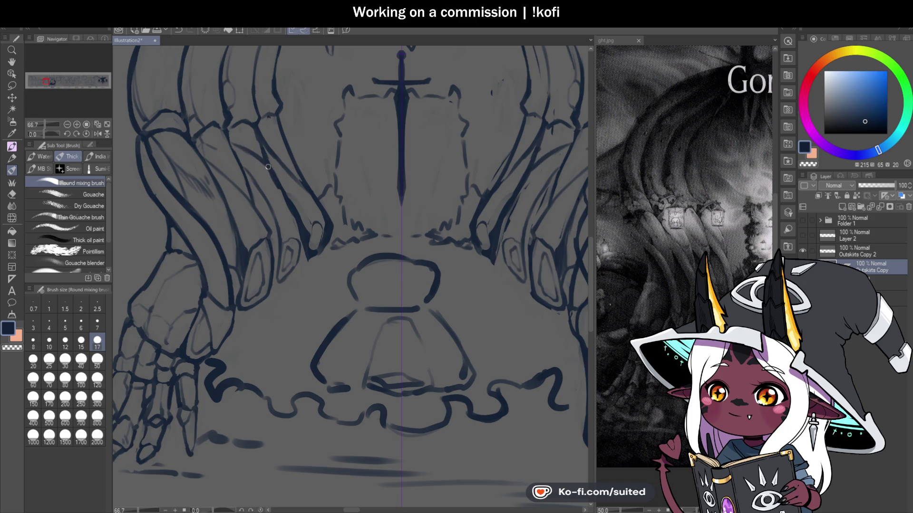
left_click_drag(294, 219, 268, 174)
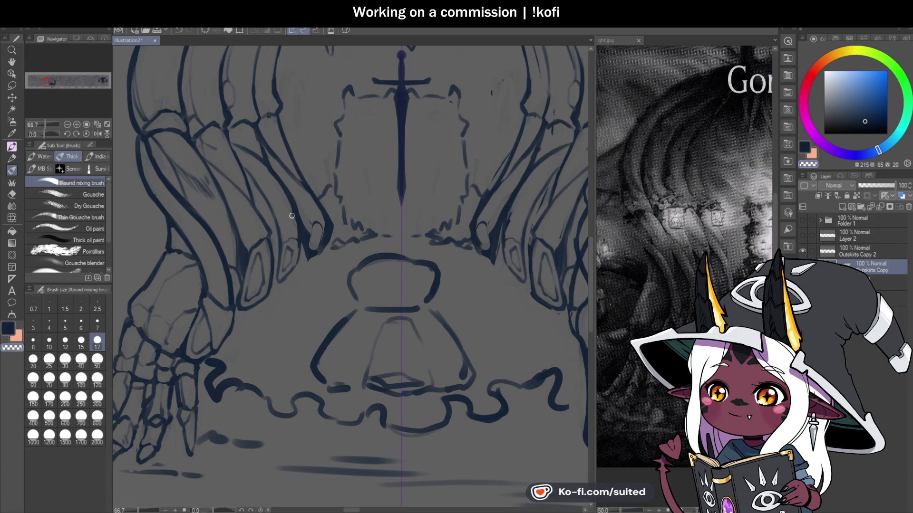
left_click_drag(294, 233, 298, 232)
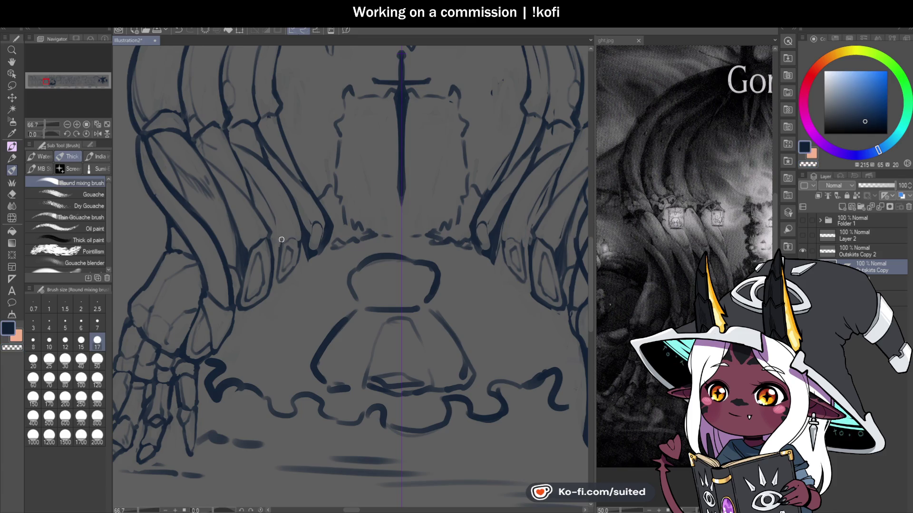
Erase stray lines between the ribs and beside the sword panel, then ink the rib's edge
key("c")
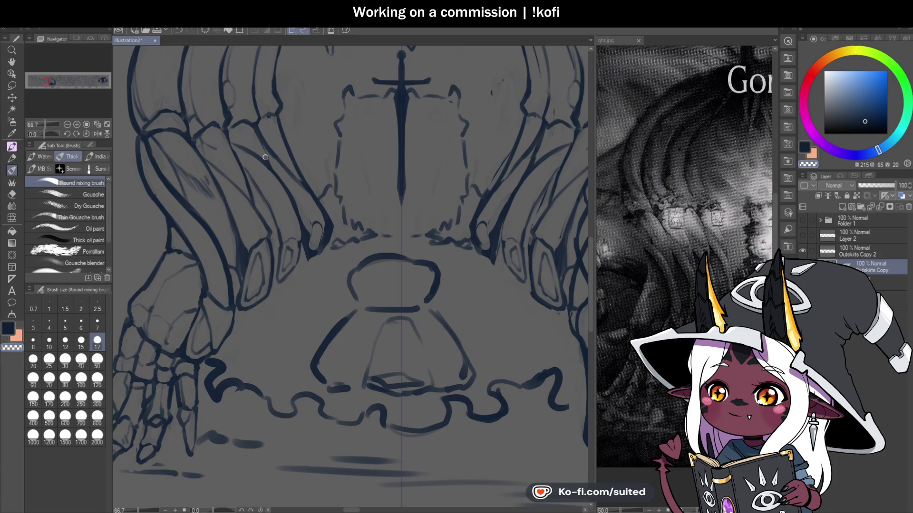
key("c")
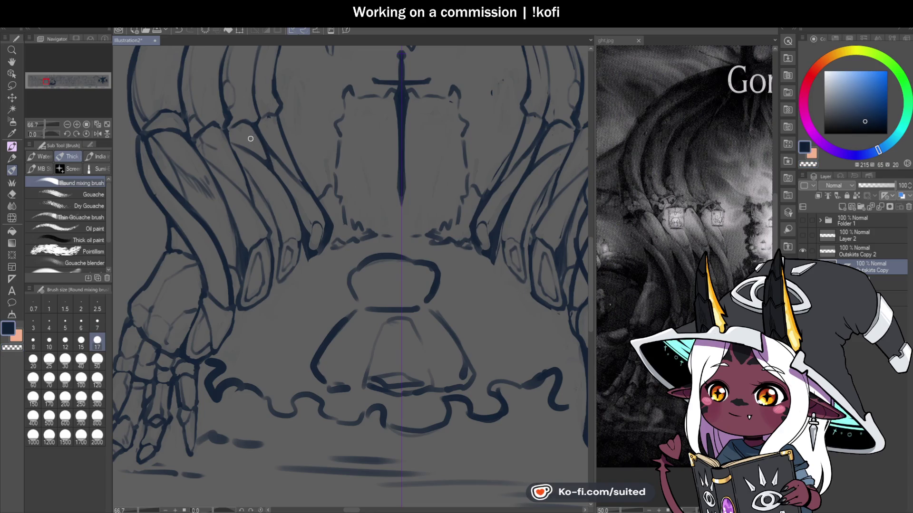
key("c")
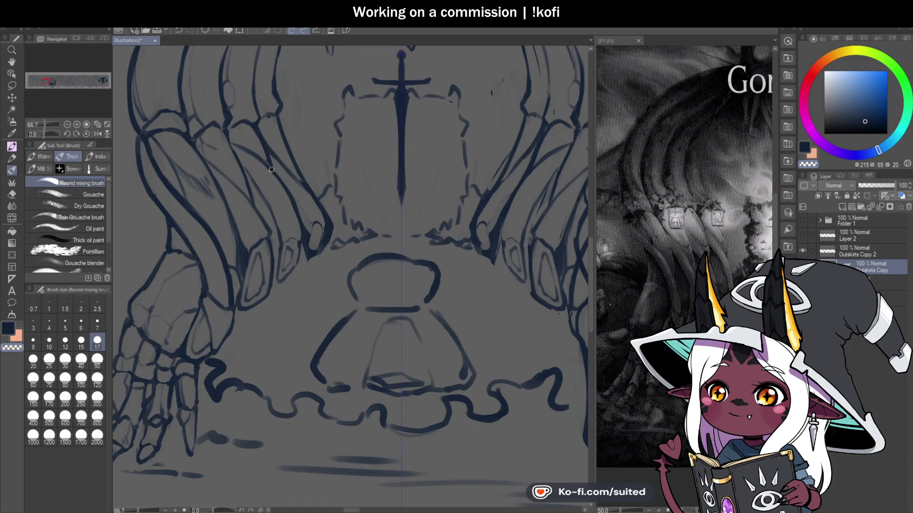
mouse_move(278, 167)
left_mouse_down()
mouse_move(318, 220)
mouse_move(306, 257)
mouse_move(291, 192)
mouse_move(285, 217)
left_mouse_up()
left_click_drag(302, 177, 280, 125)
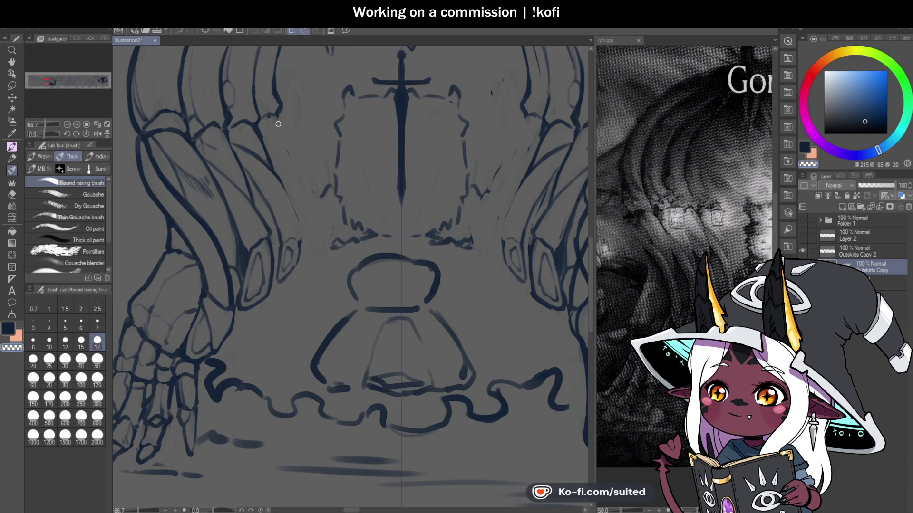
key("c")
scroll(321, 246, "up", 2)
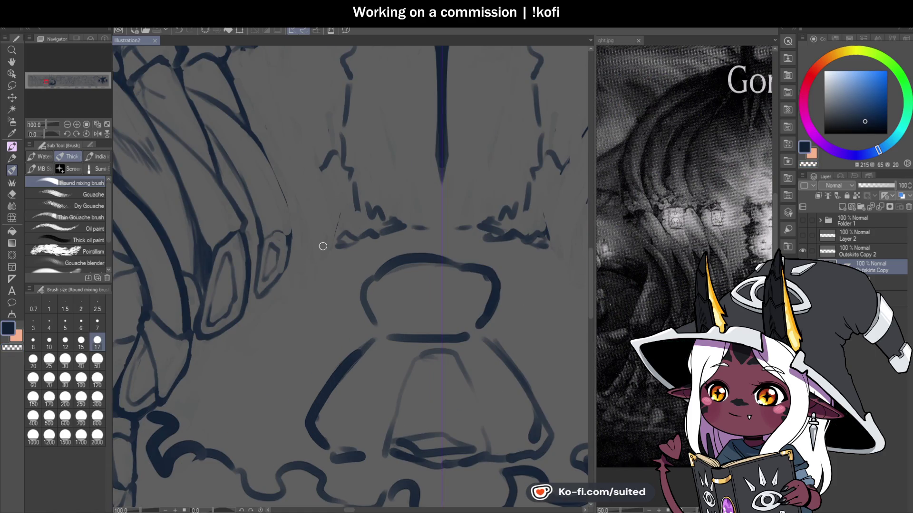
left_click_drag(258, 145, 290, 230)
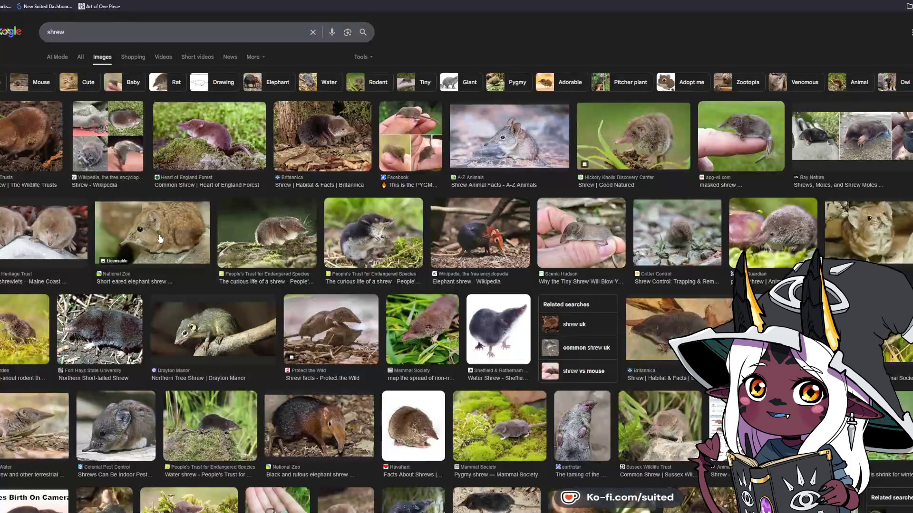
Preview the National Zoo, pest-control, short-eared and yawning elephant shrew photos
left_click(369, 233)
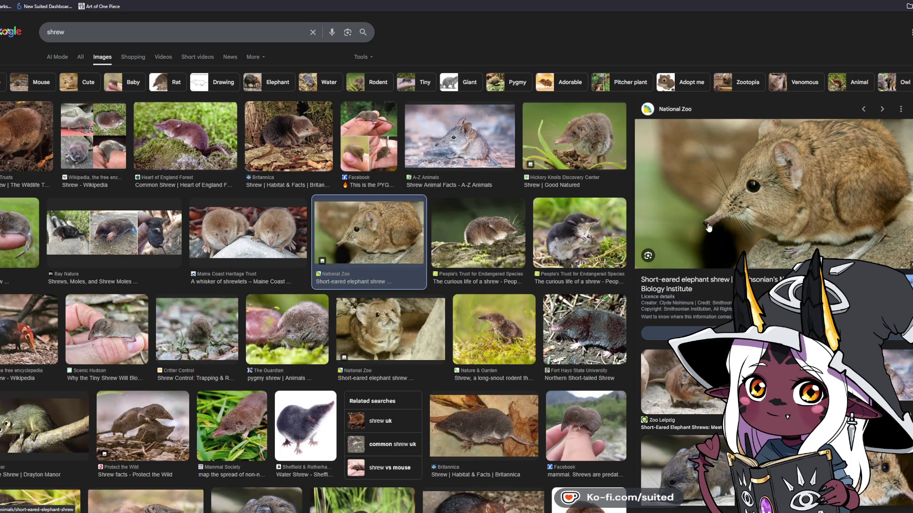
left_click(691, 438)
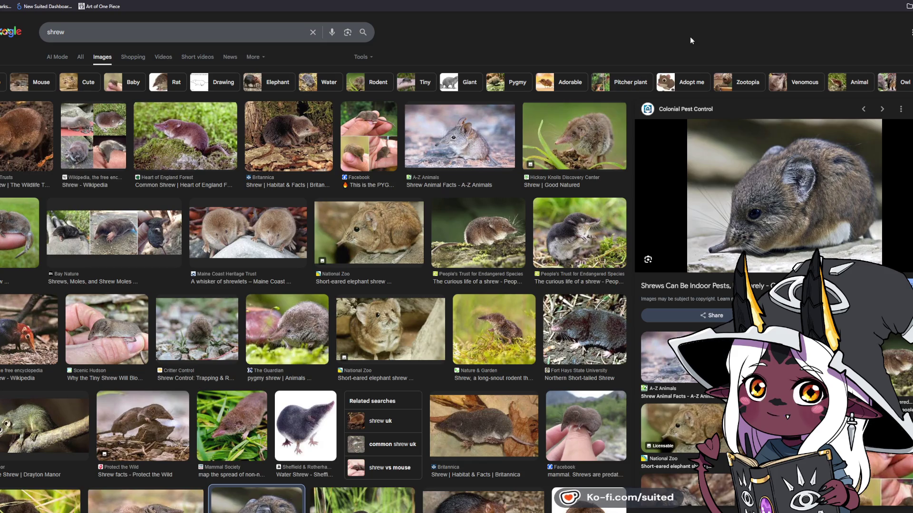
left_click(356, 354)
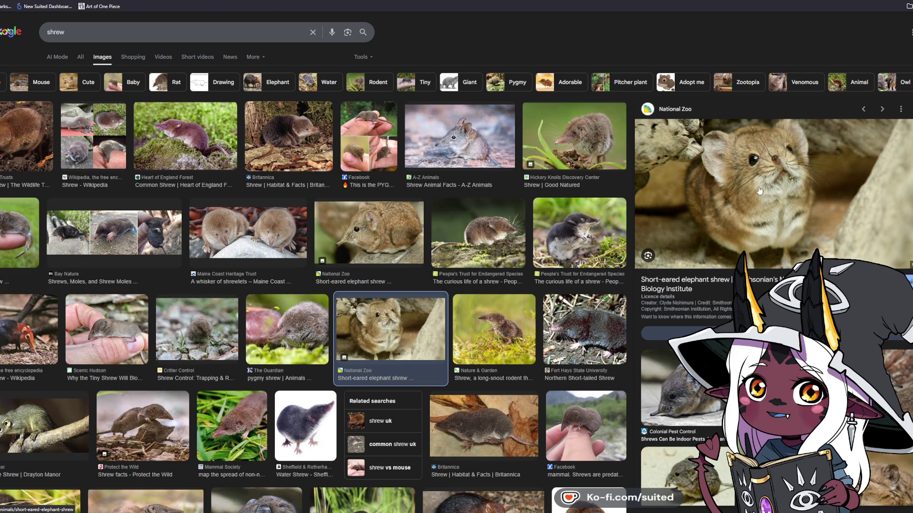
left_click(679, 390)
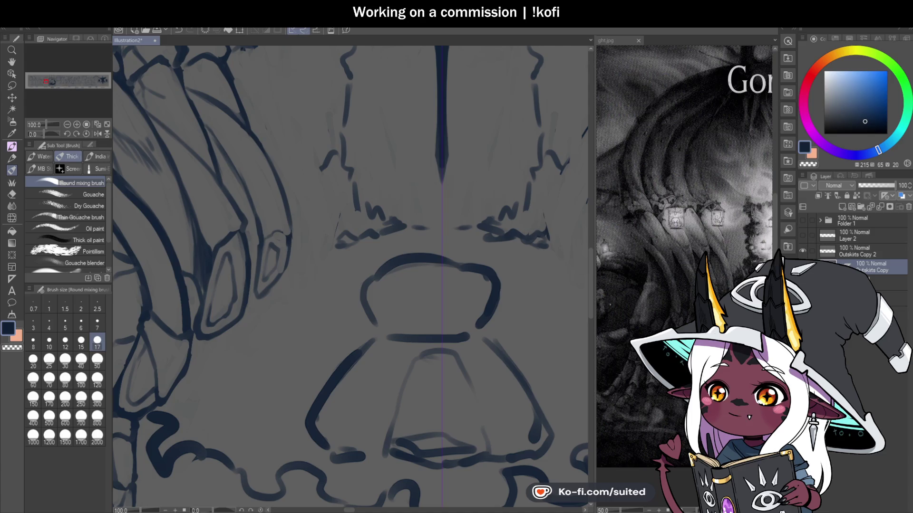
scroll(341, 251, "down", 2)
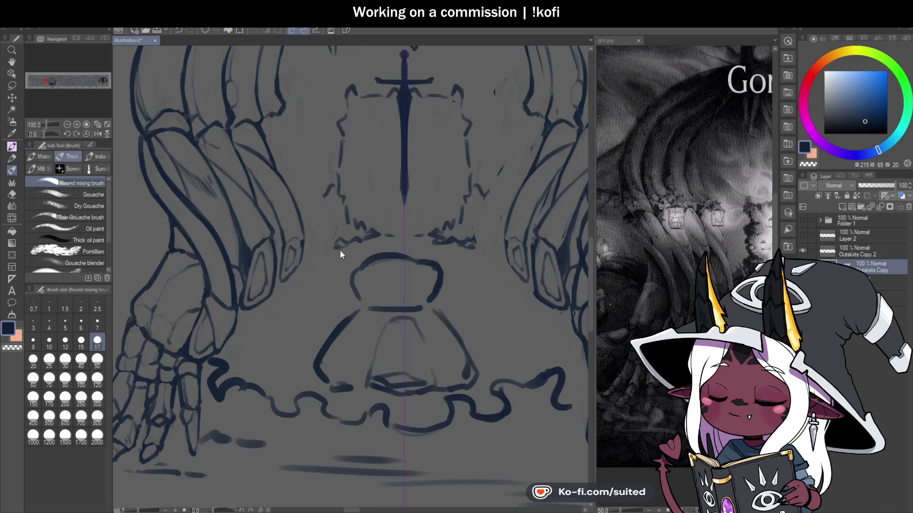
scroll(340, 251, "down", 1)
scroll(307, 198, "up", 1)
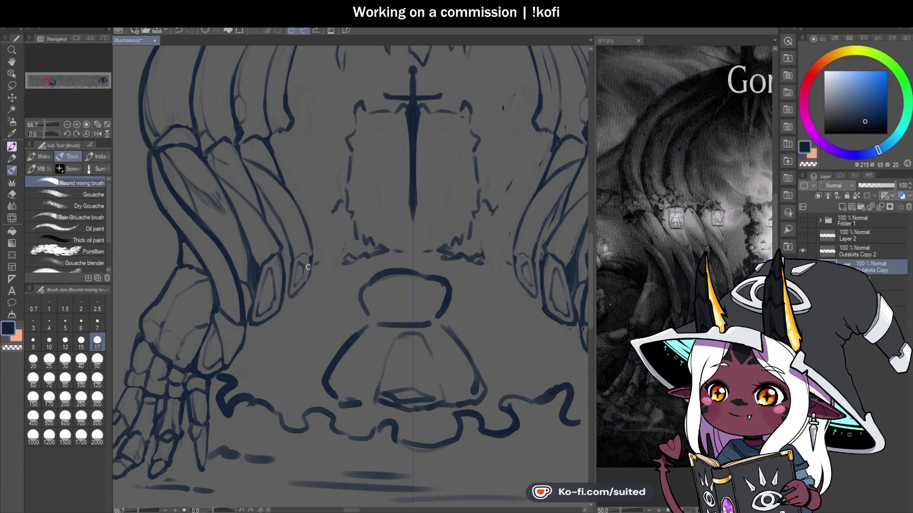
scroll(283, 265, "up", 1)
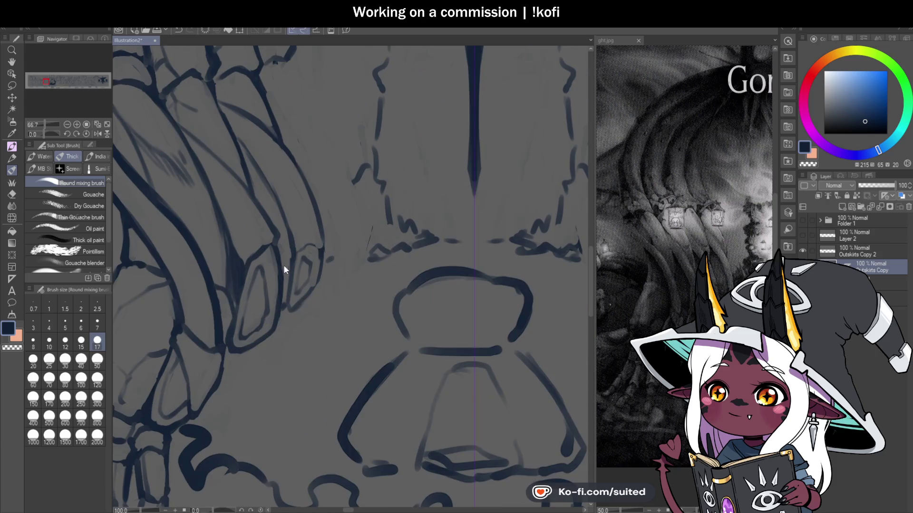
scroll(284, 256, "down", 2)
scroll(284, 257, "down", 1)
scroll(363, 242, "up", 2)
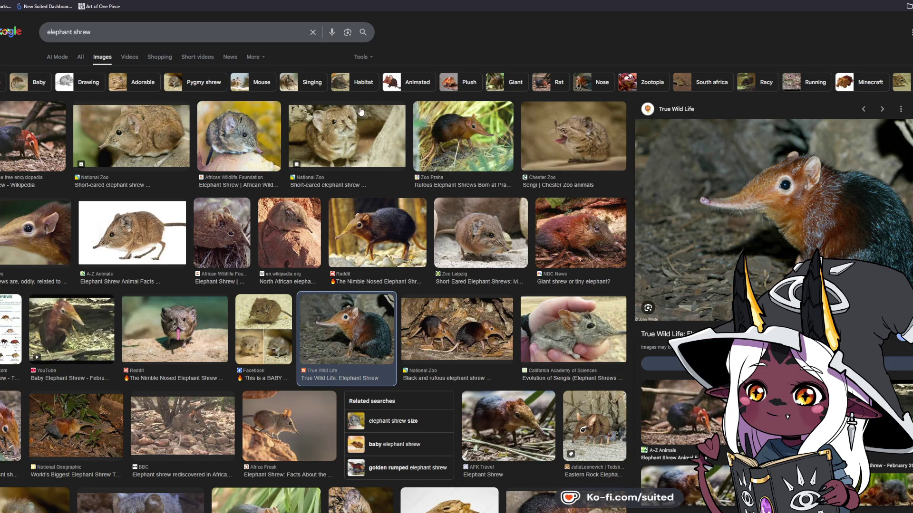
Preview the A-Z Animals and AFK Travel elephant shrew photos, then the infographic
left_click(680, 412)
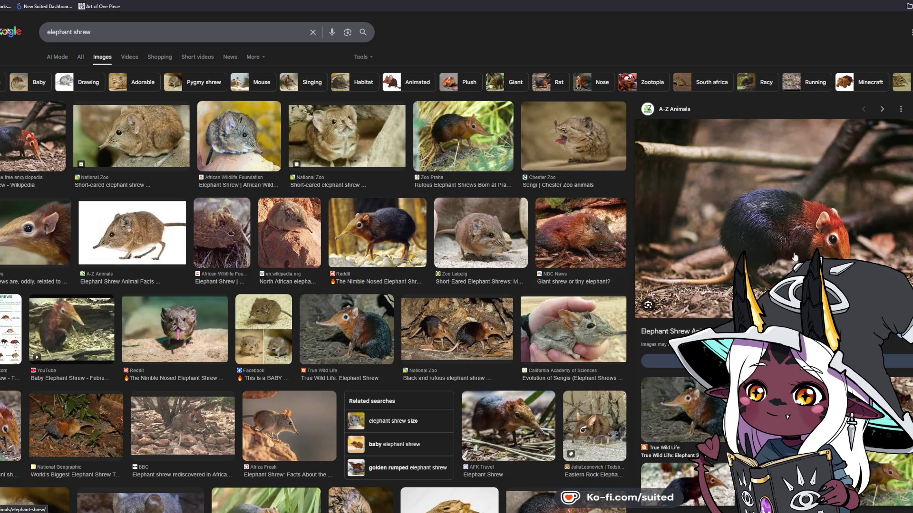
left_click(517, 415)
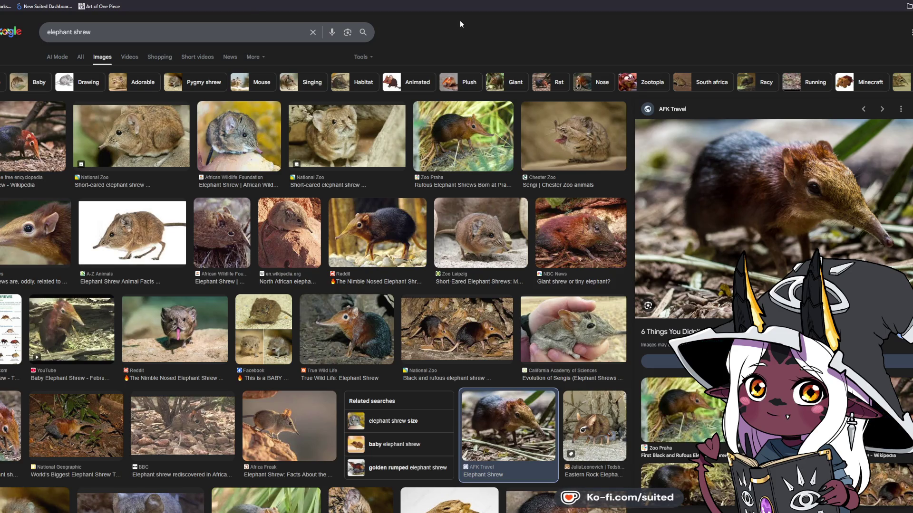
left_click(5, 323)
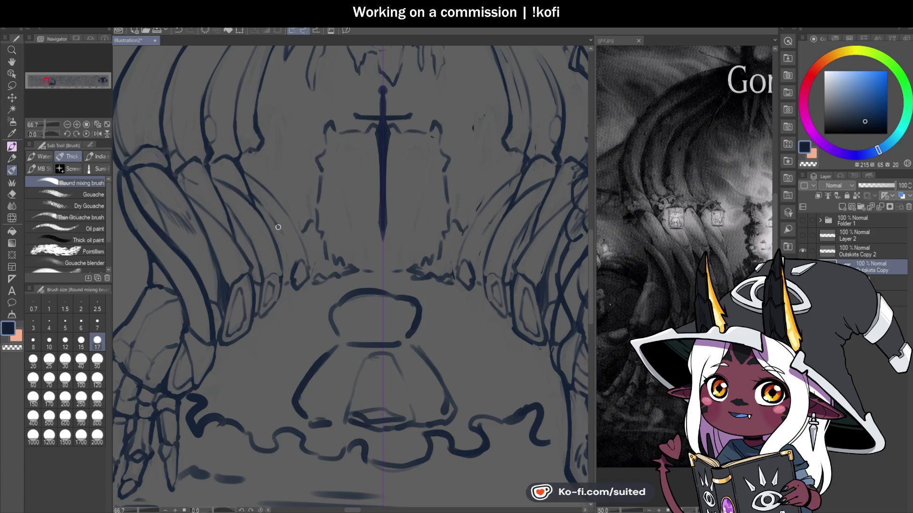
With the transparent colour, zoom in and refine a line on the creature's left clawed hand
key("c")
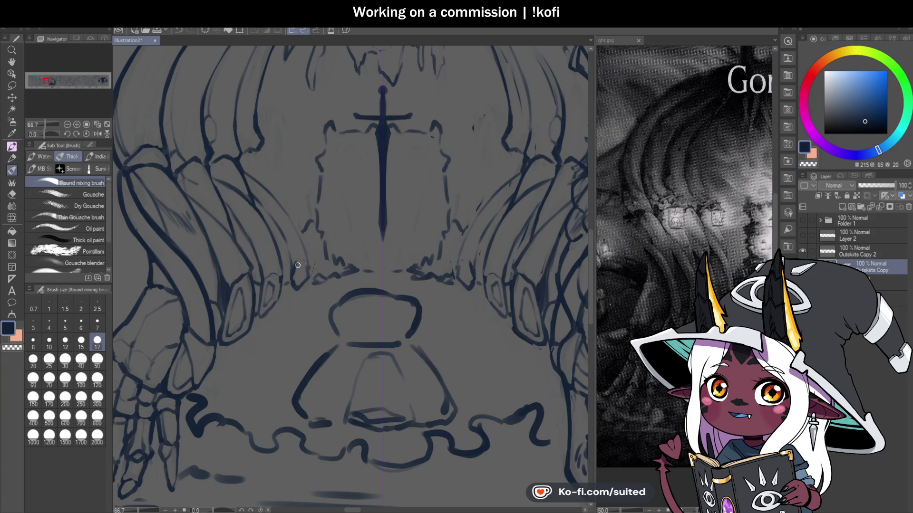
scroll(357, 250, "down", 1)
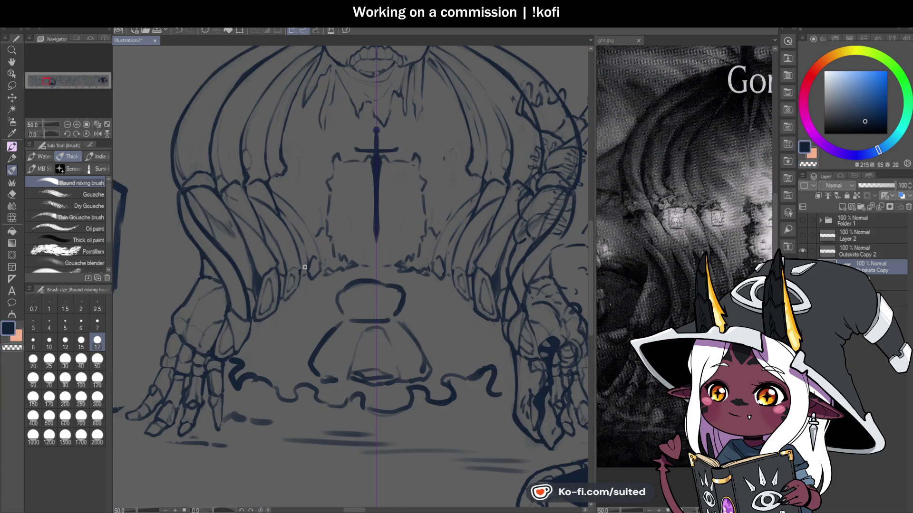
scroll(305, 267, "up", 2)
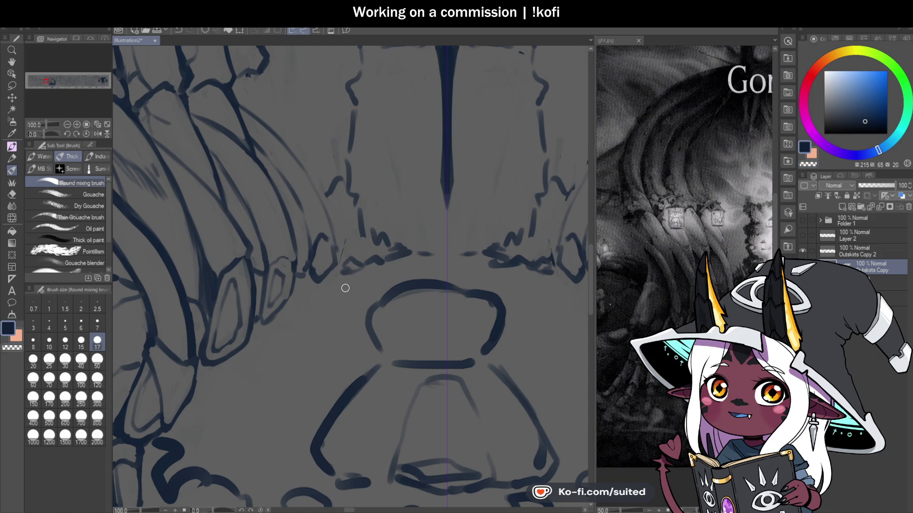
scroll(347, 279, "down", 1)
scroll(359, 299, "down", 1)
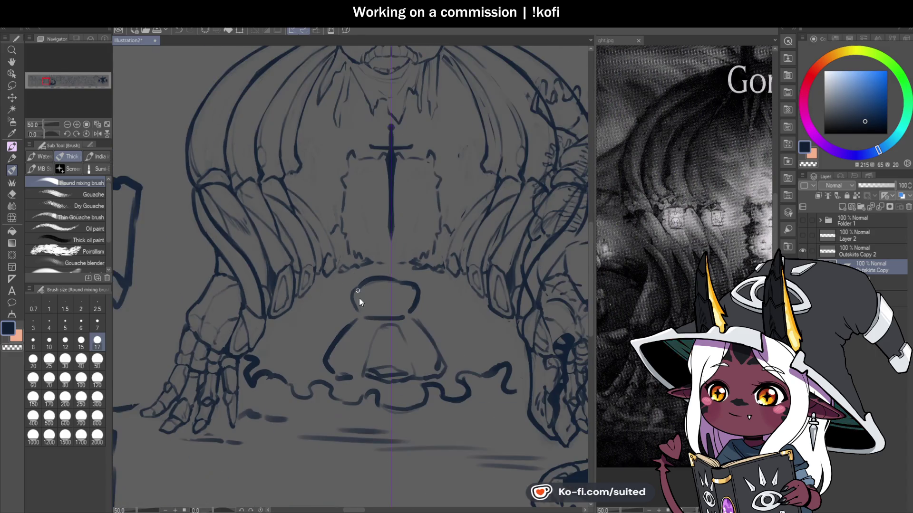
scroll(266, 163, "up", 2)
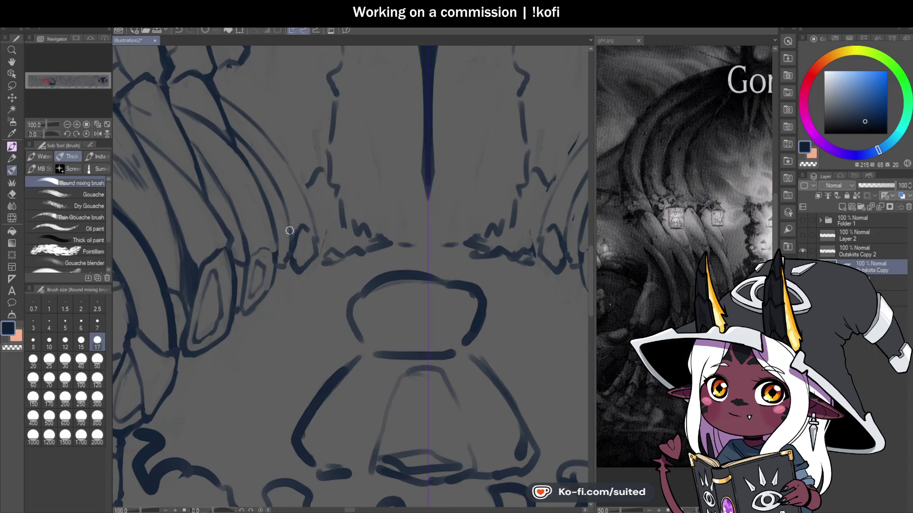
scroll(399, 255, "down", 1)
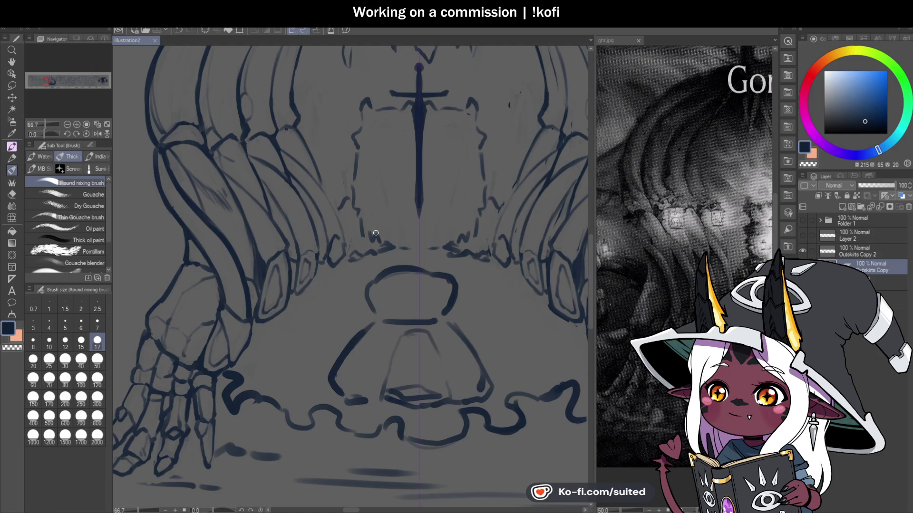
scroll(428, 289, "down", 1)
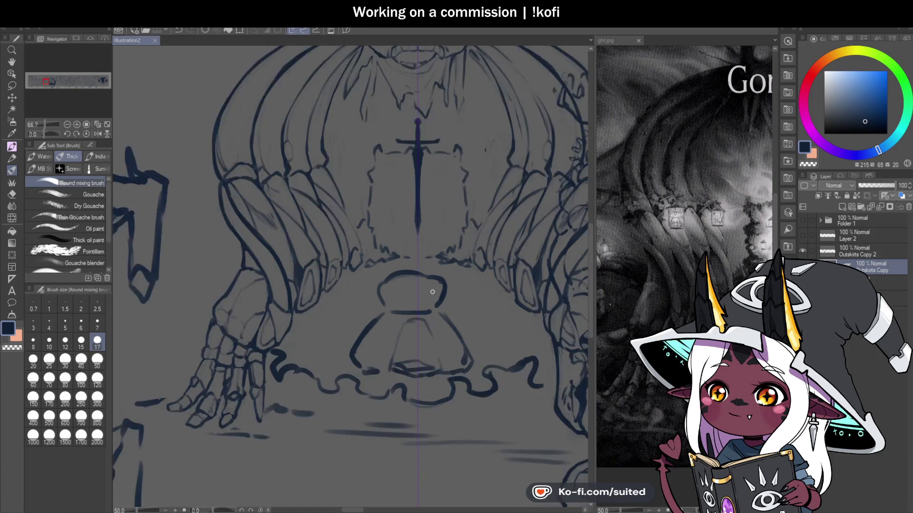
scroll(432, 292, "down", 1)
scroll(371, 234, "up", 3)
left_click_drag(377, 246, 397, 306)
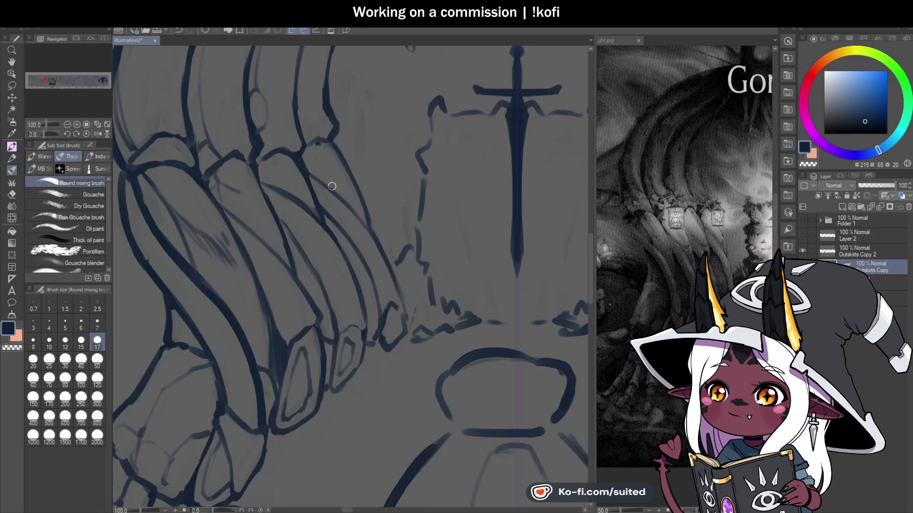
scroll(349, 209, "down", 2)
scroll(335, 165, "up", 2)
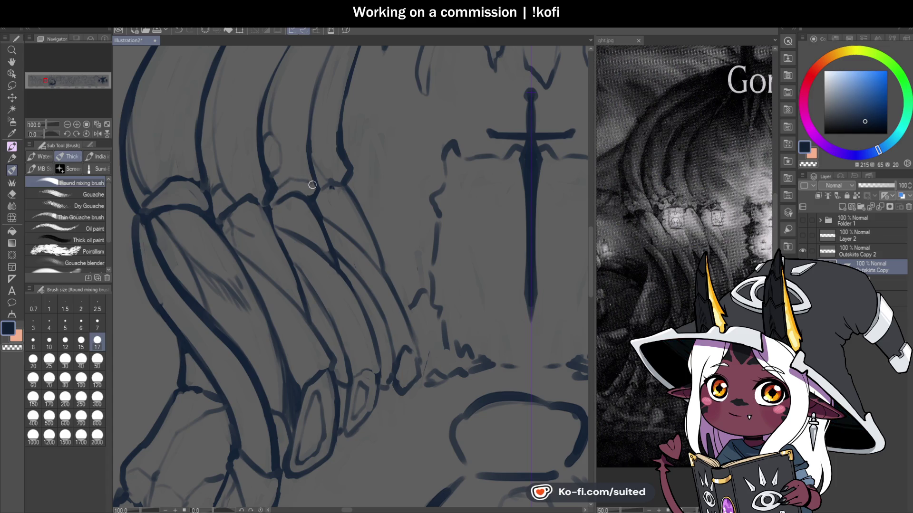
scroll(312, 187, "down", 2)
scroll(367, 221, "up", 2)
scroll(295, 178, "up", 1)
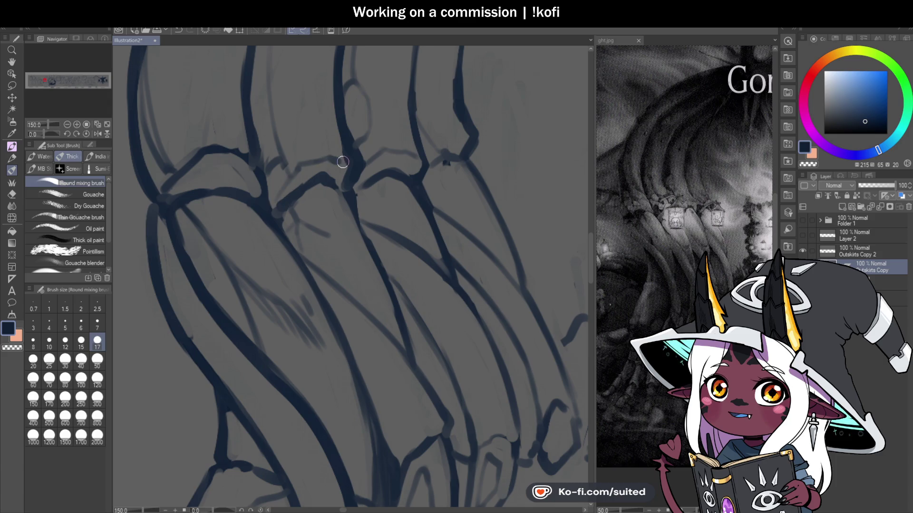
scroll(304, 230, "down", 2)
scroll(304, 230, "down", 2)
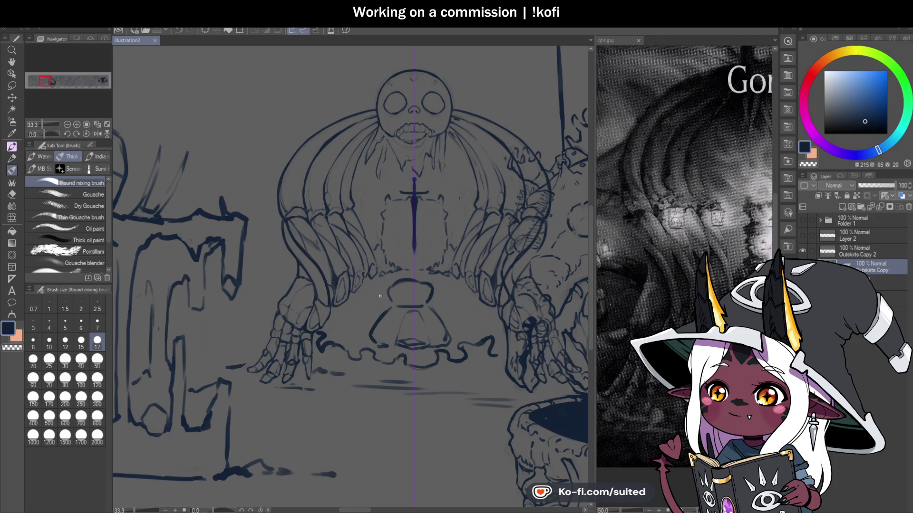
Refine the claw line on the creature's left arm
scroll(375, 286, "up", 2)
scroll(373, 285, "up", 2)
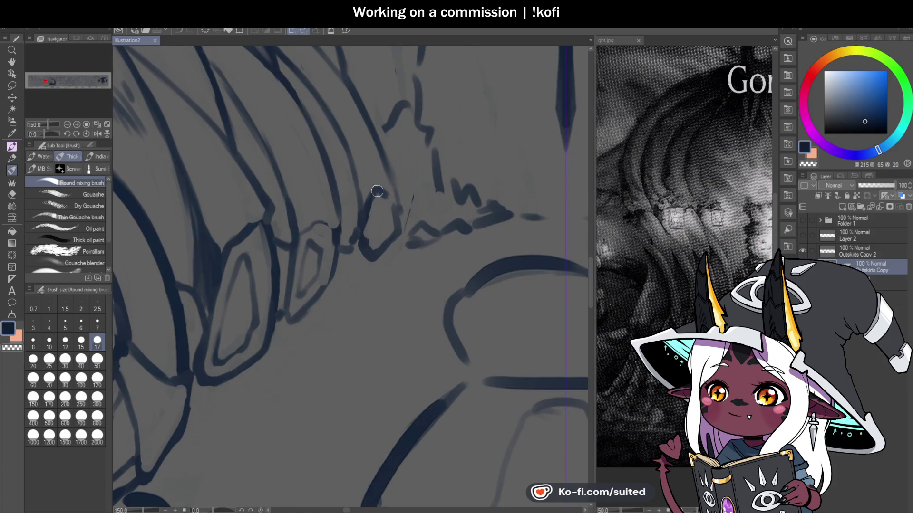
left_click_drag(376, 234, 385, 226)
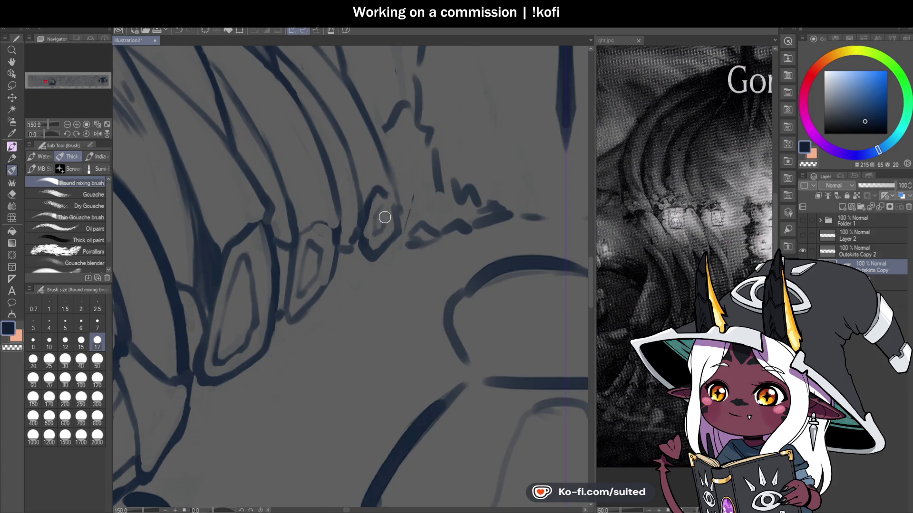
scroll(384, 218, "down", 2)
scroll(385, 217, "down", 1)
scroll(397, 197, "up", 1)
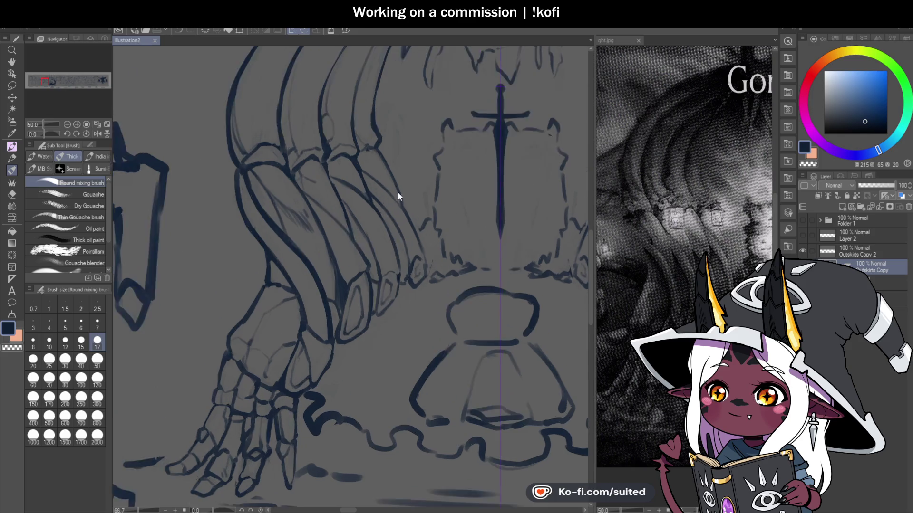
scroll(398, 193, "up", 1)
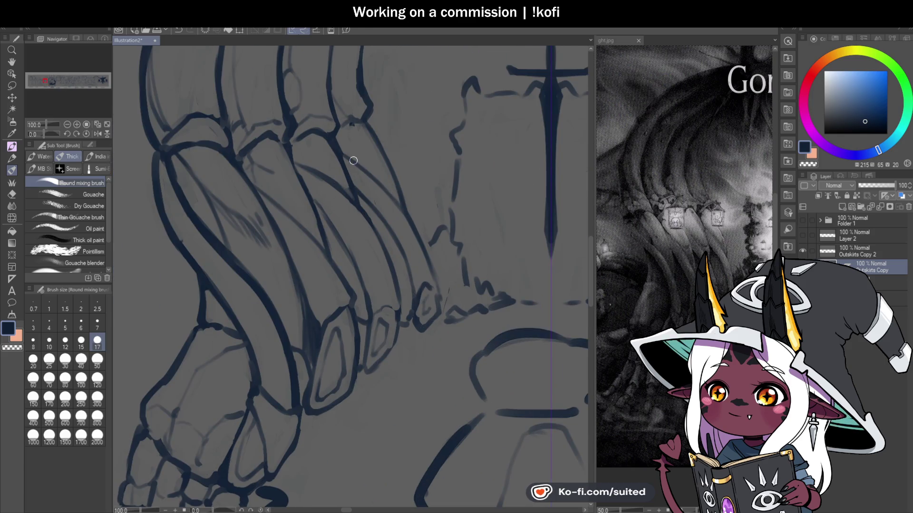
scroll(361, 211, "down", 4)
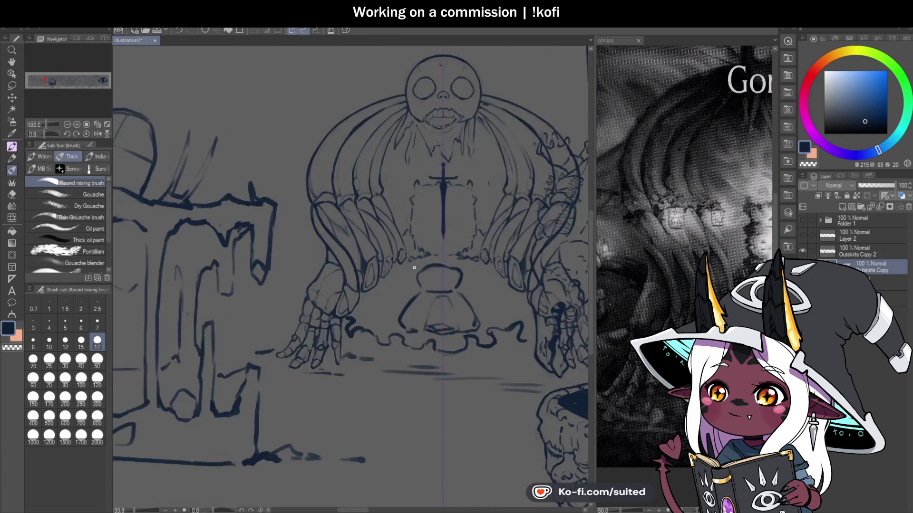
scroll(446, 205, "up", 2)
scroll(411, 163, "up", 1)
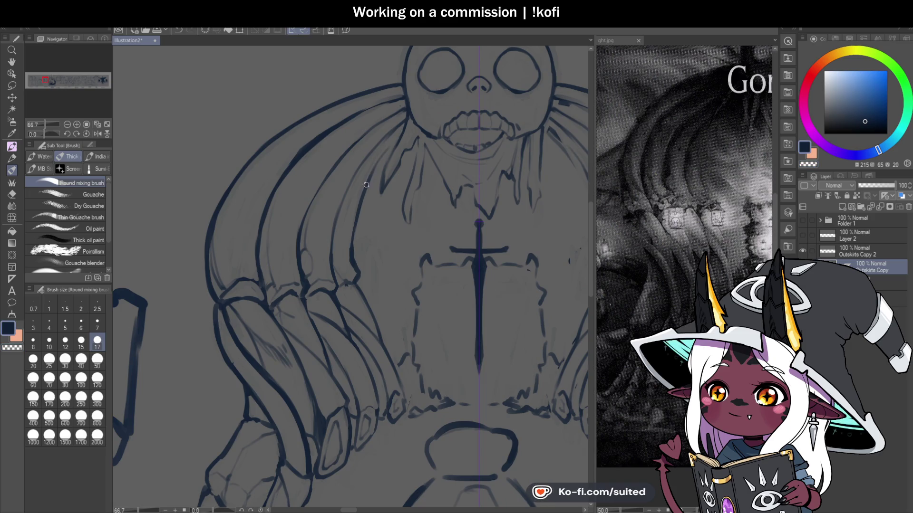
scroll(349, 164, "down", 3)
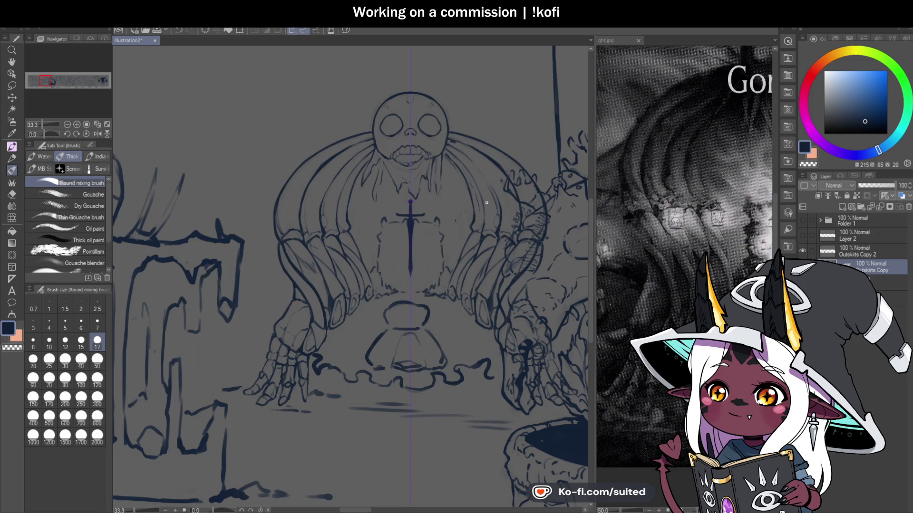
scroll(425, 128, "up", 3)
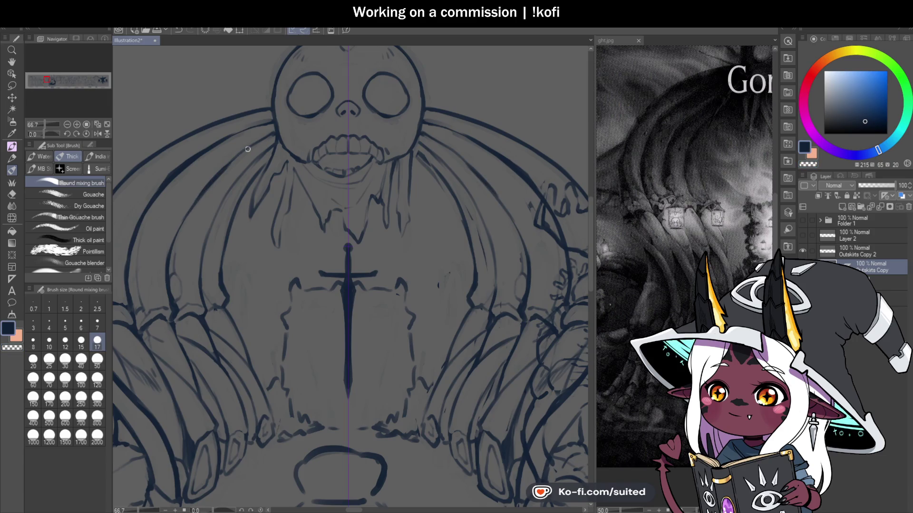
Erase stray marks around the skull with the transparent colour, then return to the dark line colour
key("c")
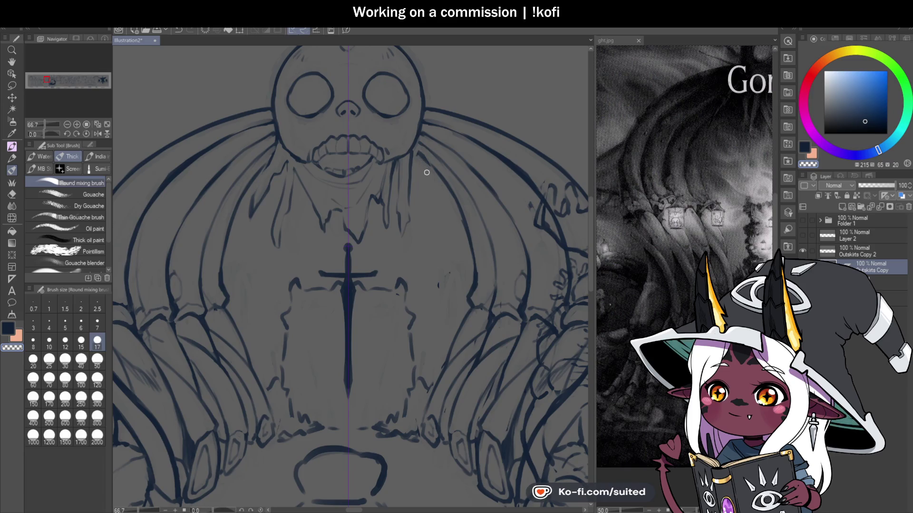
key("c")
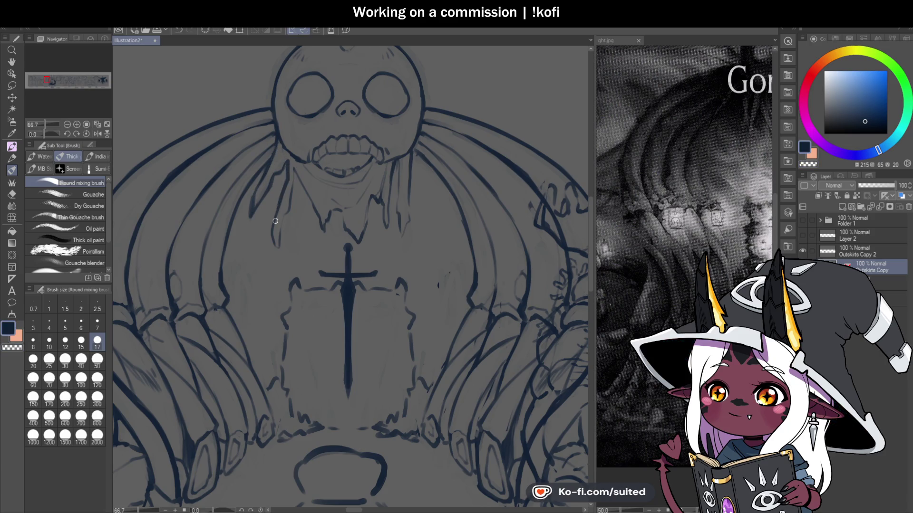
scroll(446, 190, "down", 2)
scroll(438, 250, "up", 2)
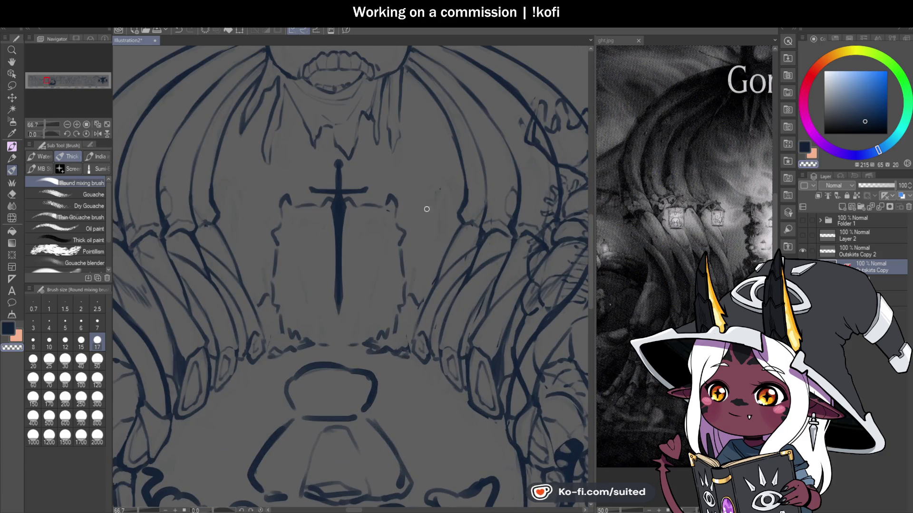
scroll(442, 205, "down", 1)
scroll(442, 237, "down", 1)
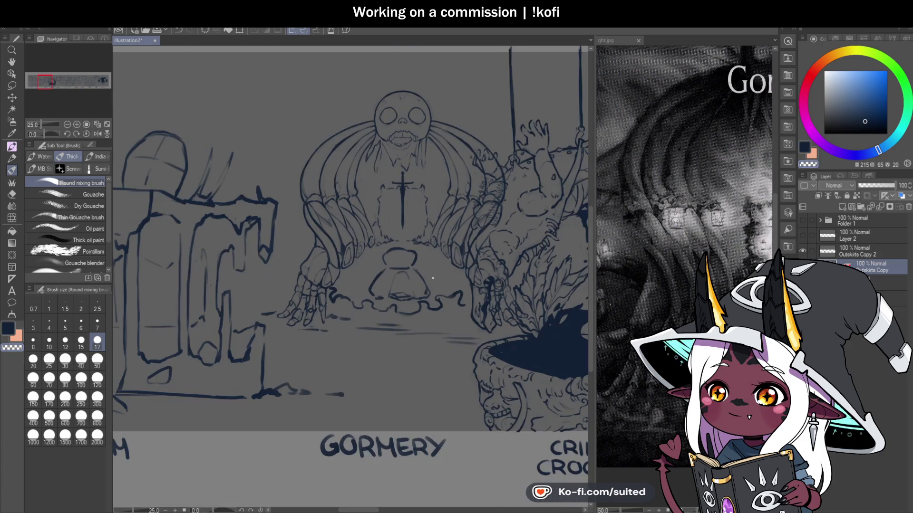
scroll(442, 258, "up", 1)
left_click(392, 142)
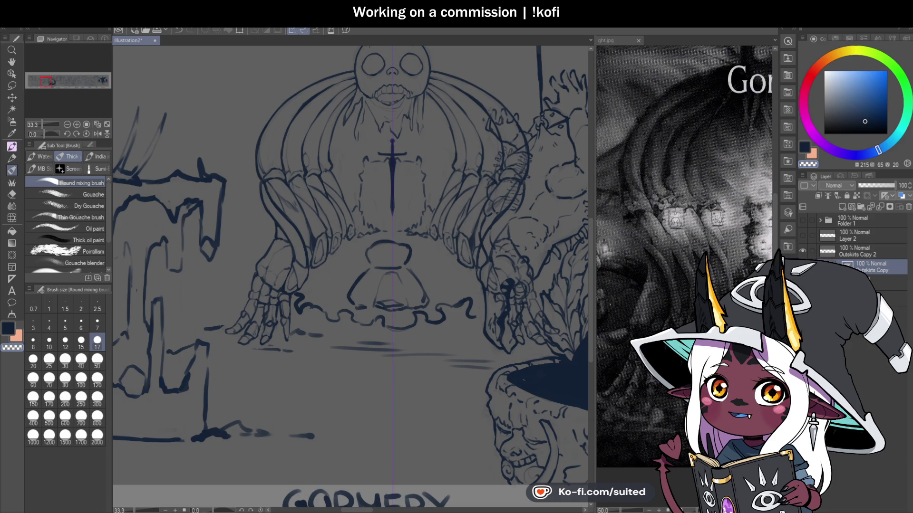
Pan the ght.jpg reference to the sword scene, then return to Illustration2
left_click(618, 40)
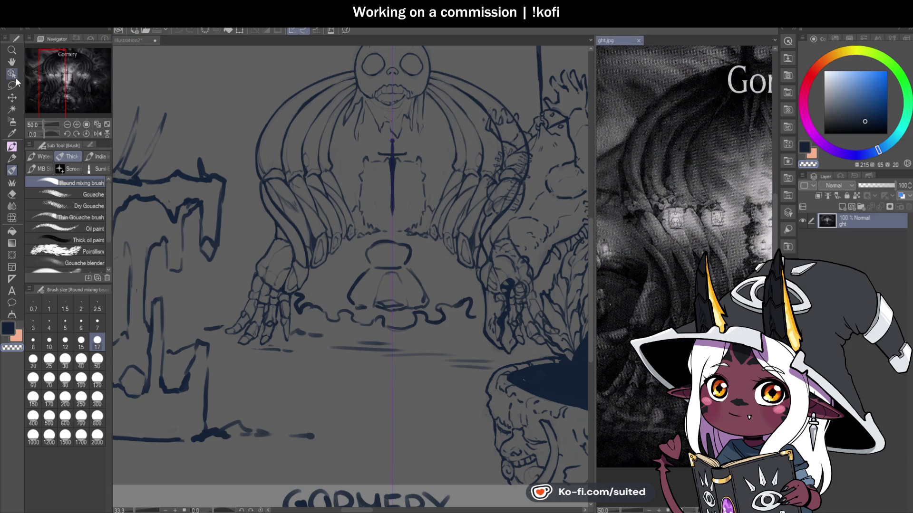
left_click(11, 62)
left_click_drag(78, 69, 85, 76)
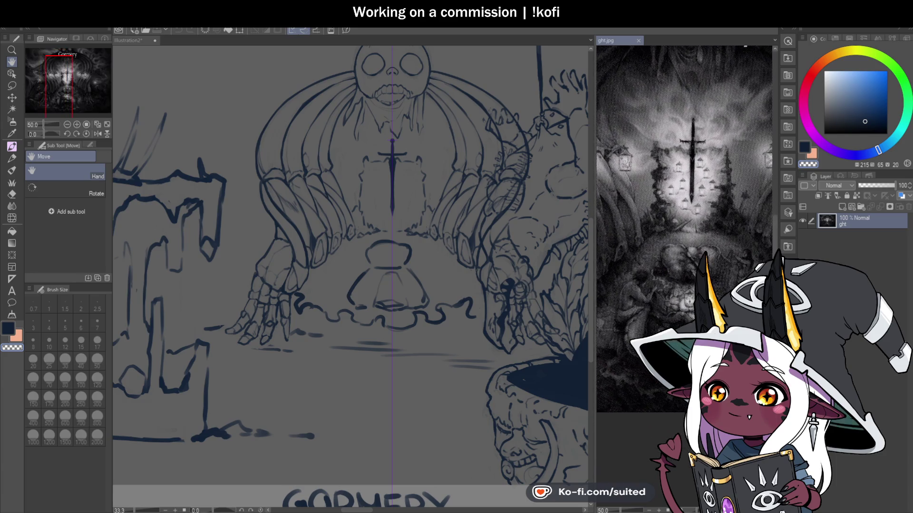
left_click(130, 41)
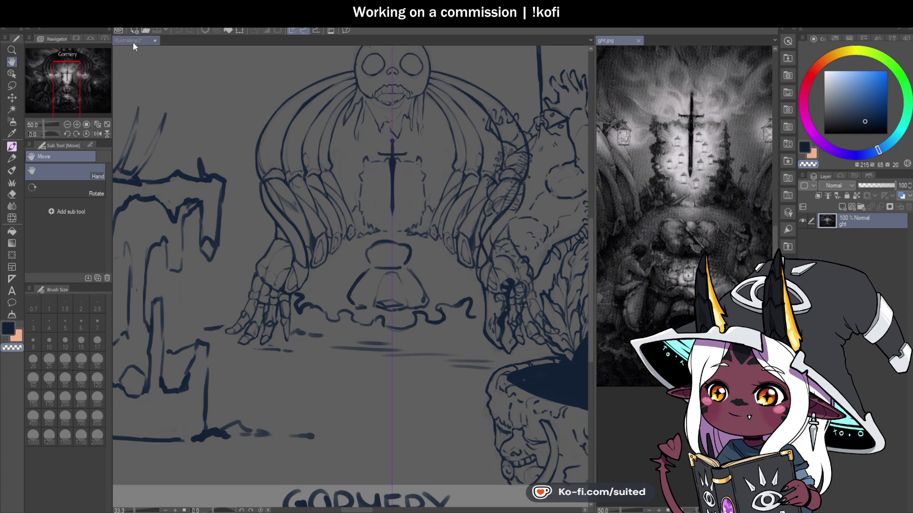
Zoom in on the bell top, undo a trial large-brush blob, and set the brush to size 12
scroll(416, 280, "up", 1)
scroll(389, 264, "up", 2)
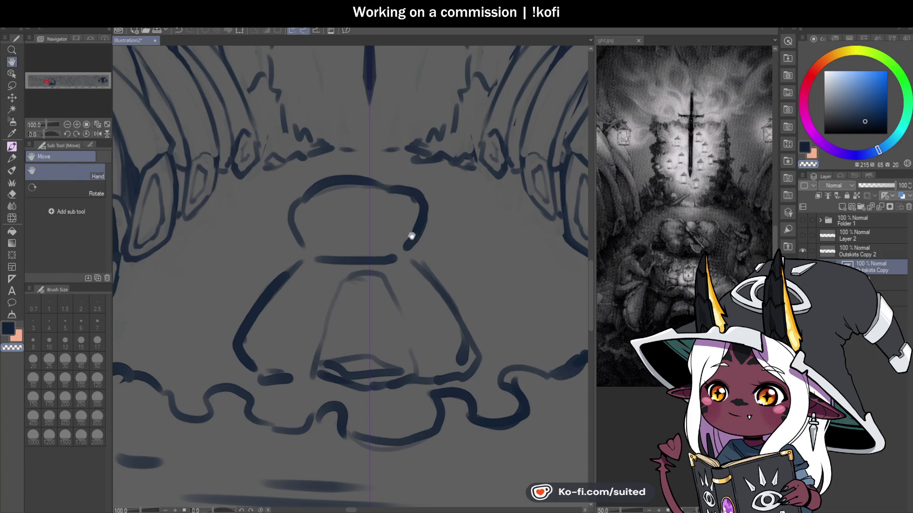
key("b")
left_click(97, 377)
left_click_drag(371, 189, 314, 214)
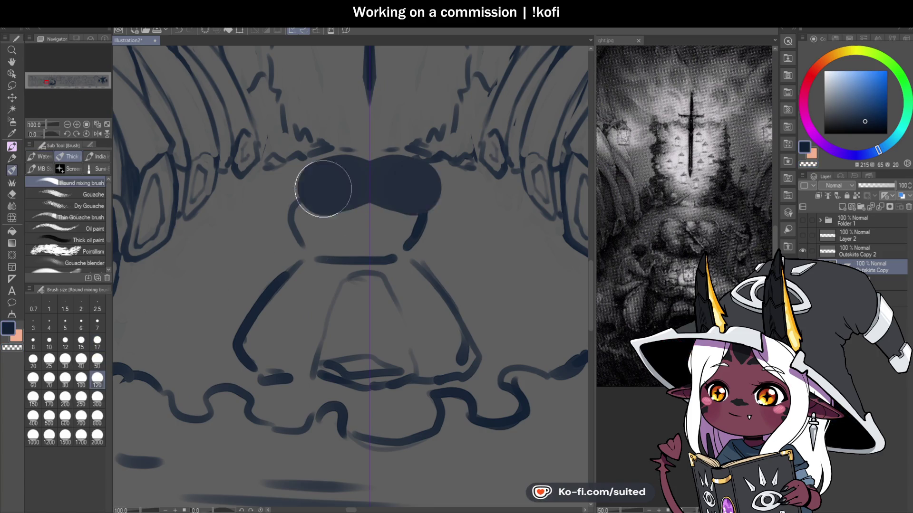
key("ctrl+z")
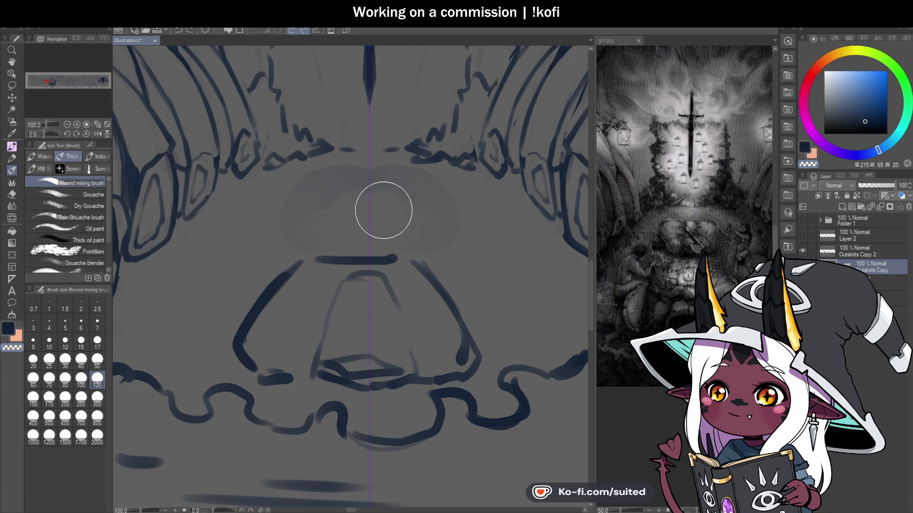
left_click(65, 340)
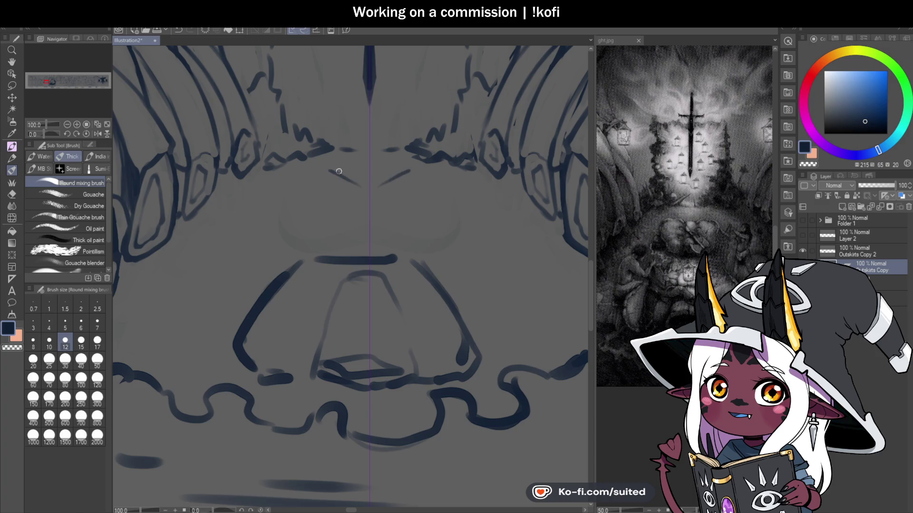
Draw mirrored curved loops with an inner curve on the bell top, then lasso the robe outline
mouse_move(322, 167)
left_mouse_down()
mouse_move(287, 193)
mouse_move(310, 244)
mouse_move(368, 247)
left_mouse_up()
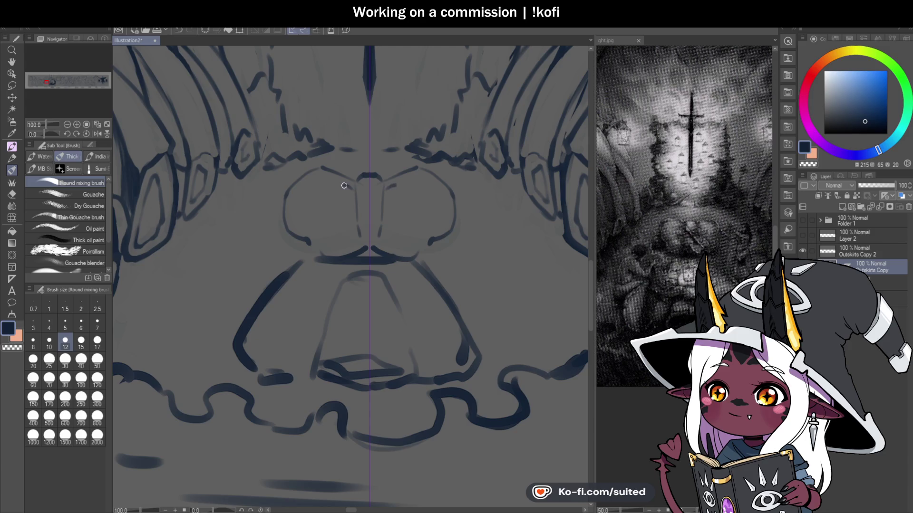
left_click_drag(352, 220, 353, 235)
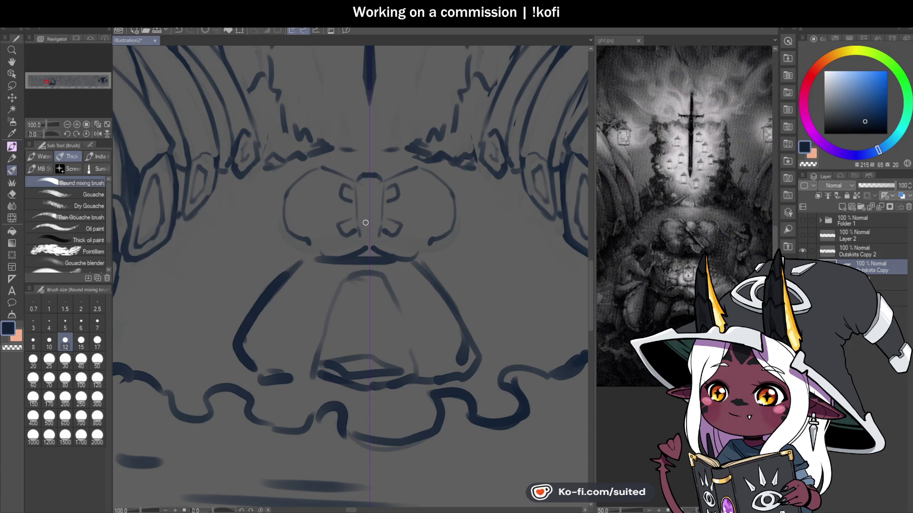
key("c")
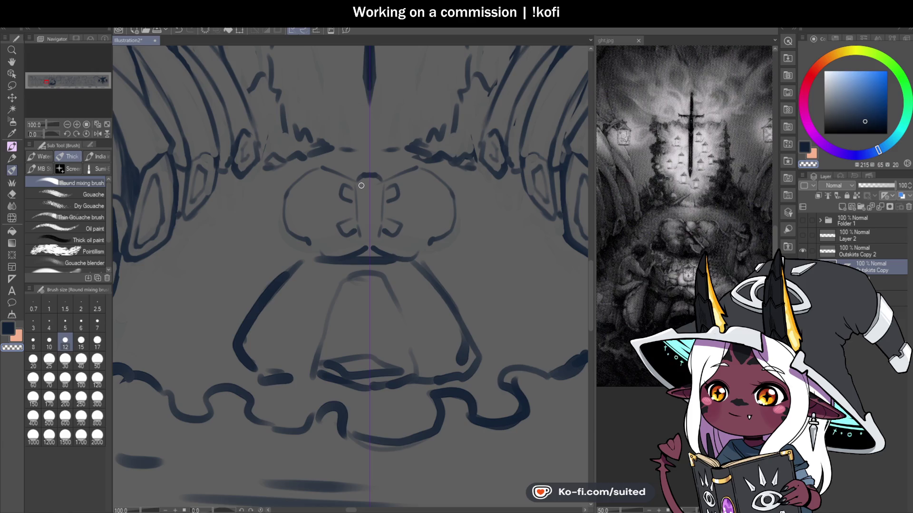
key("c")
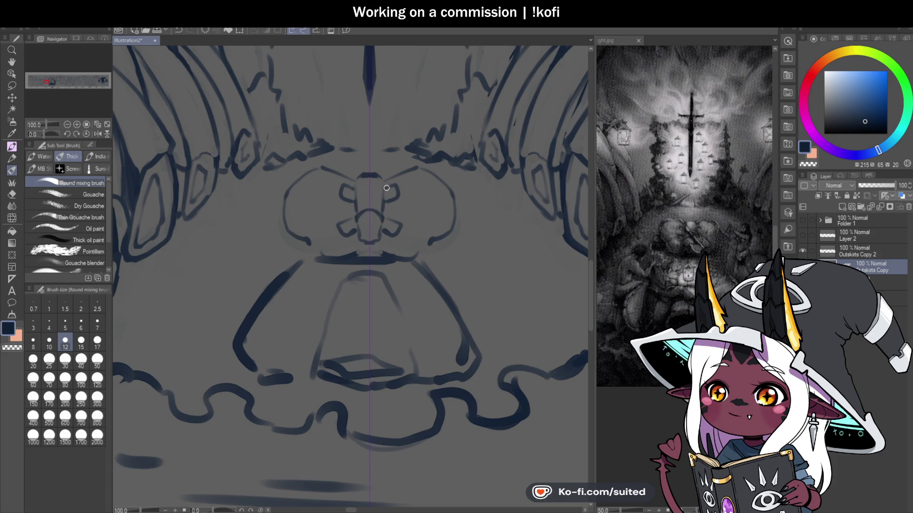
left_click_drag(314, 177, 300, 220)
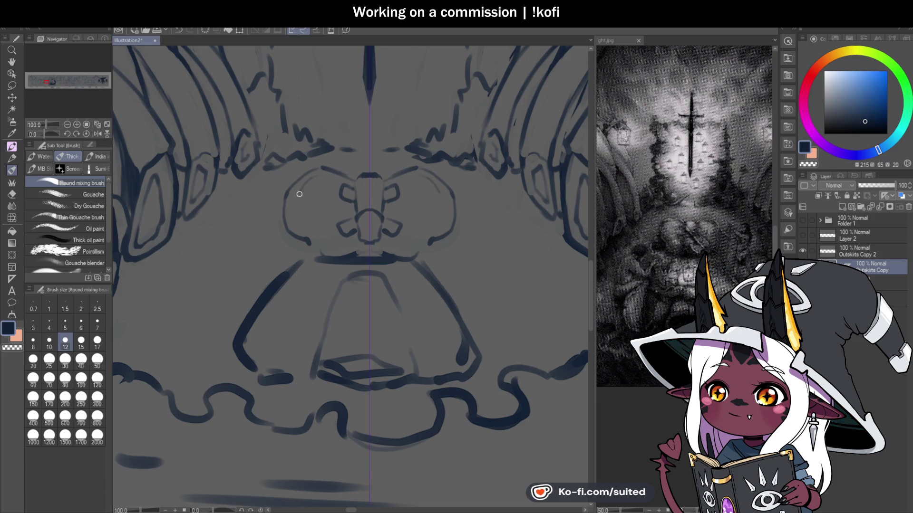
scroll(428, 228, "down", 4)
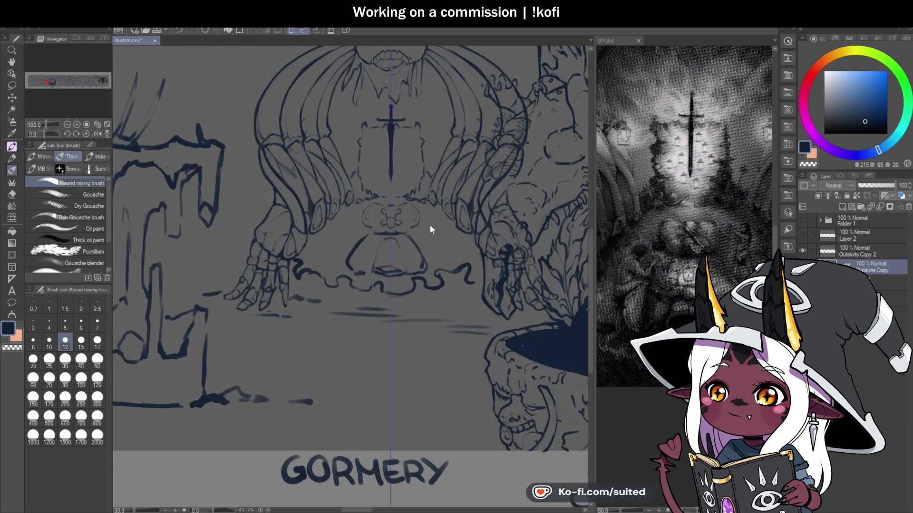
scroll(410, 246, "up", 2)
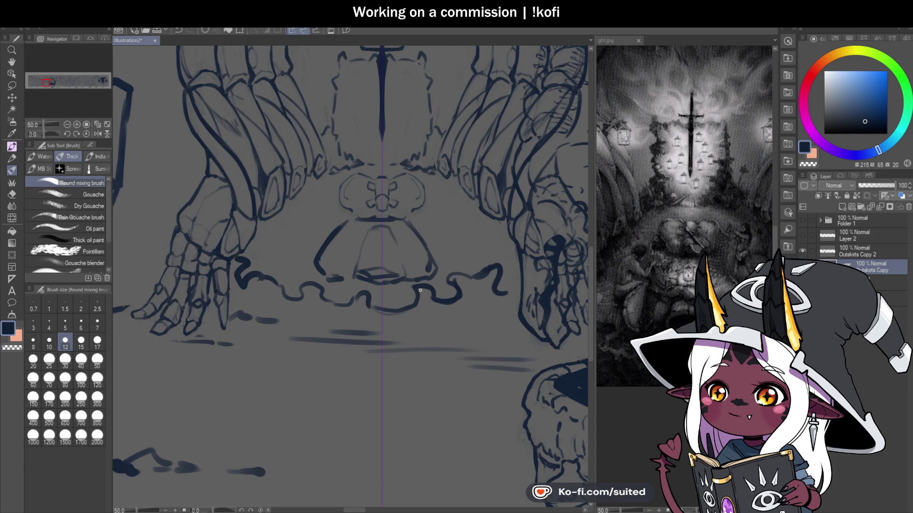
scroll(417, 257, "up", 1)
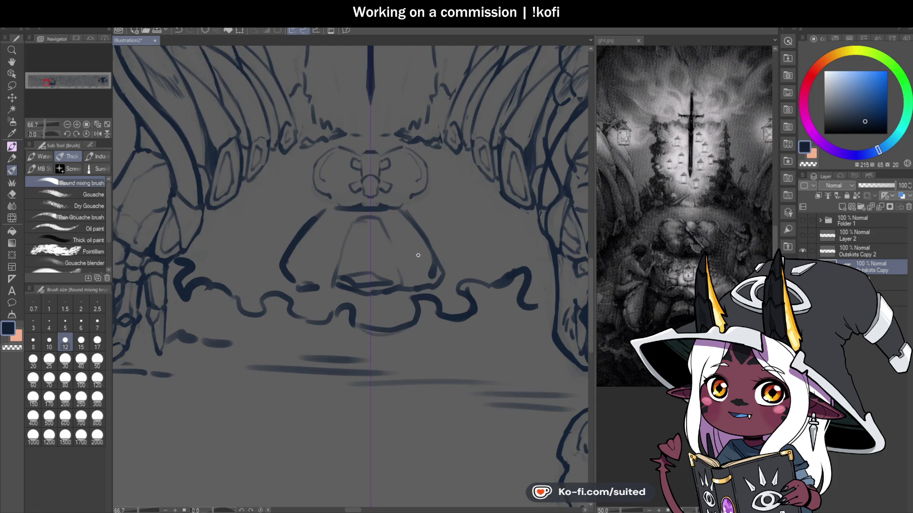
key("m")
mouse_move(408, 208)
left_mouse_down()
mouse_move(356, 203)
mouse_move(441, 263)
left_mouse_up()
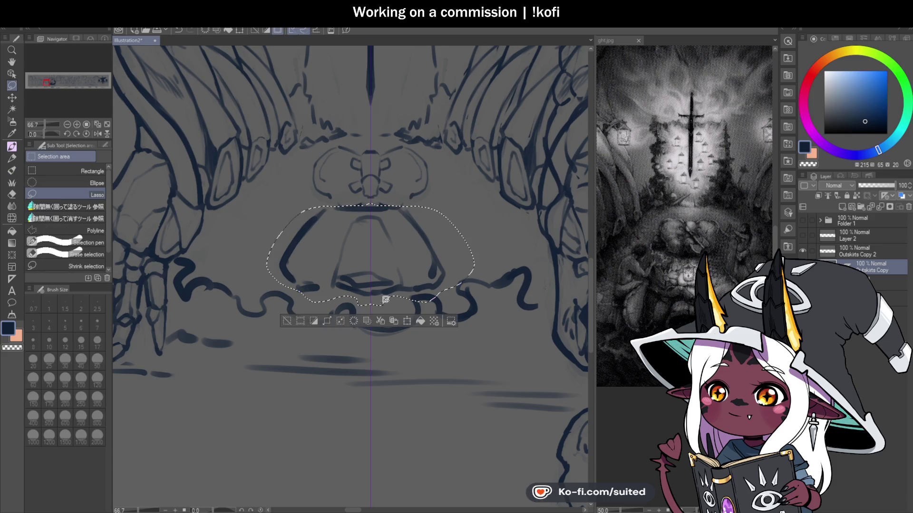
Delete the selected robe lines and add a short stroke along the skirt's bottom
key("Delete")
key("ctrl+d")
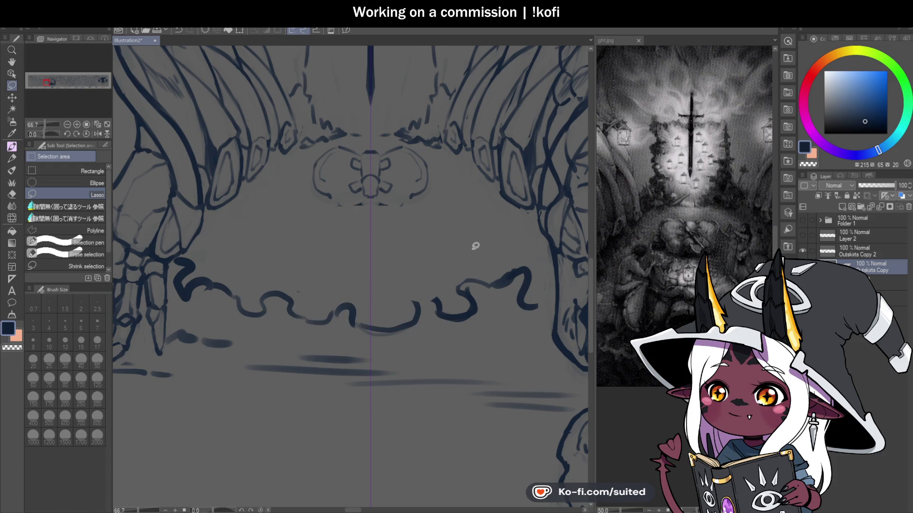
key("b")
left_click_drag(333, 197, 367, 204)
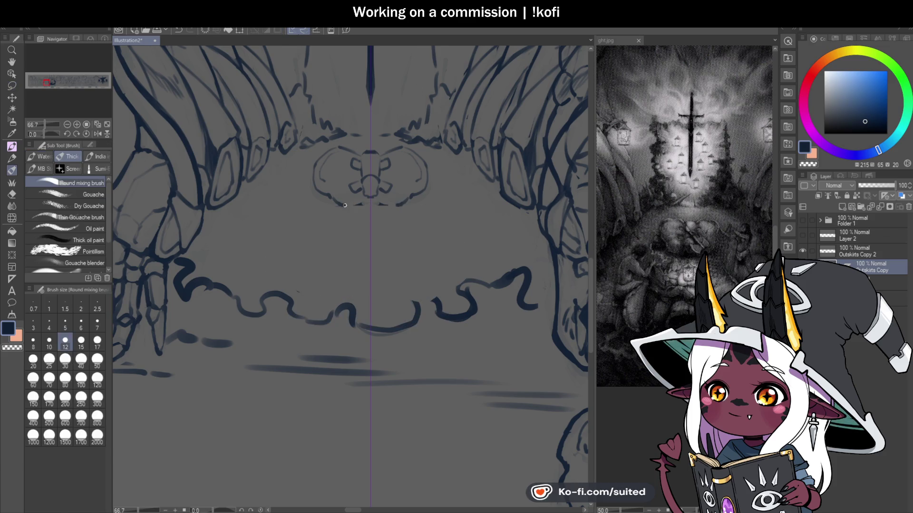
Lasso and delete the wavy line beneath the bell figure
scroll(390, 228, "down", 1)
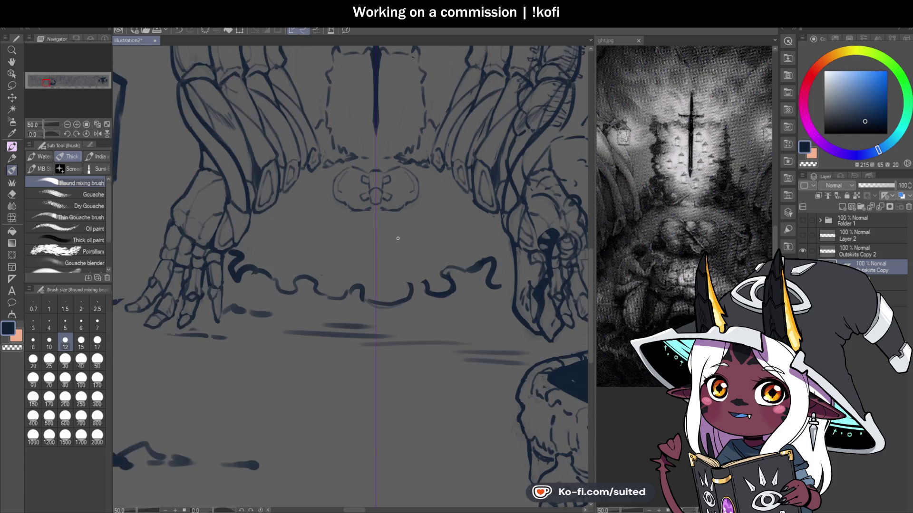
scroll(395, 237, "down", 1)
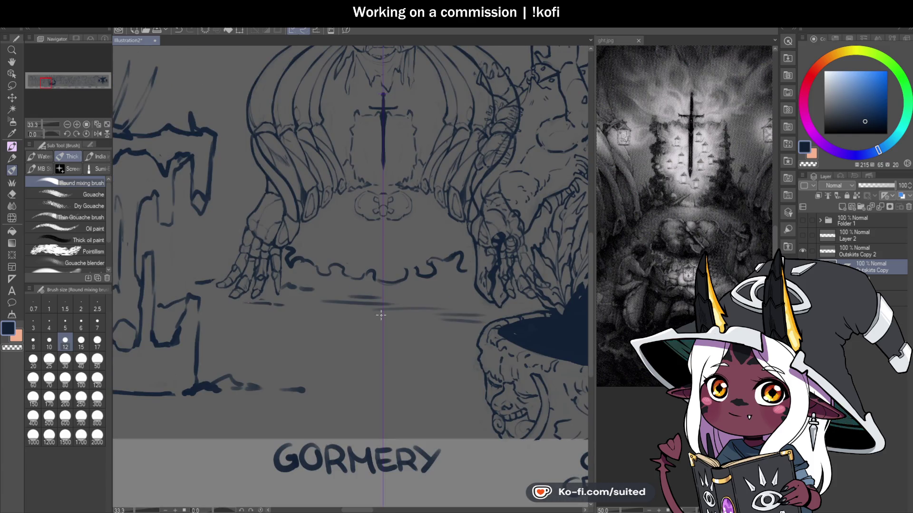
scroll(420, 344, "up", 1)
key("m")
mouse_move(505, 194)
left_mouse_down()
mouse_move(225, 192)
mouse_move(366, 315)
left_mouse_up()
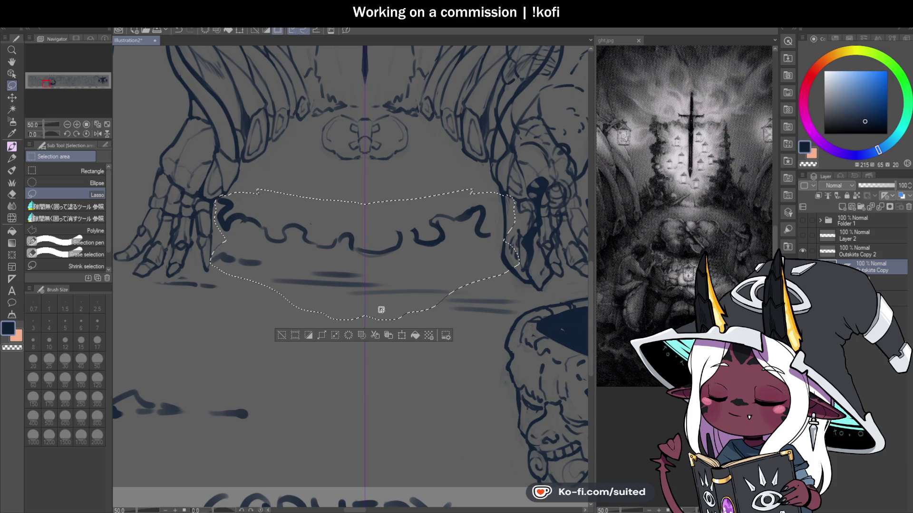
left_click_drag(256, 251, 478, 252)
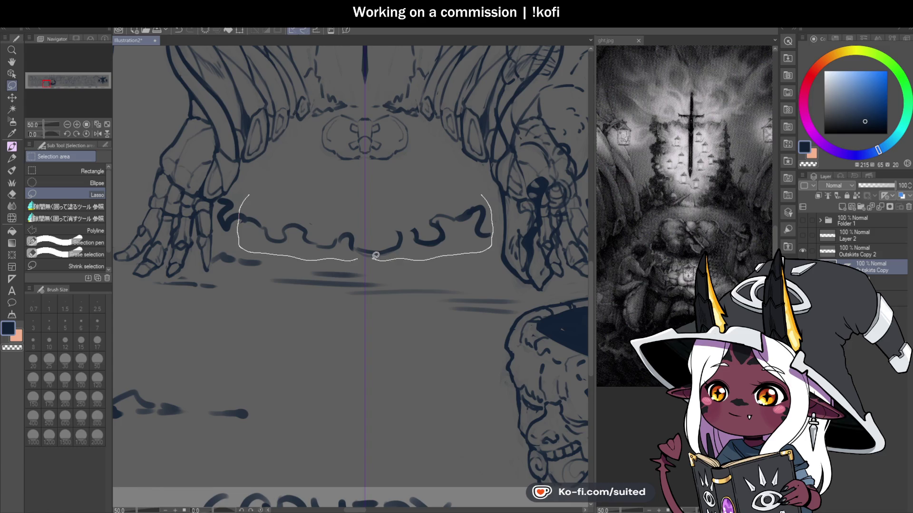
key("Delete")
key("ctrl+d")
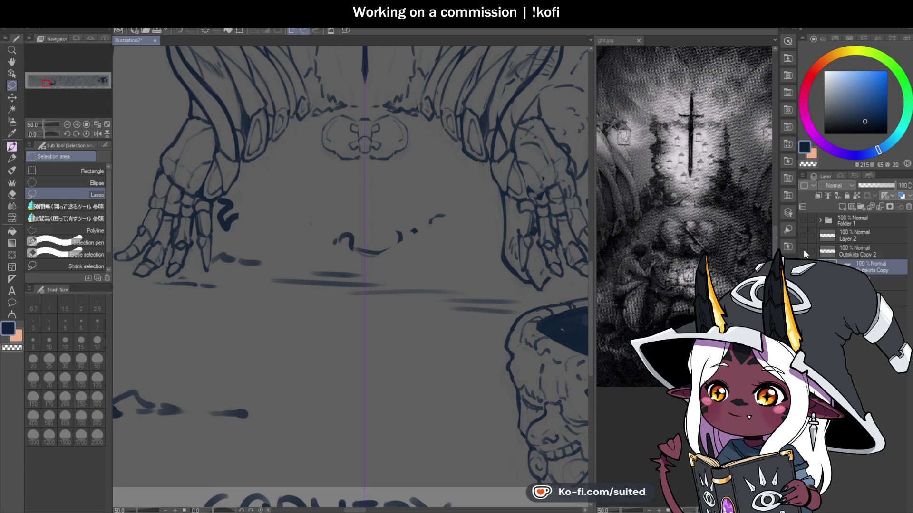
Delete the leftover centre squiggle marks and show the Outskirts Copy 2 layer again
key("ctrl+minus")
key("ctrl+minus")
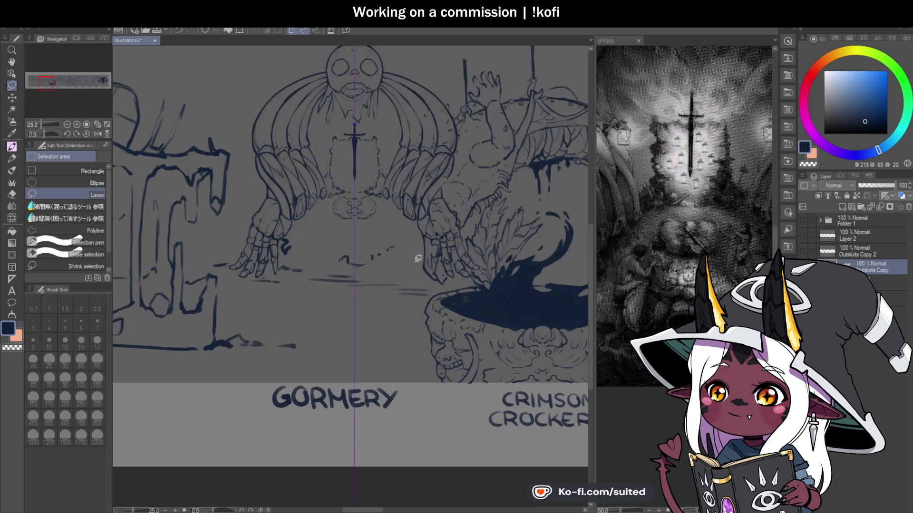
scroll(457, 269, "up", 1)
scroll(232, 257, "up", 1)
mouse_move(233, 223)
left_mouse_down()
mouse_move(251, 263)
mouse_move(257, 251)
left_mouse_up()
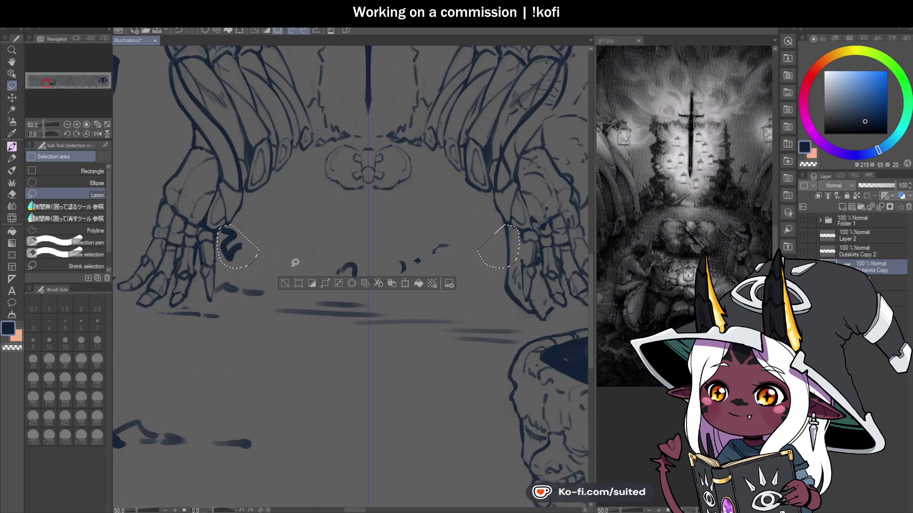
left_click(317, 347)
mouse_move(398, 250)
left_mouse_down()
mouse_move(403, 293)
mouse_move(401, 243)
left_mouse_up()
key("Delete")
key("ctrl+d")
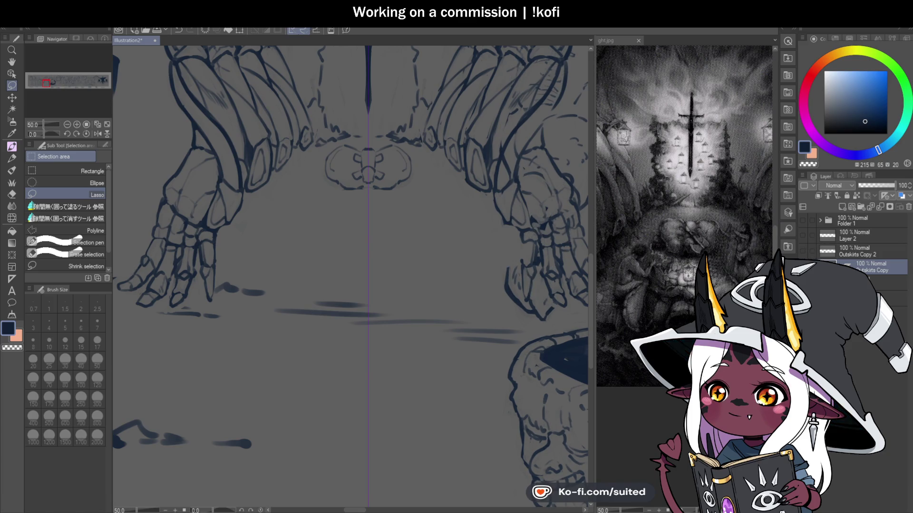
left_click(802, 251)
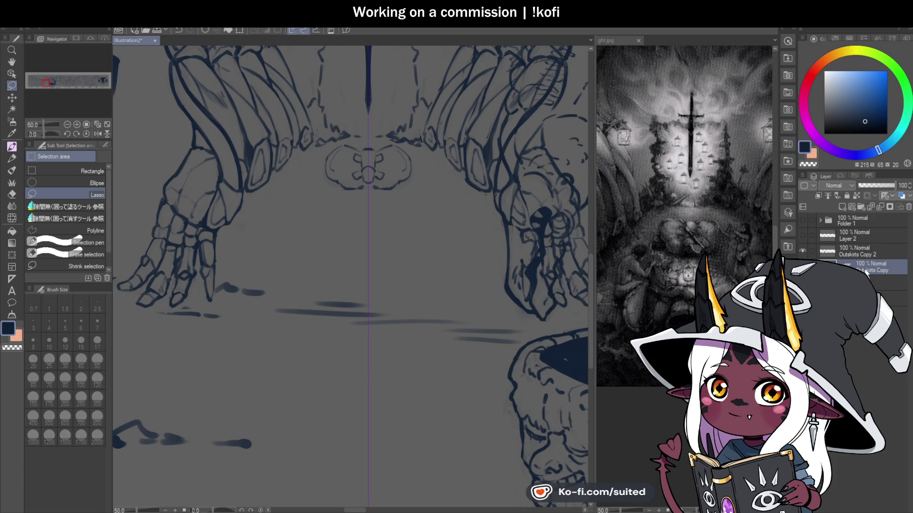
Redraw the mirrored jaw curve and the cone's diagonal sides extending downward
scroll(434, 226, "up", 1)
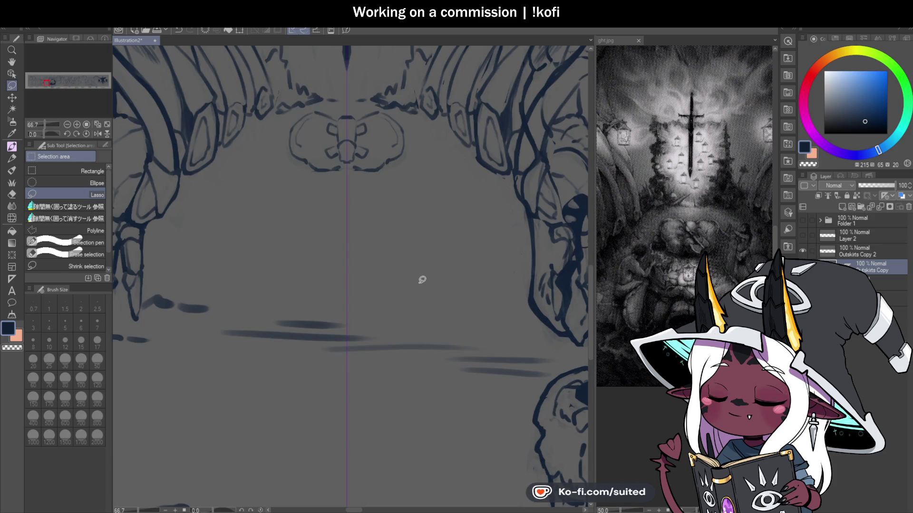
key("b")
scroll(338, 169, "up", 2)
scroll(338, 170, "up", 1)
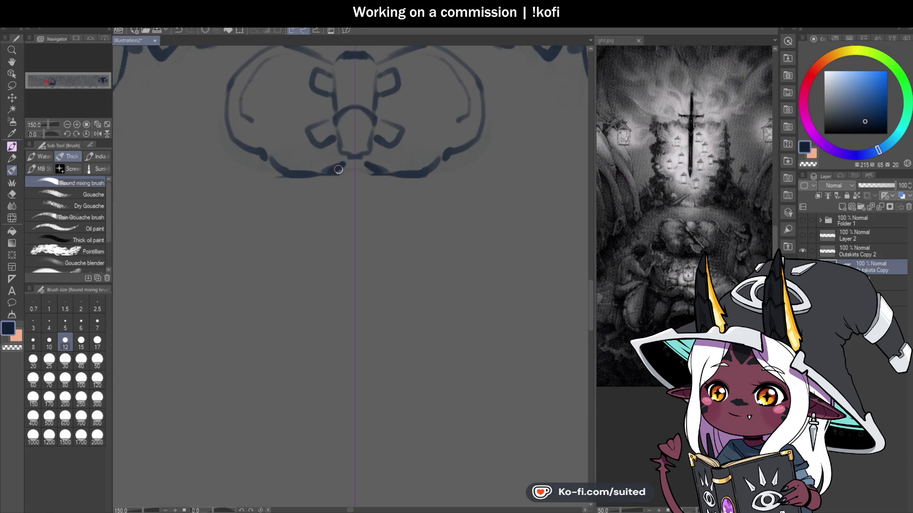
mouse_move(337, 168)
left_mouse_down()
mouse_move(346, 170)
mouse_move(320, 196)
left_mouse_up()
scroll(441, 152, "down", 1)
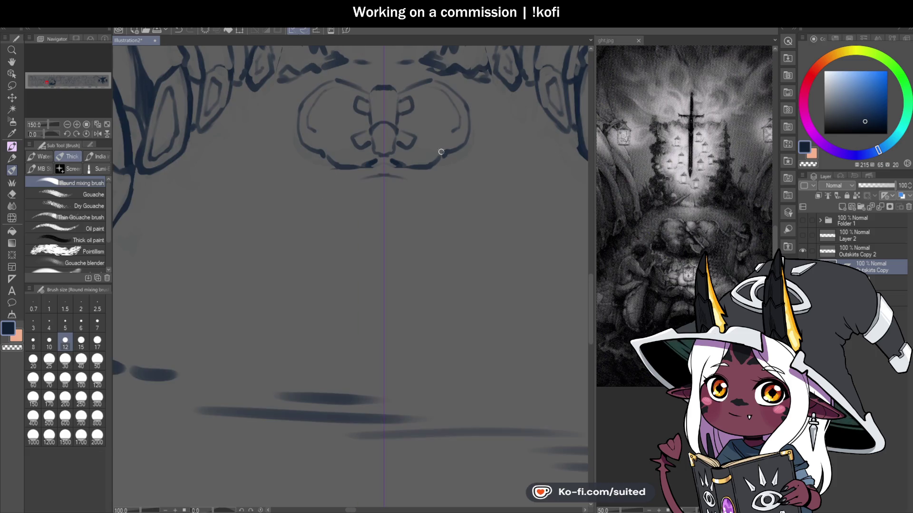
left_click_drag(347, 220, 330, 305)
mouse_move(356, 182)
left_mouse_down()
mouse_move(325, 288)
mouse_move(328, 333)
left_mouse_up()
Close the top arc of the lower ellipse and bridge the gap in its lower ring
scroll(375, 326, "down", 1)
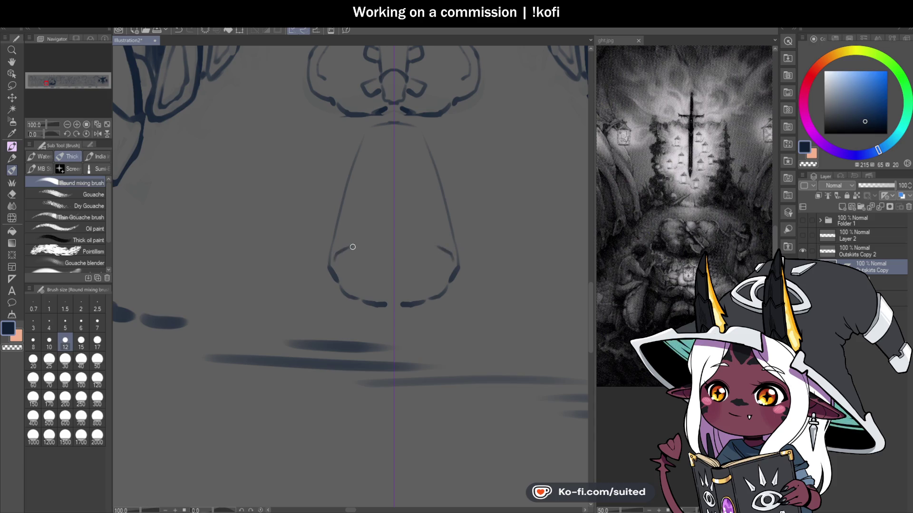
left_click_drag(379, 238, 403, 239)
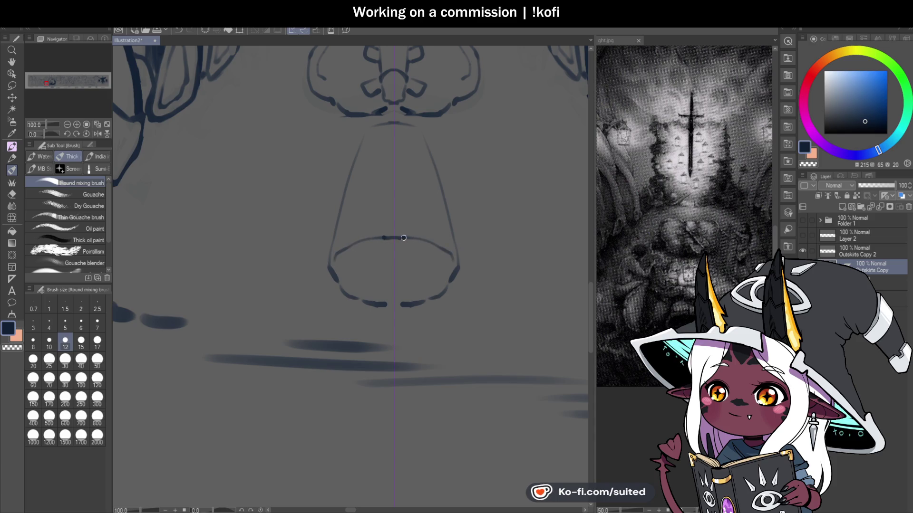
key("ctrl+z")
key("ctrl+z")
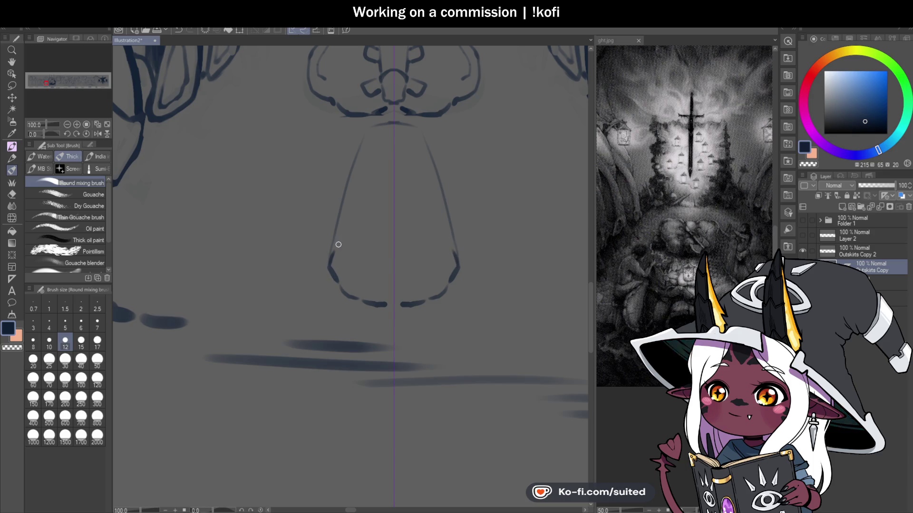
left_click_drag(357, 238, 430, 236)
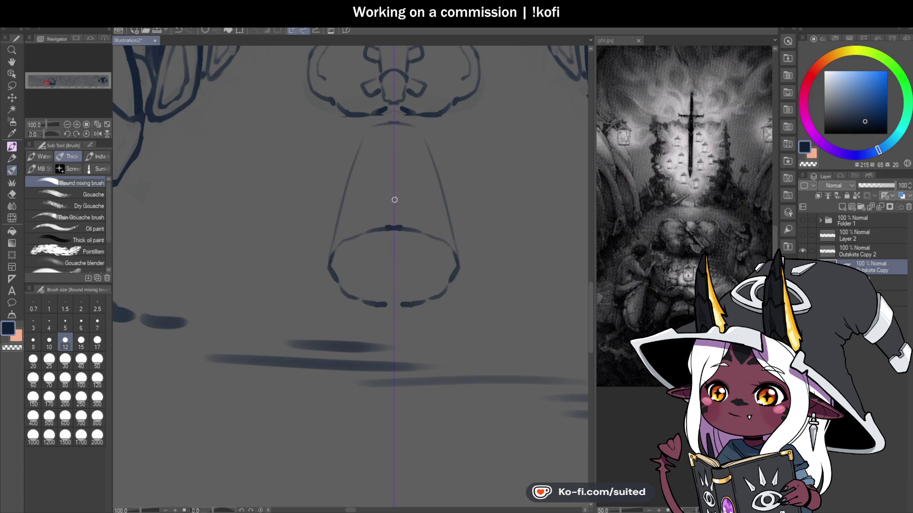
left_click_drag(391, 237, 349, 281)
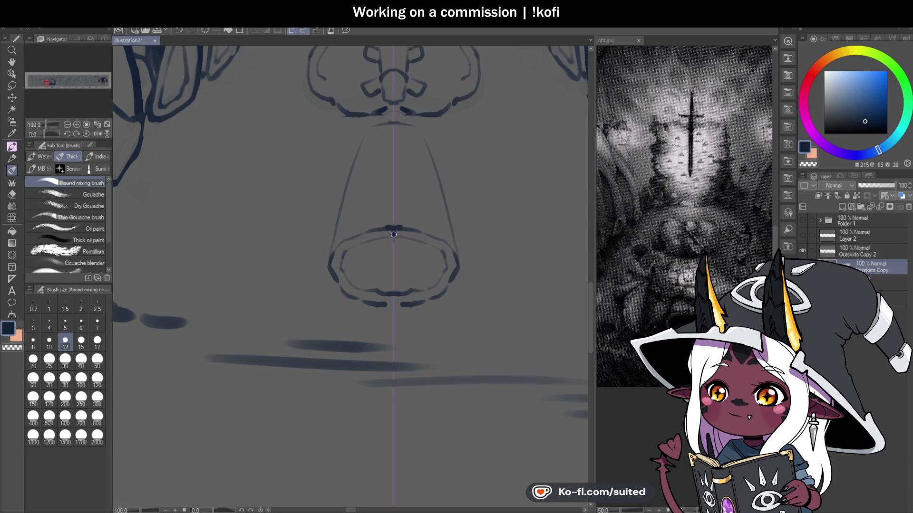
left_click_drag(393, 231, 393, 235)
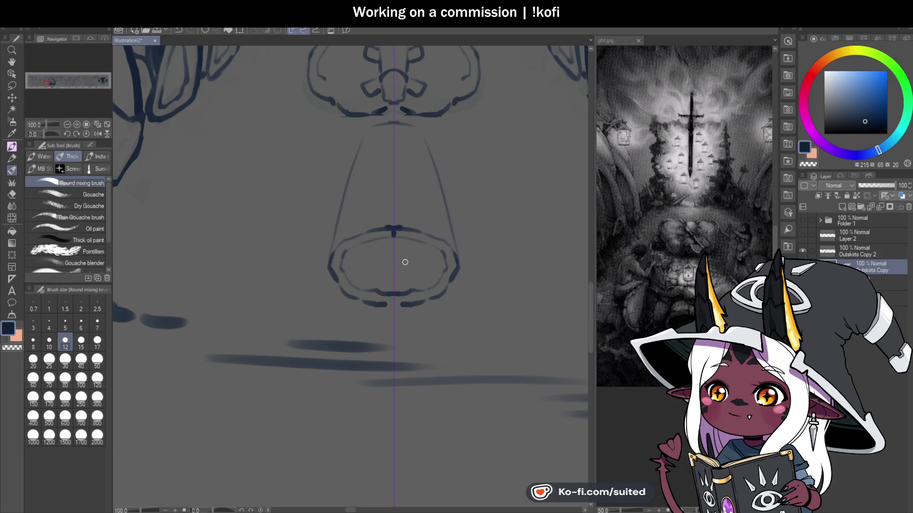
scroll(399, 347, "up", 1)
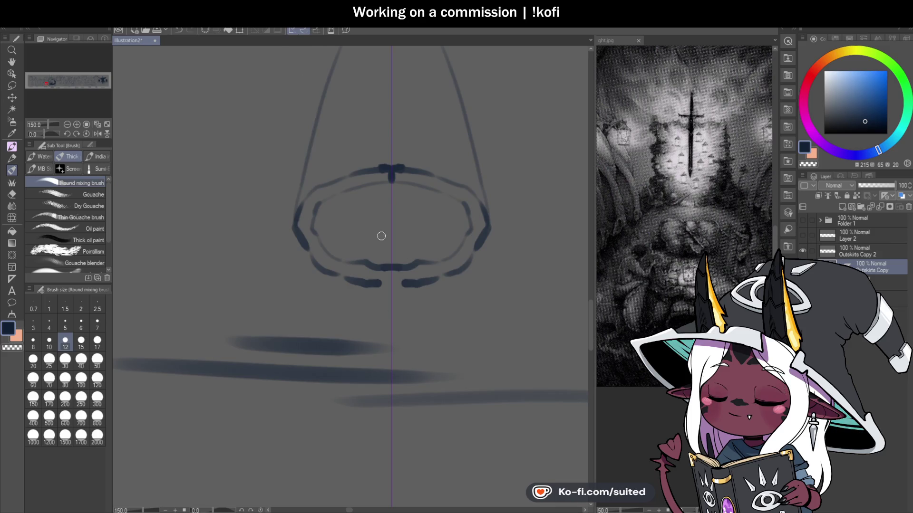
left_click_drag(364, 285, 404, 284)
Darken both mirrored side lines of the cone
key("c")
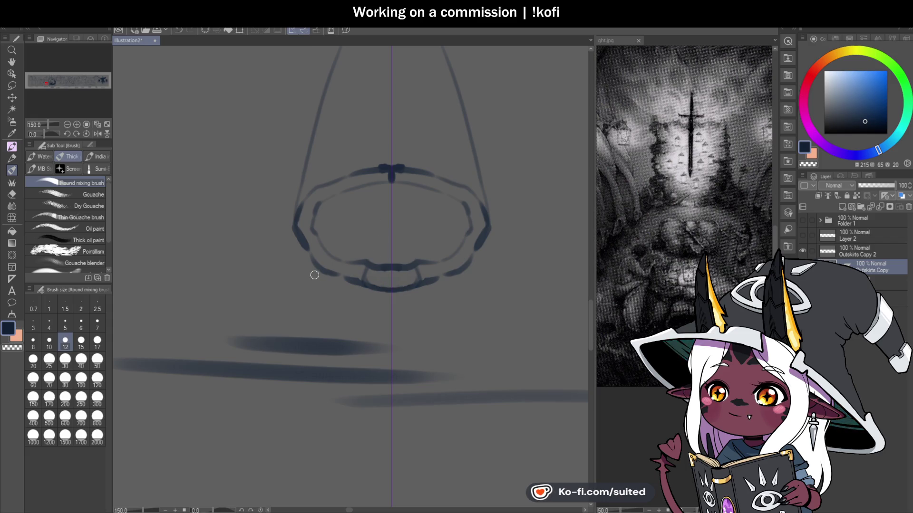
scroll(315, 275, "down", 1)
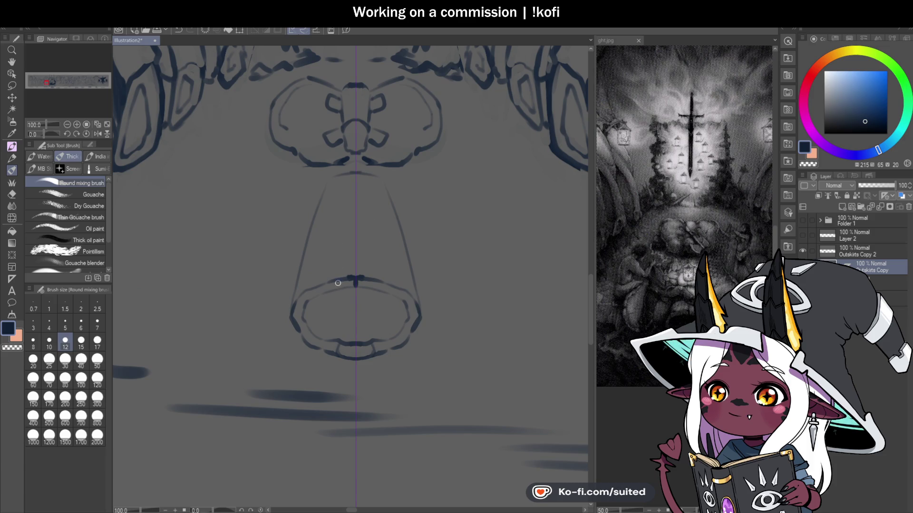
left_click_drag(296, 303, 322, 180)
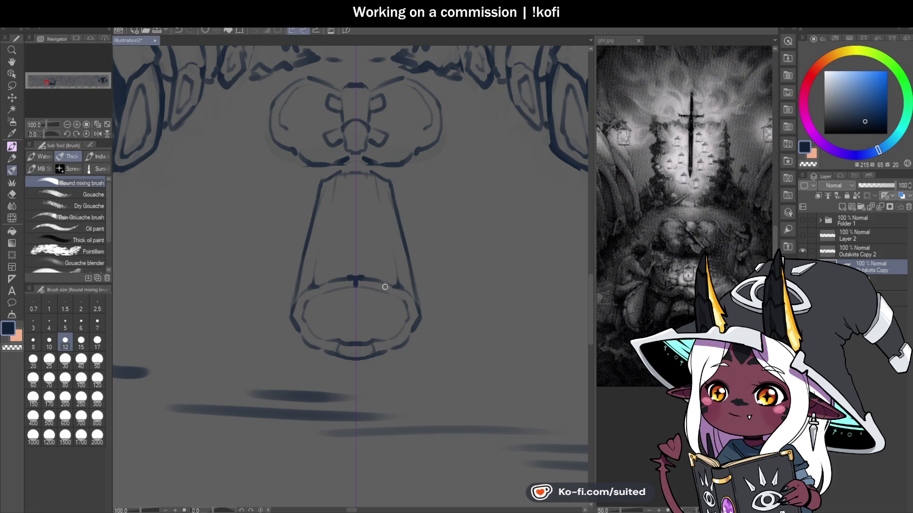
scroll(430, 267, "down", 2)
scroll(430, 267, "down", 2)
scroll(389, 308, "up", 1)
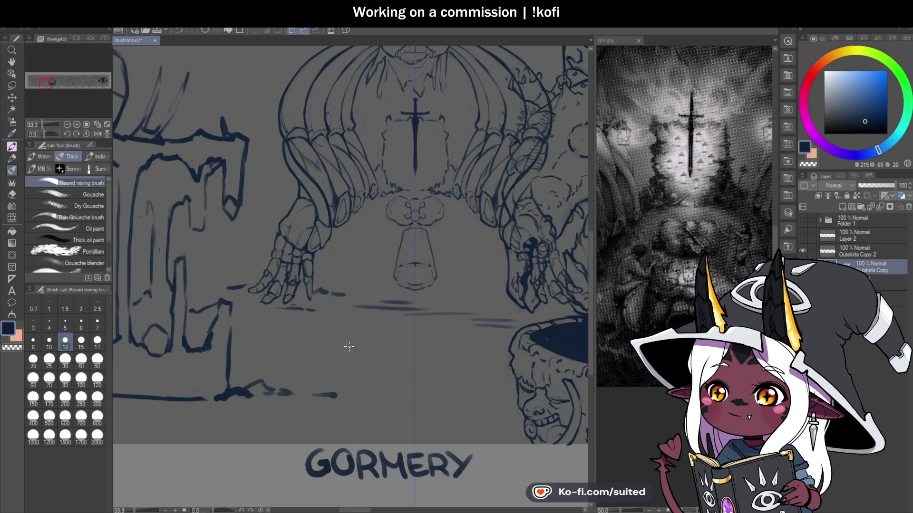
scroll(390, 322, "up", 2)
Add leg strokes below the cone and a robe outline rising toward the collar
left_click_drag(389, 285, 379, 305)
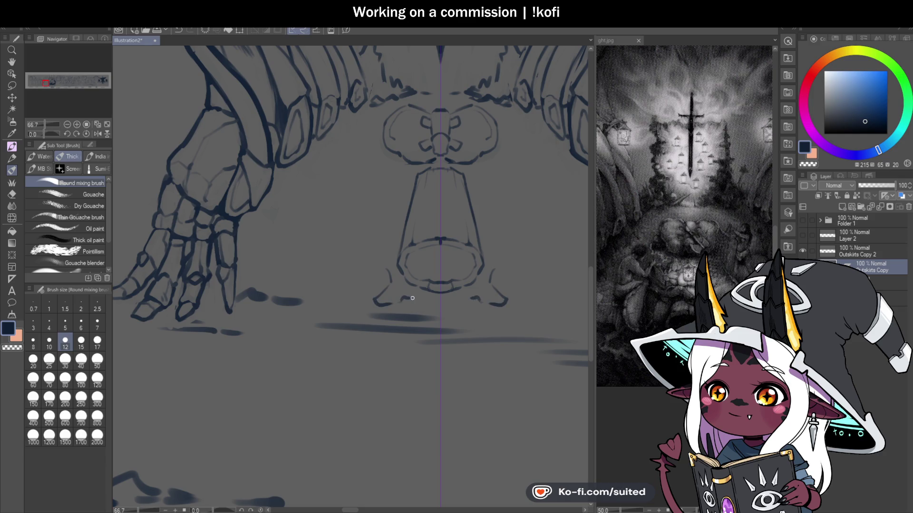
mouse_move(390, 273)
left_mouse_down()
mouse_move(361, 276)
mouse_move(360, 236)
left_mouse_up()
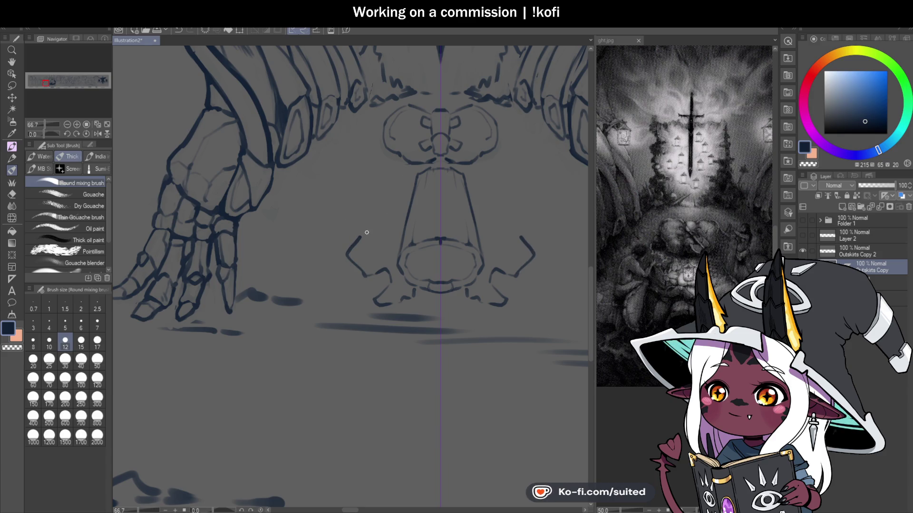
mouse_move(374, 212)
left_mouse_down()
mouse_move(386, 180)
mouse_move(421, 170)
left_mouse_up()
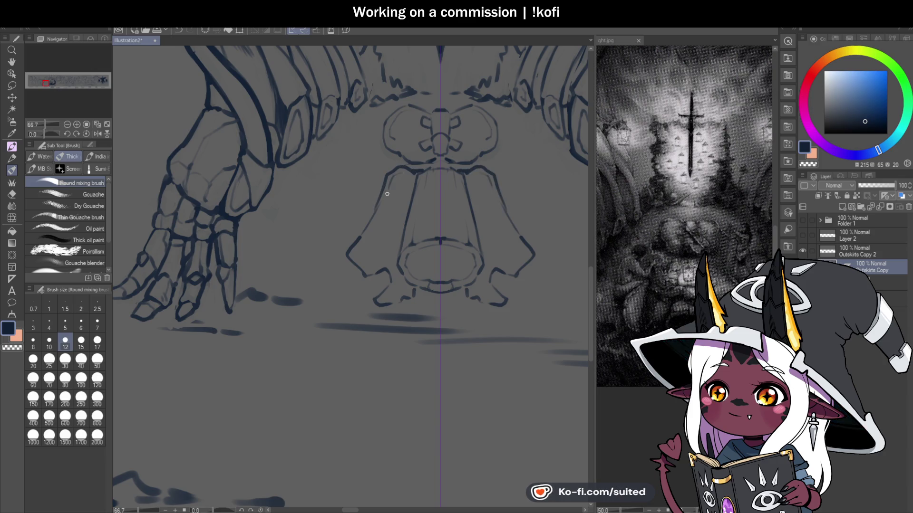
scroll(360, 274, "up", 1)
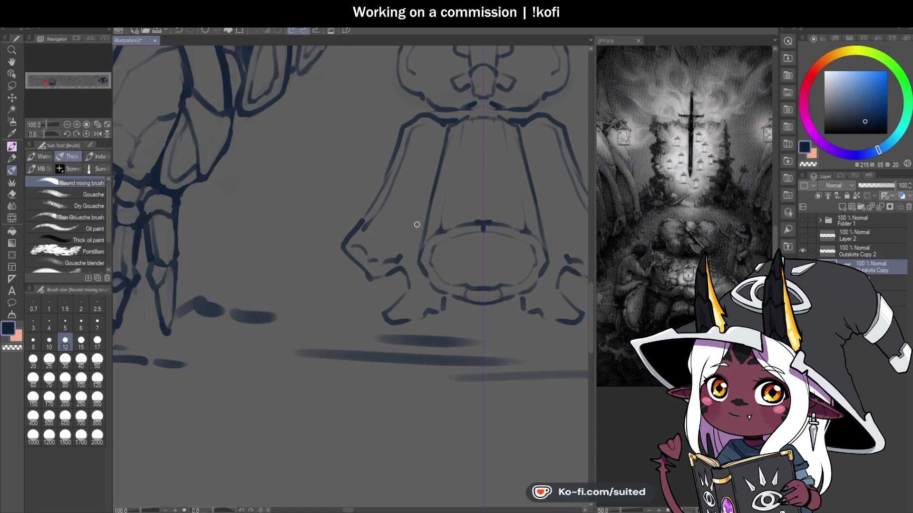
scroll(392, 207, "up", 1)
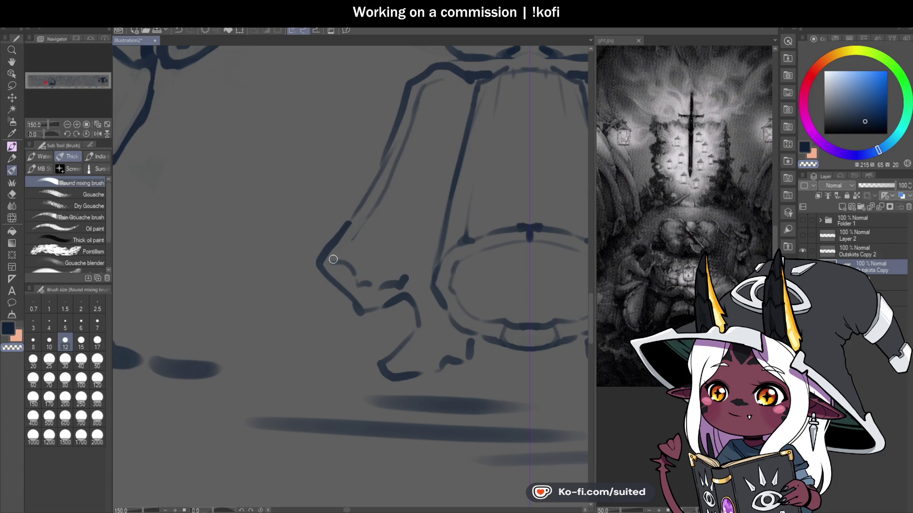
scroll(360, 224, "down", 2)
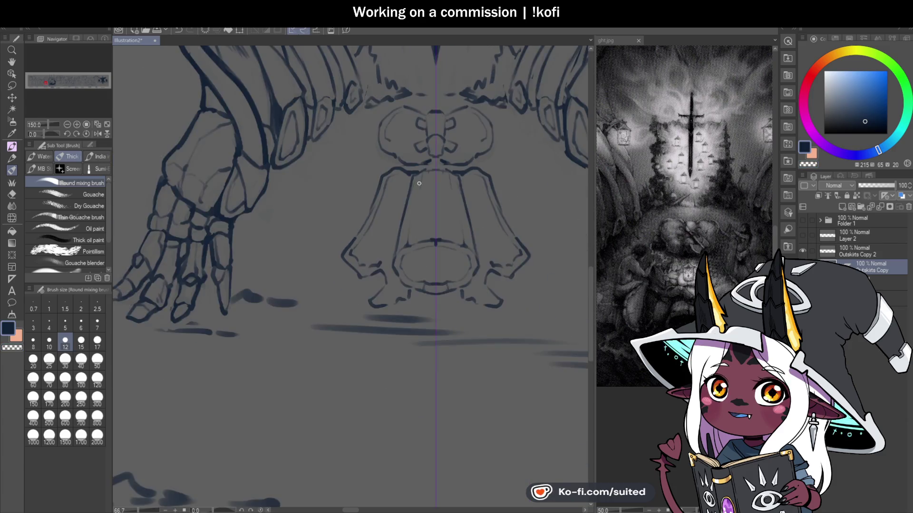
scroll(404, 171, "up", 2)
Reinforce the robe's upper-left outline and draw its lower-left edge
left_click_drag(383, 177, 325, 253)
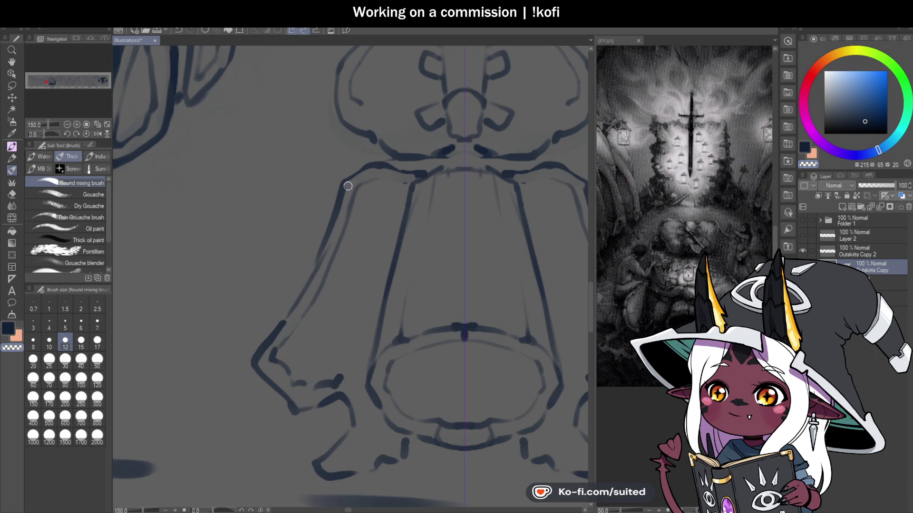
left_click_drag(261, 362, 295, 310)
left_click_drag(324, 232, 338, 193)
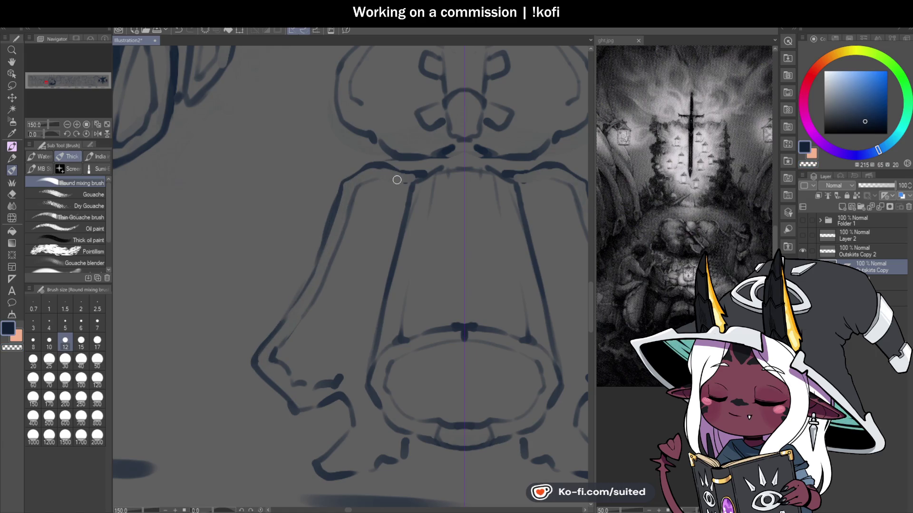
scroll(352, 183, "down", 4)
scroll(393, 244, "up", 3)
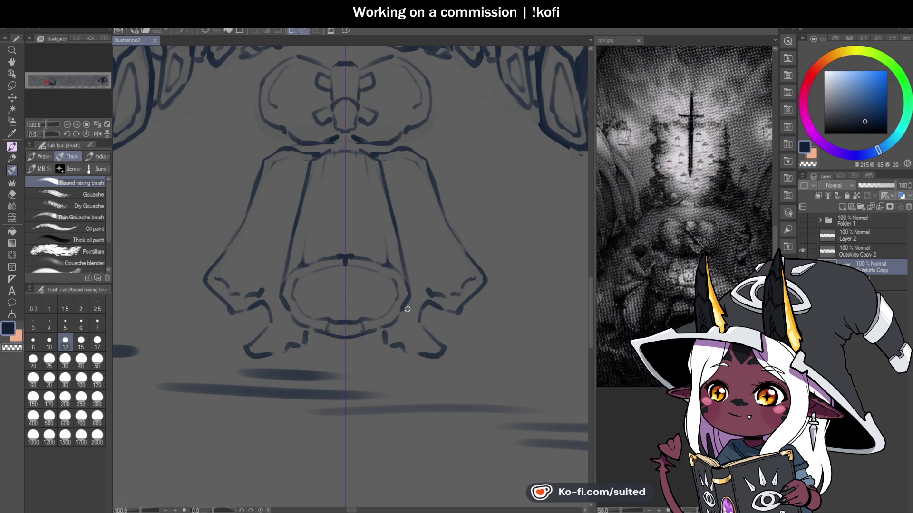
Add a short stroke by the right leg, then lasso the old legs and robe
left_click_drag(416, 305, 423, 326)
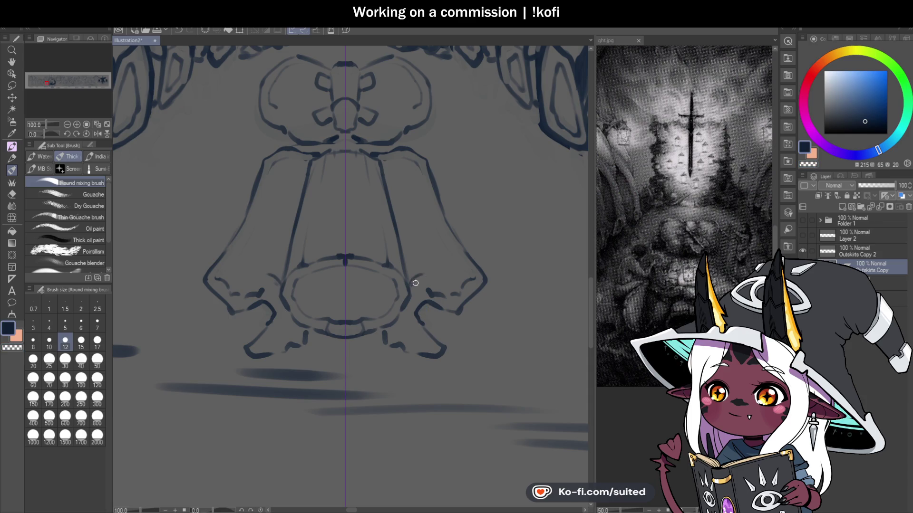
scroll(448, 218, "down", 1)
scroll(474, 286, "down", 2)
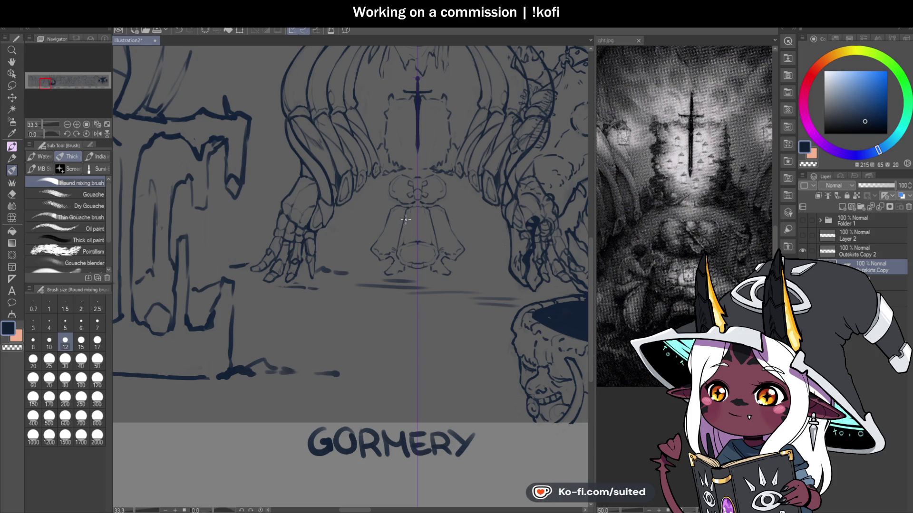
scroll(406, 220, "up", 2)
key("m")
mouse_move(400, 179)
left_mouse_down()
mouse_move(392, 200)
mouse_move(402, 180)
left_mouse_up()
Delete the lassoed old robe and legs and clear the selection
key("Delete")
key("ctrl+d")
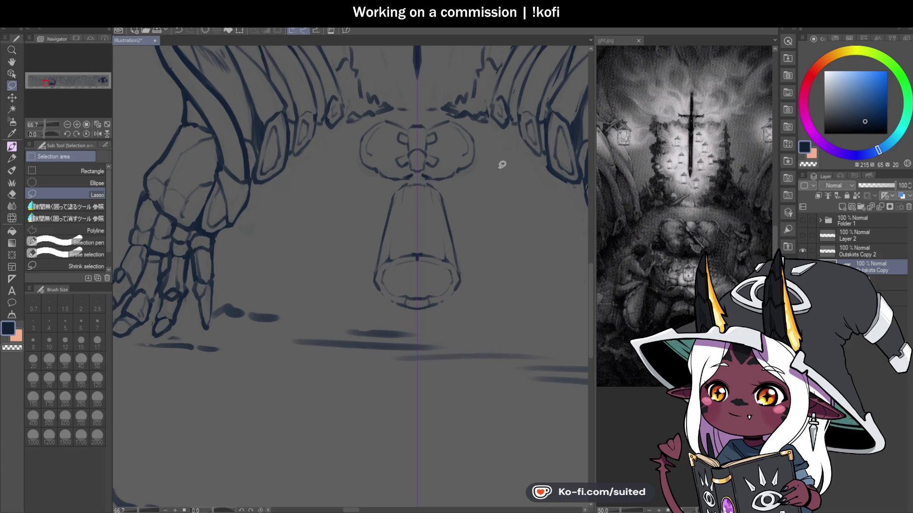
key("b")
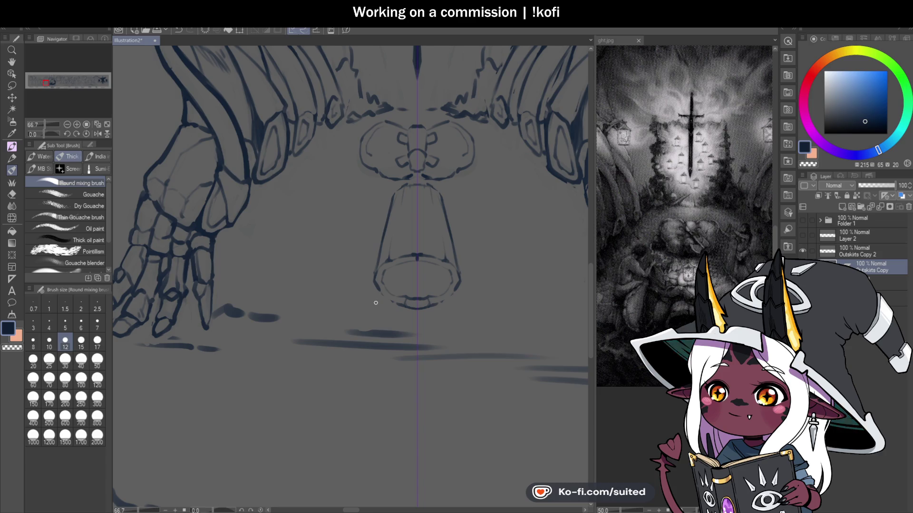
Draw new stubby legs and feet and start a wider robe line beside the cone
mouse_move(374, 310)
left_mouse_down()
mouse_move(374, 322)
mouse_move(355, 324)
left_mouse_up()
left_click_drag(374, 288, 344, 320)
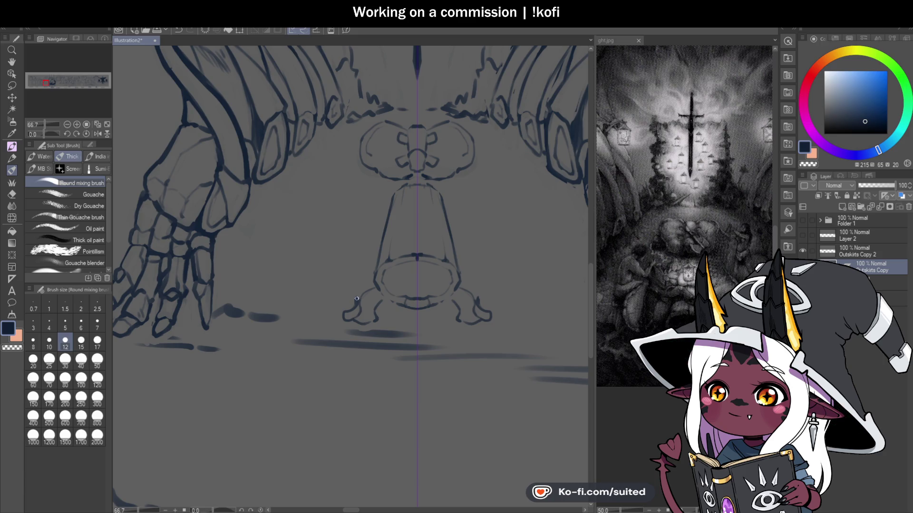
scroll(434, 267, "down", 1)
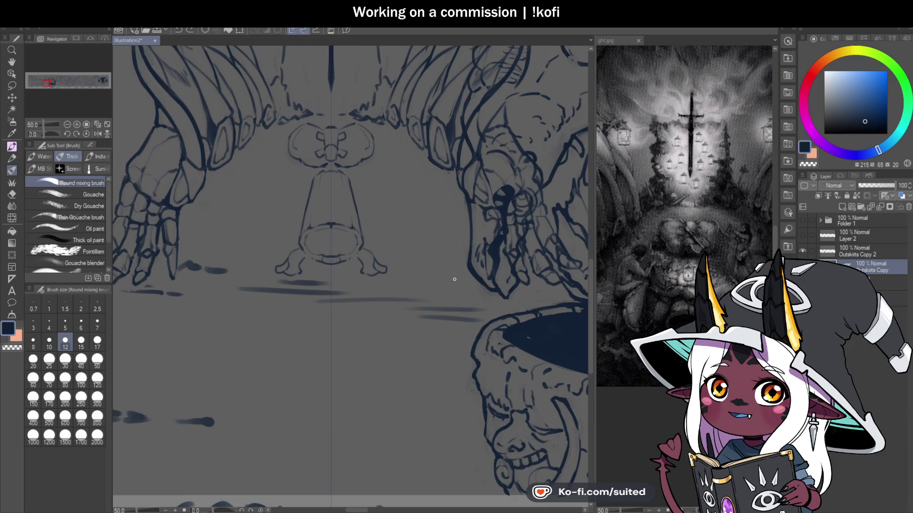
scroll(402, 263, "up", 1)
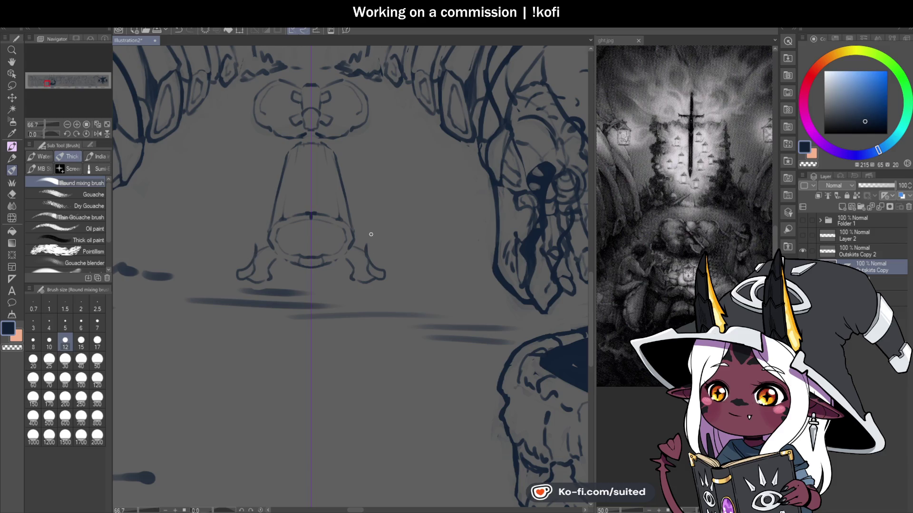
mouse_move(372, 235)
left_mouse_down()
mouse_move(415, 239)
mouse_move(429, 195)
mouse_move(335, 142)
left_mouse_up()
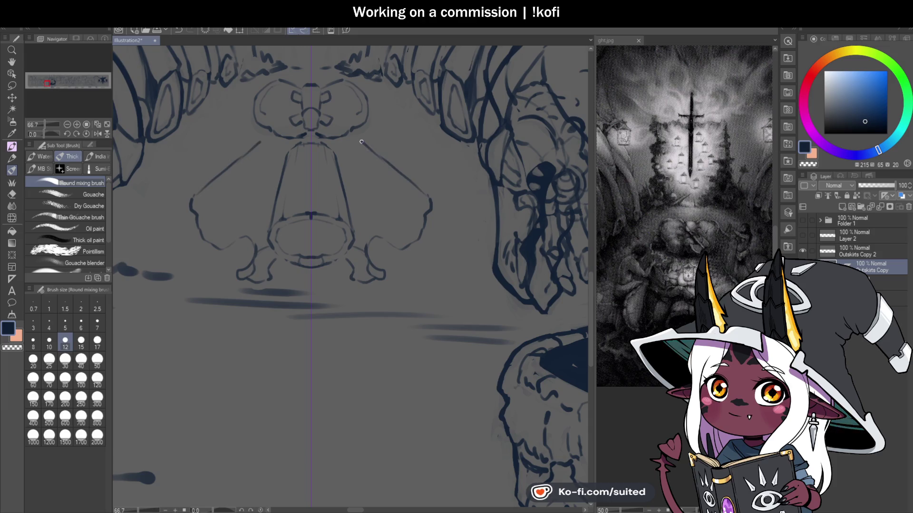
scroll(428, 243, "down", 4)
Add fur strokes around both legs, save, and darken strokes by the right leg
scroll(426, 247, "up", 6)
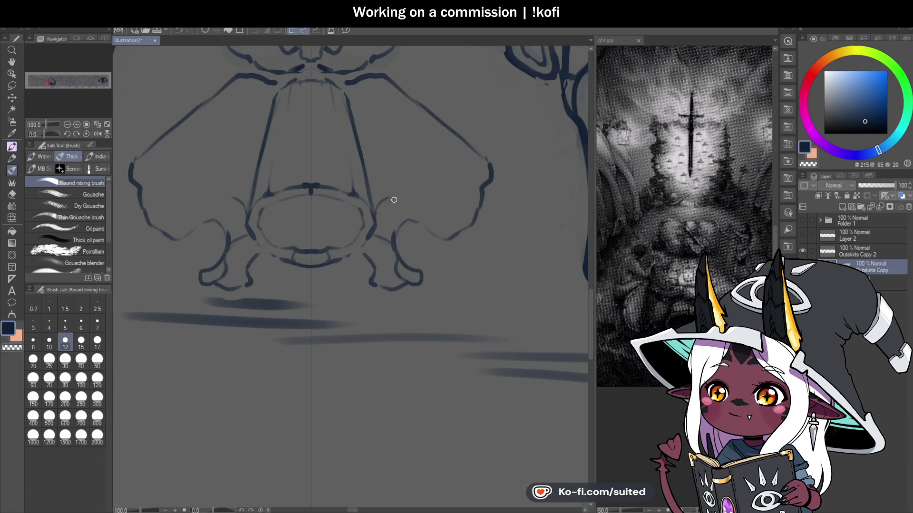
left_click_drag(375, 209, 386, 190)
key("ctrl+s")
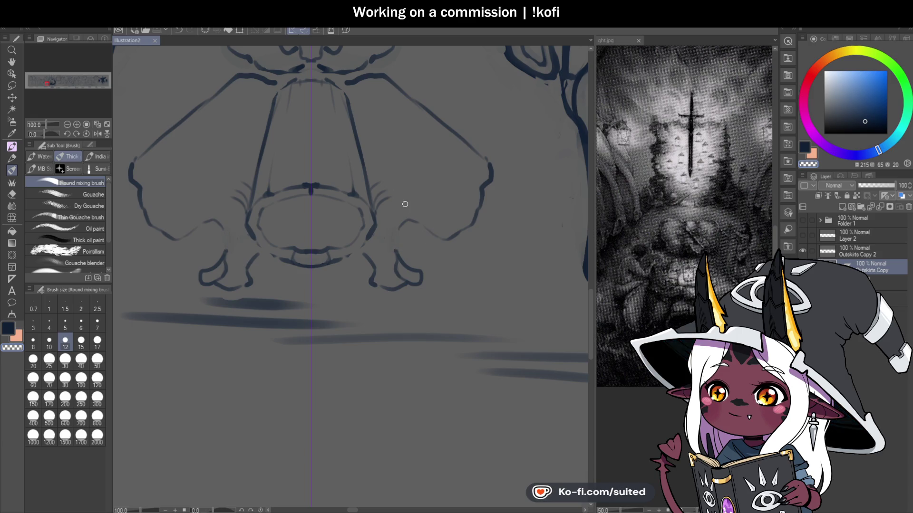
left_click_drag(389, 229, 394, 276)
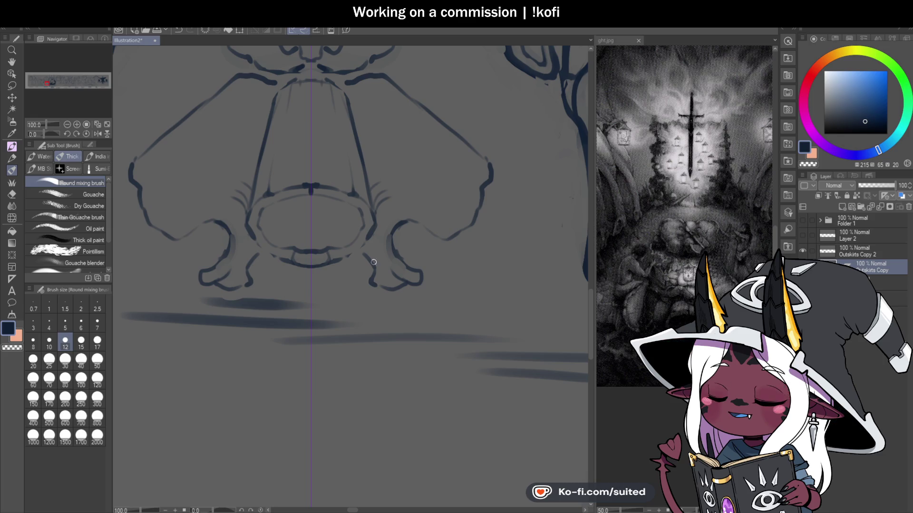
left_click_drag(373, 231, 352, 256)
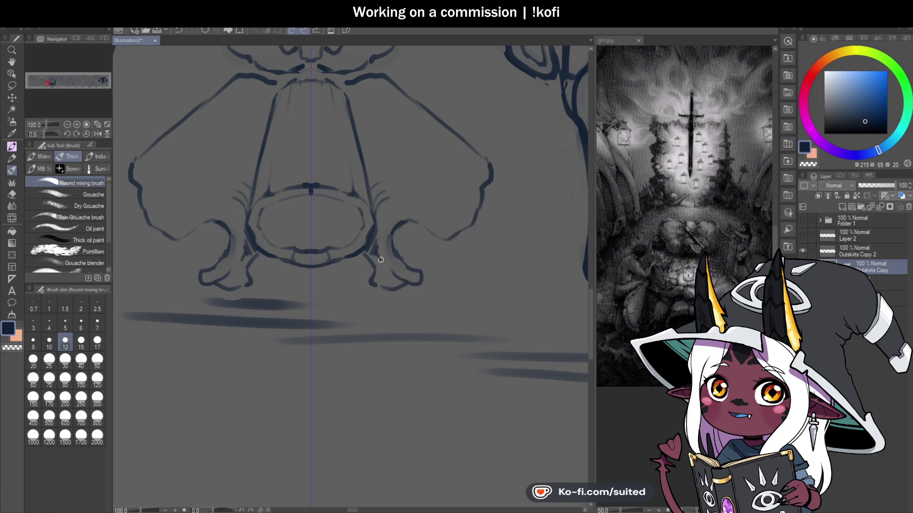
Replace a stray stroke with a curving feather line on the robe
scroll(390, 256, "down", 3)
scroll(403, 256, "up", 3)
scroll(416, 245, "up", 2)
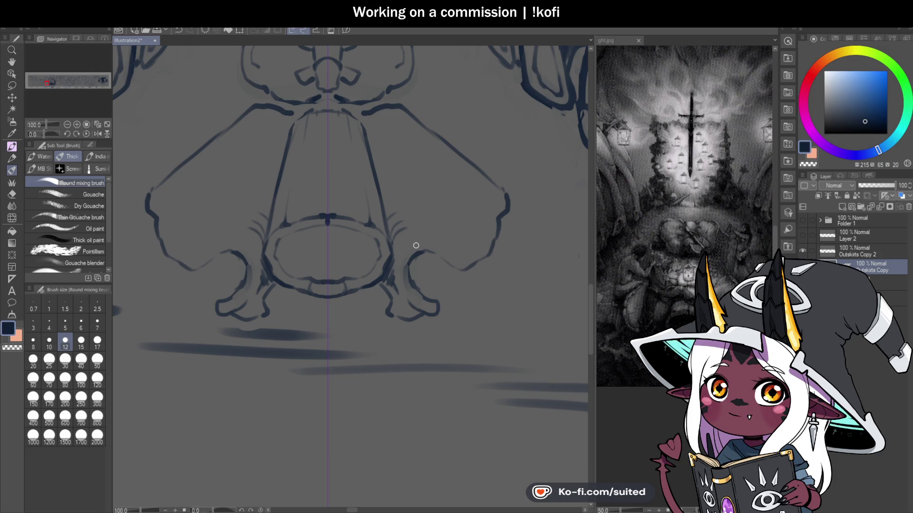
scroll(457, 244, "up", 1)
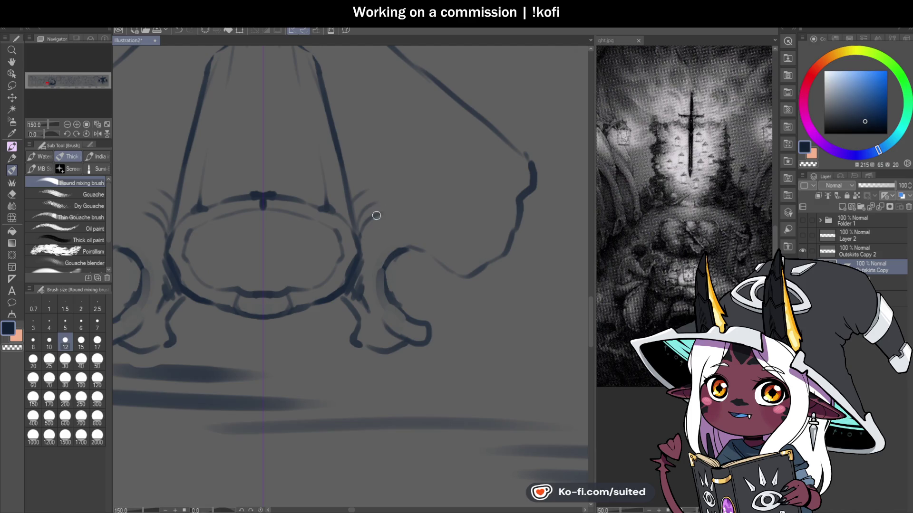
key("ctrl+z")
left_click_drag(368, 227, 418, 207)
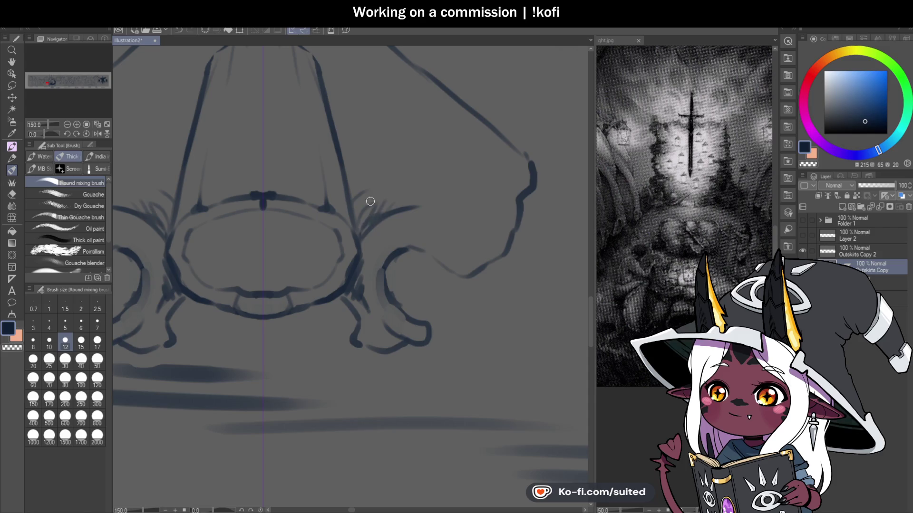
scroll(428, 214, "down", 2)
scroll(418, 208, "up", 2)
Darken the mirrored leg contours and redraw the bottom of the feet
left_click_drag(335, 227, 331, 252)
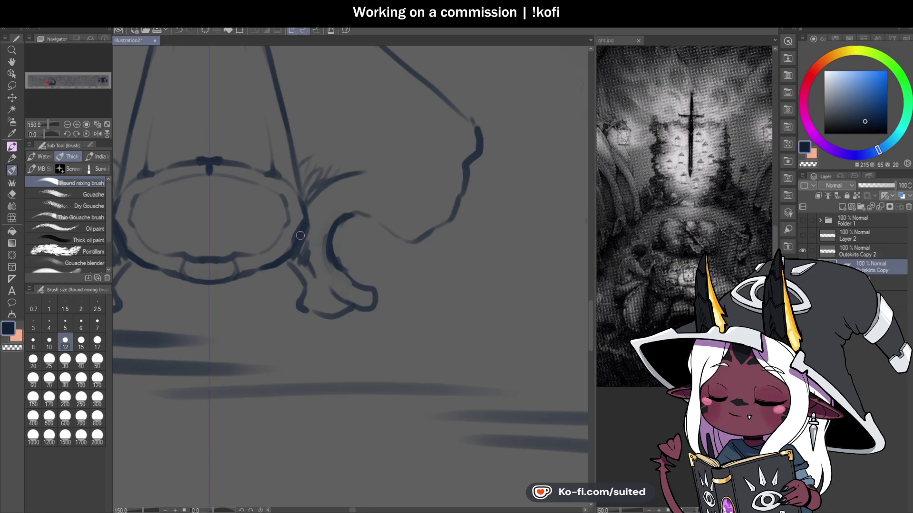
left_click_drag(353, 195, 424, 211)
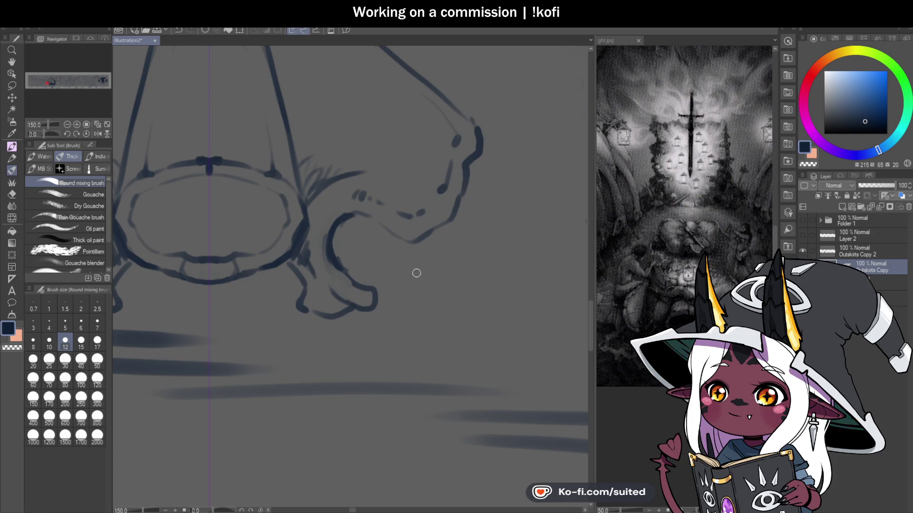
left_click_drag(378, 224, 399, 276)
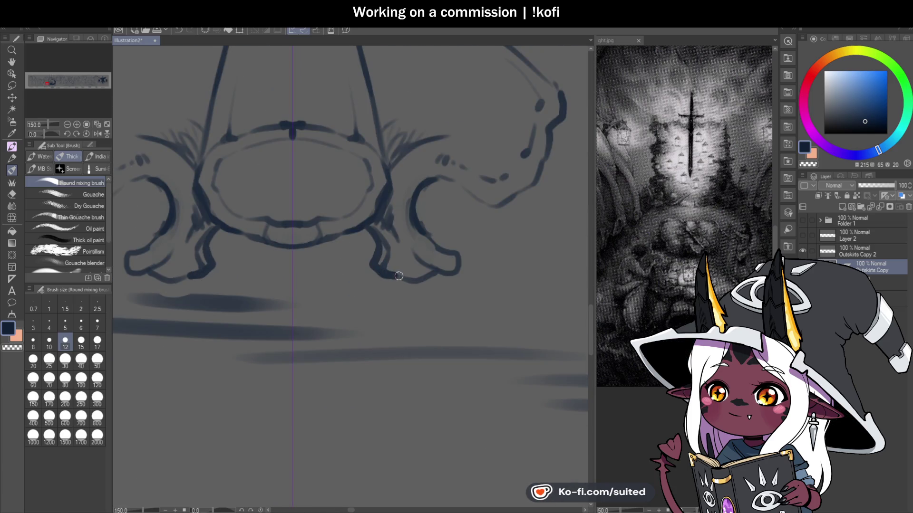
key("ctrl+z")
mouse_move(381, 241)
left_mouse_down()
mouse_move(395, 277)
mouse_move(428, 277)
left_mouse_up()
Extend the leg's top contour up into the neck on both sides
left_click_drag(416, 195, 464, 188)
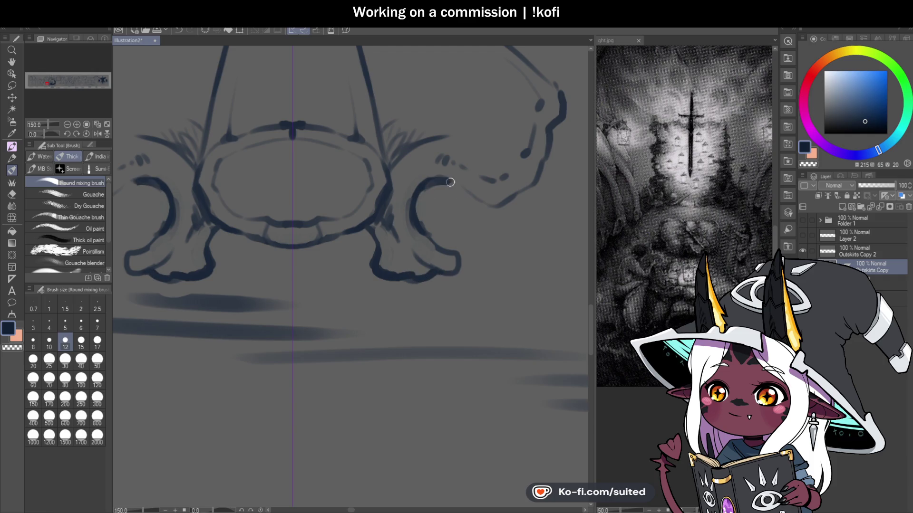
key("ctrl+plus")
left_click_drag(431, 222, 482, 205)
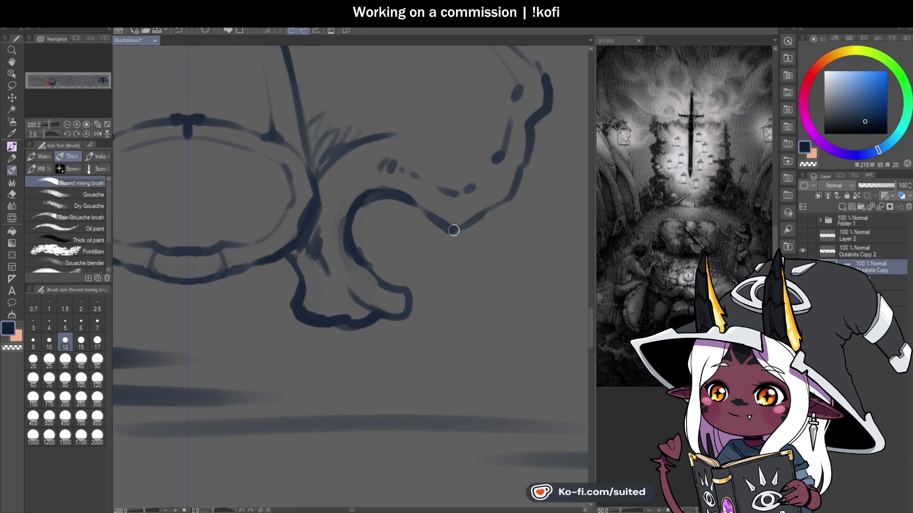
key("ctrl+minus")
key("ctrl+minus")
scroll(426, 295, "down", 2)
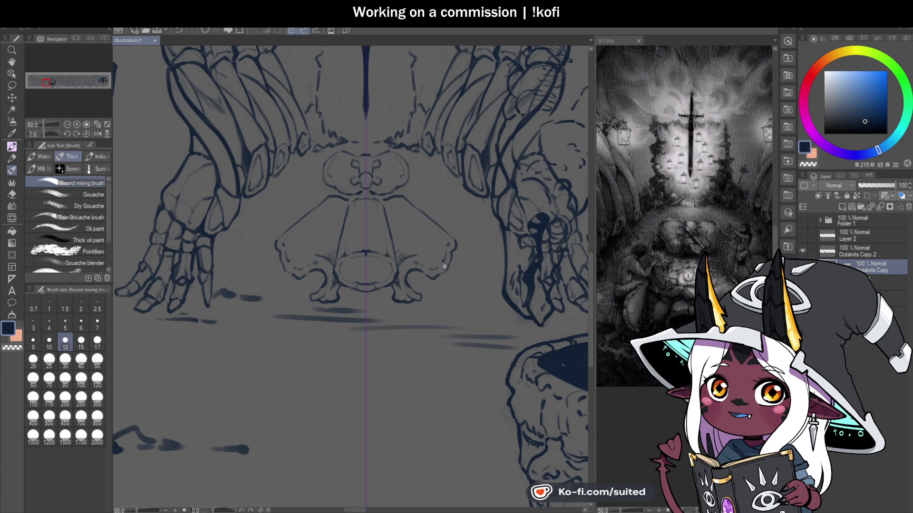
Darken the robe's right outline, mirrored onto the left
scroll(418, 292, "up", 1)
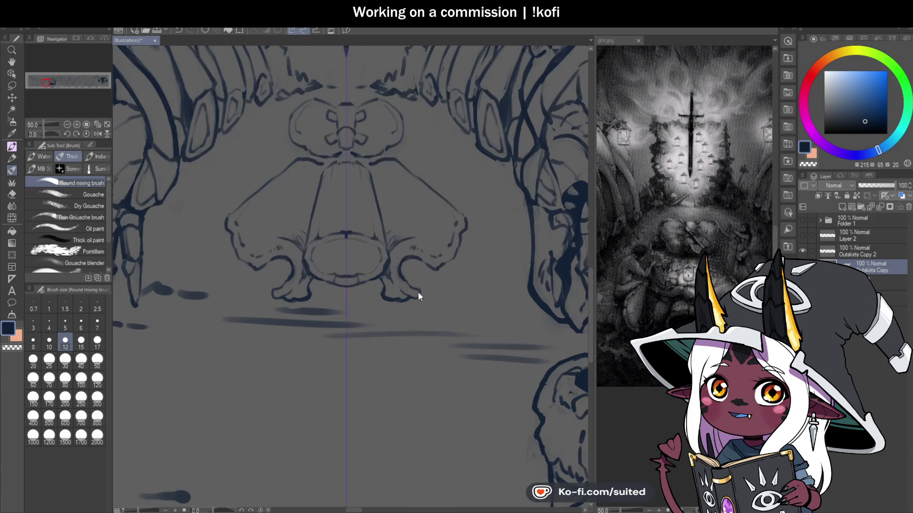
scroll(407, 288, "up", 1)
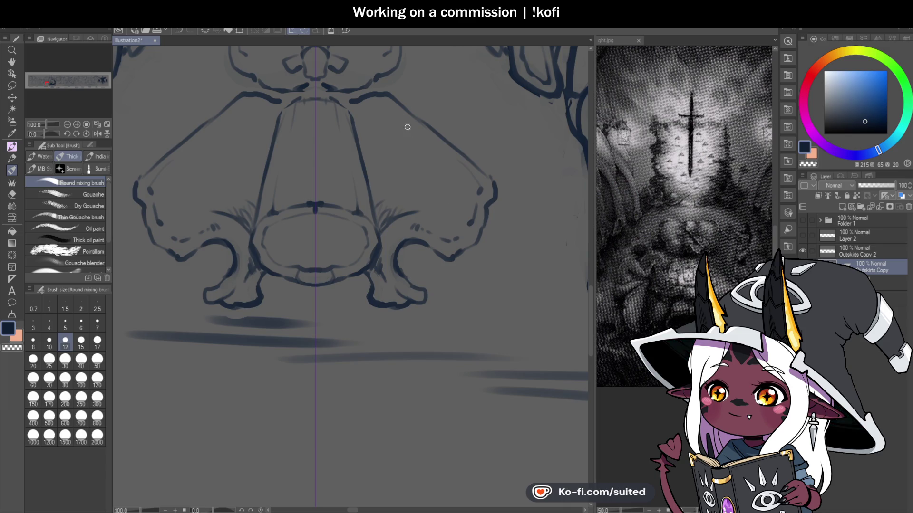
left_click_drag(418, 133, 459, 156)
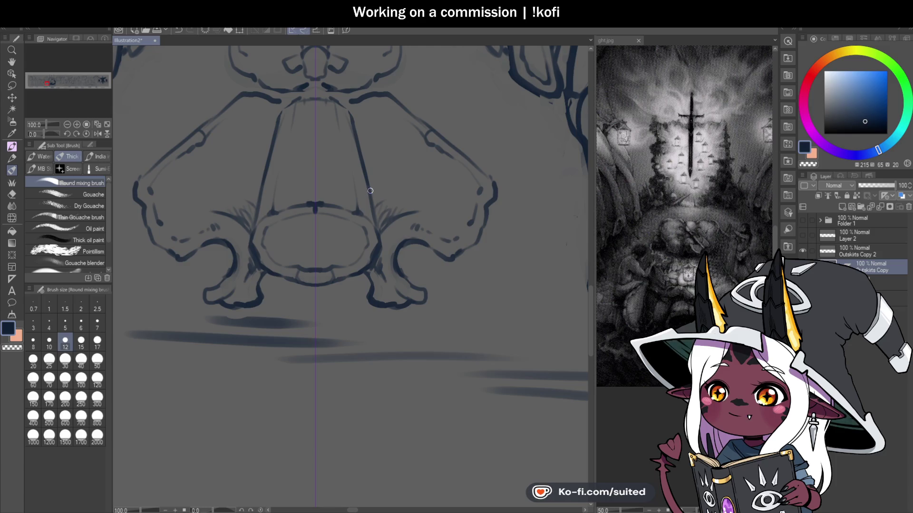
scroll(488, 197, "down", 4)
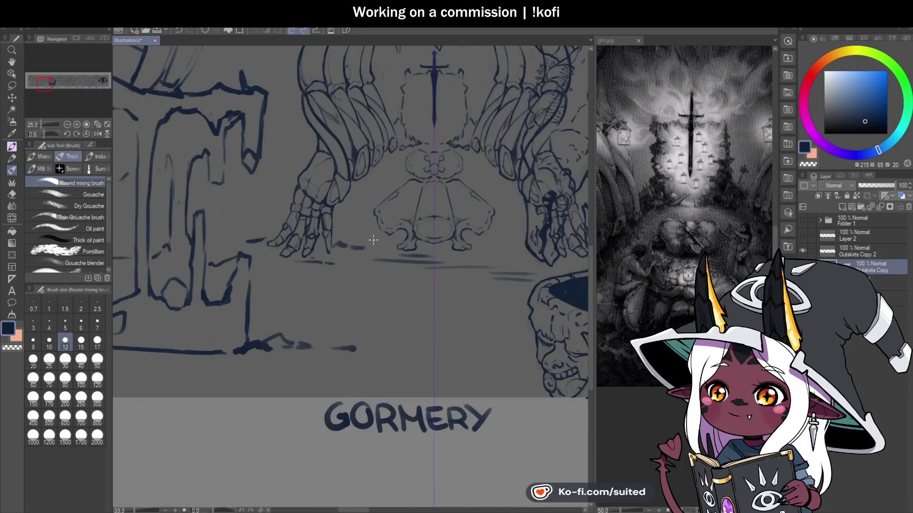
scroll(374, 236, "up", 4)
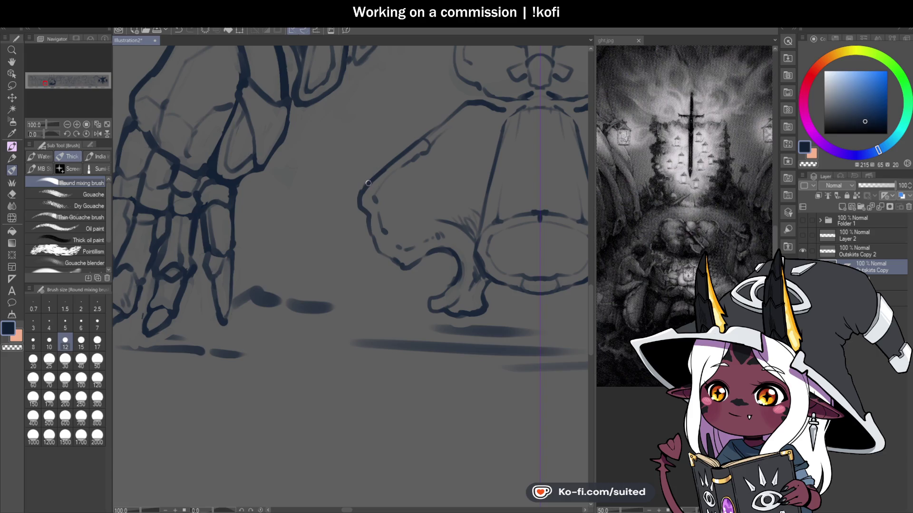
Toggle the transparent colour on and back to dark ink while reviewing the figure
key("c")
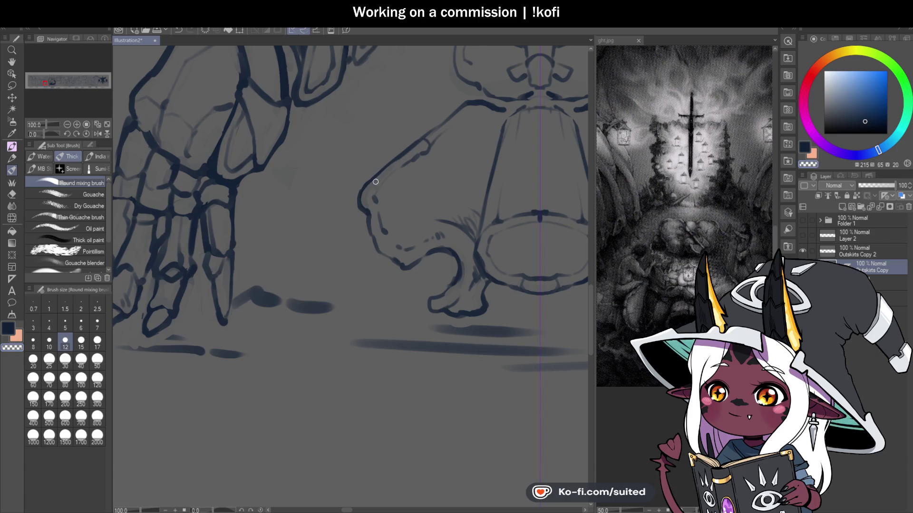
key("c")
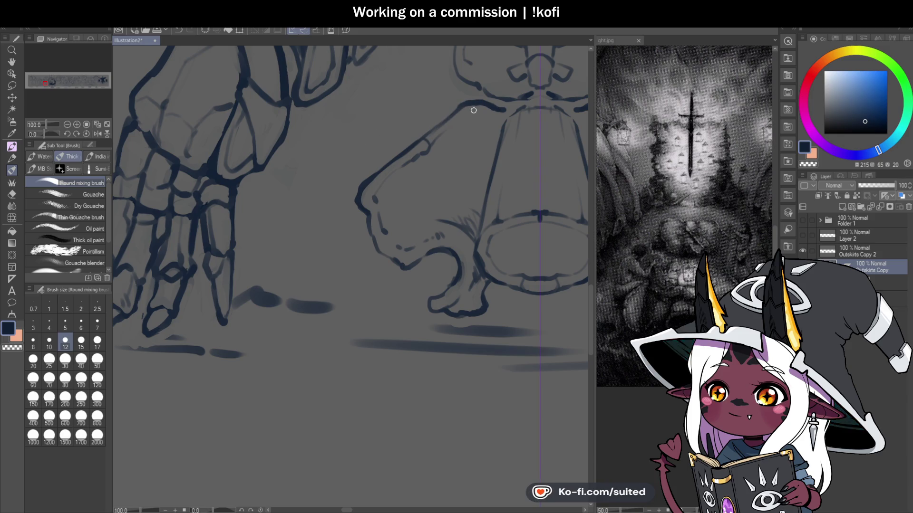
scroll(418, 190, "down", 3)
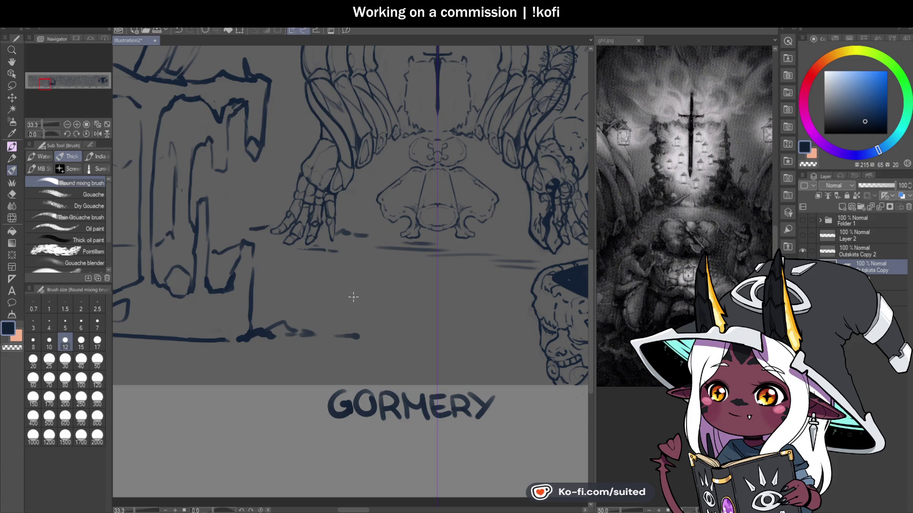
scroll(484, 242, "up", 5)
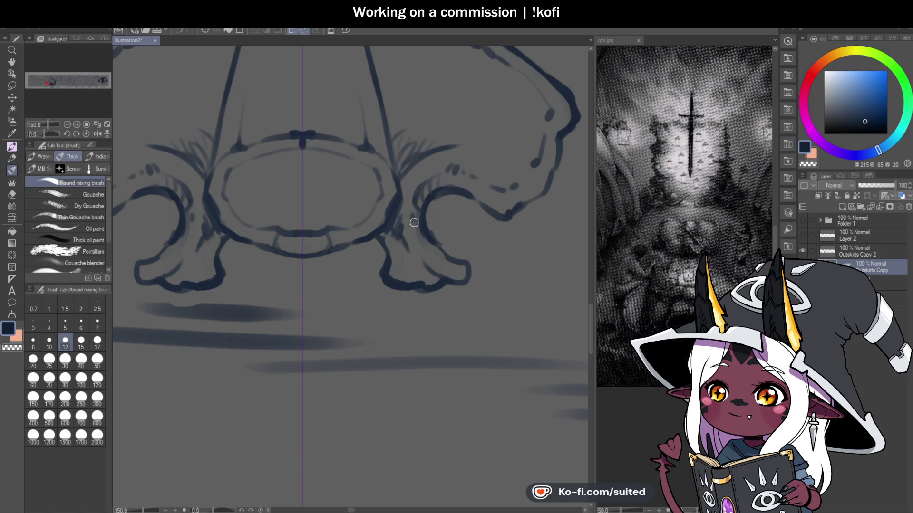
scroll(428, 266, "down", 3)
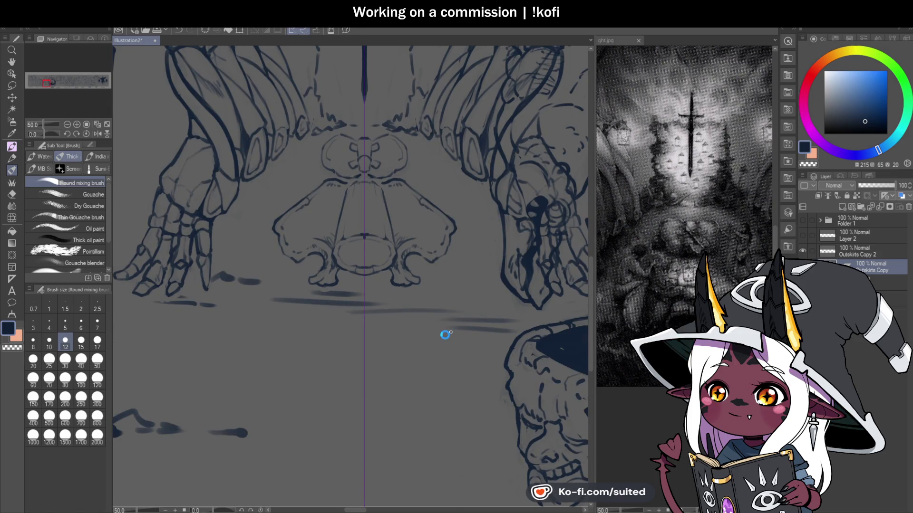
scroll(445, 335, "down", 2)
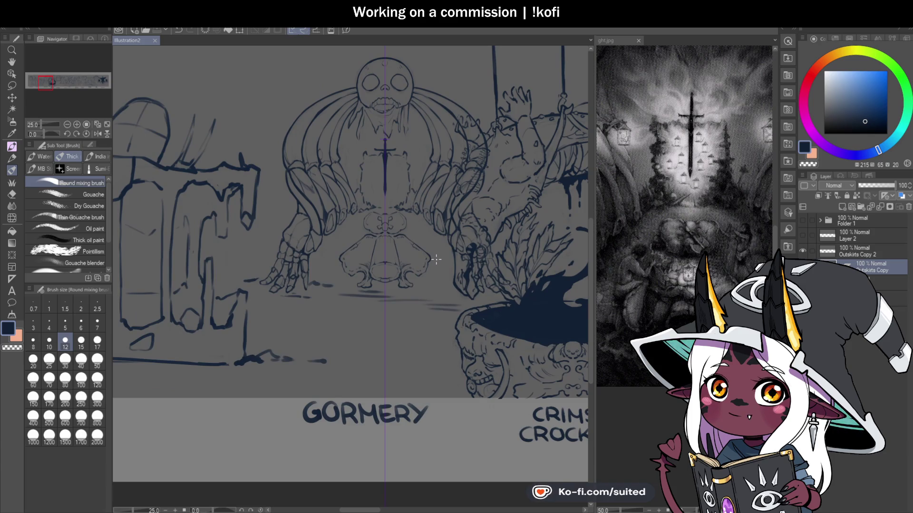
scroll(394, 286, "up", 2)
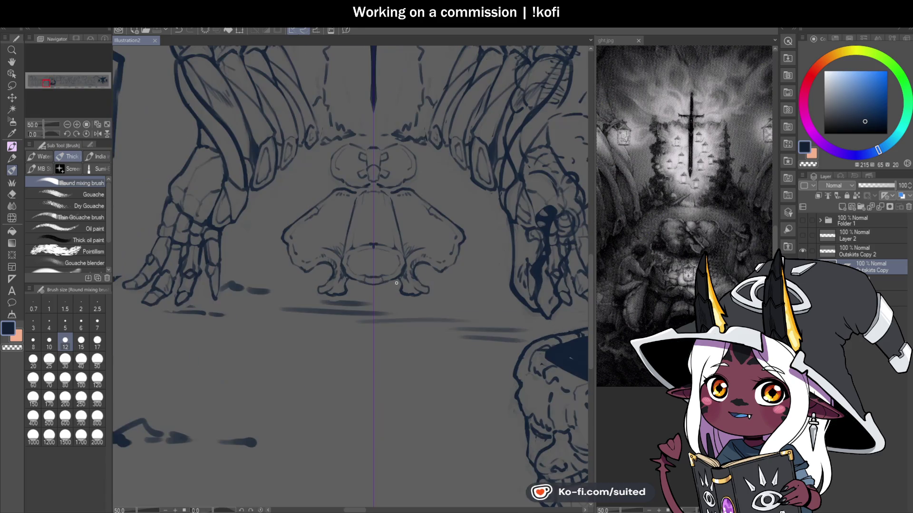
scroll(395, 286, "down", 2)
Show the ght.jpg reference image and pan to its title area
key("ctrl+Tab")
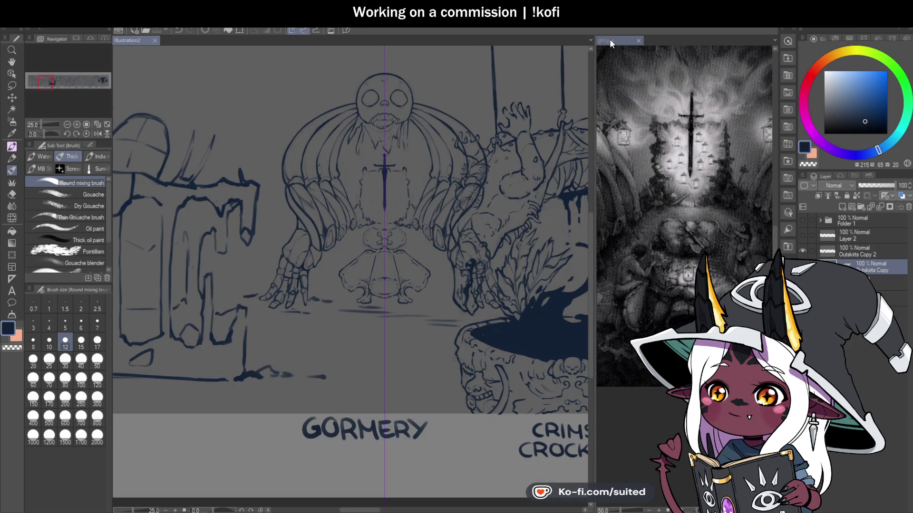
key("h")
left_click_drag(53, 91, 39, 83)
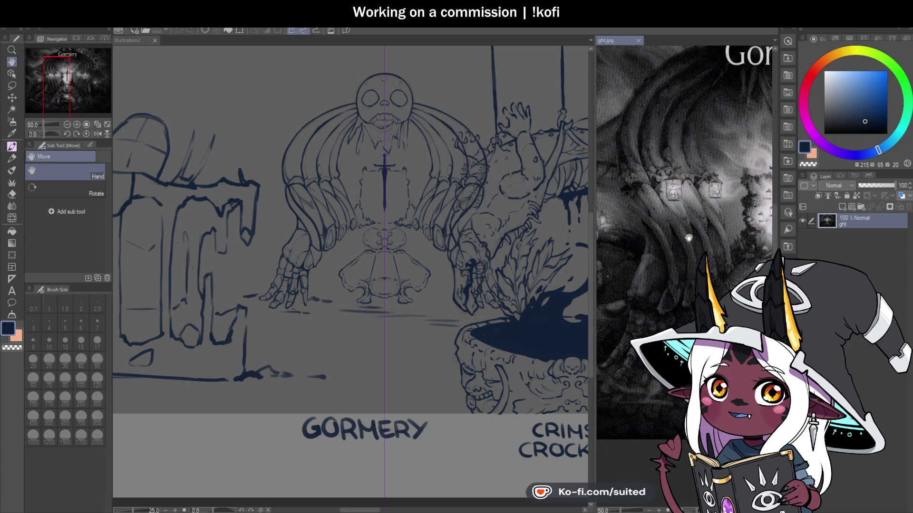
Return to the Illustration2 document with the brush selected
left_click(240, 104)
scroll(402, 239, "down", 1)
scroll(523, 245, "up", 1)
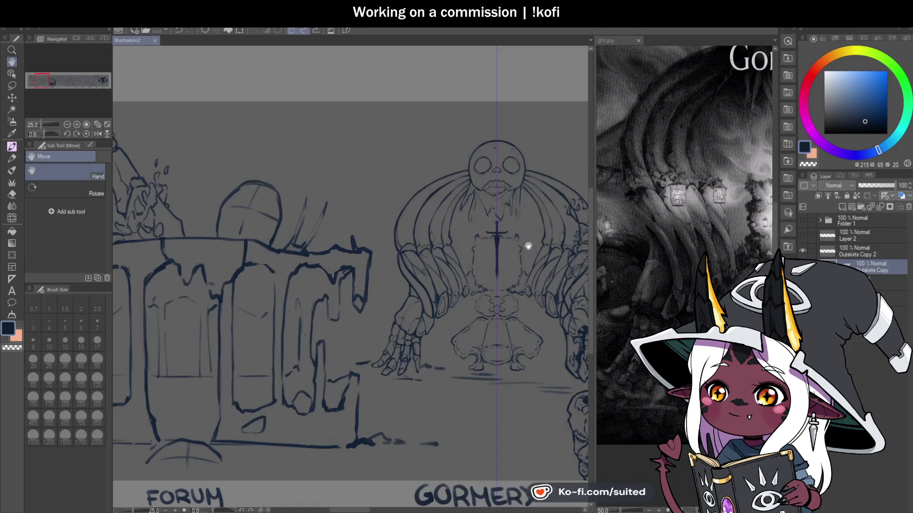
scroll(451, 261, "up", 2)
key("b")
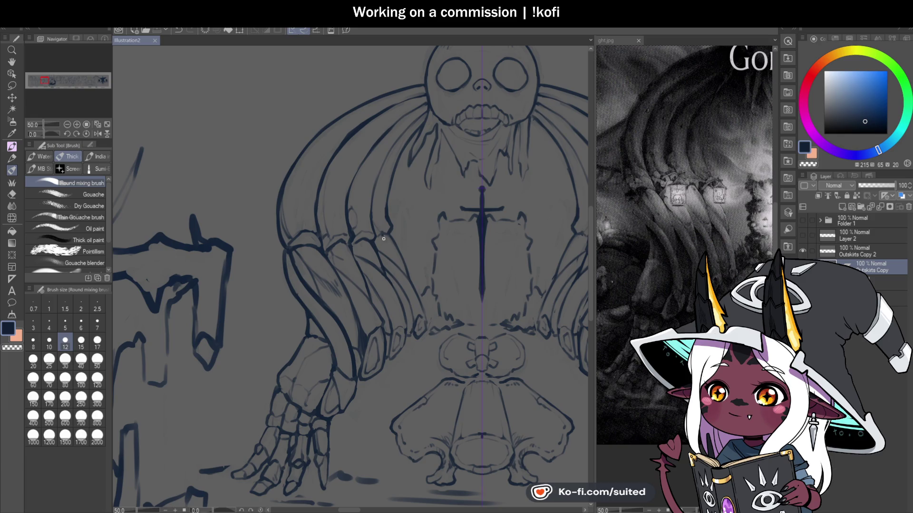
Draw a small curved hook at the tip of the rib beside the sword
scroll(423, 248, "down", 1)
scroll(423, 250, "up", 1)
scroll(422, 250, "up", 1)
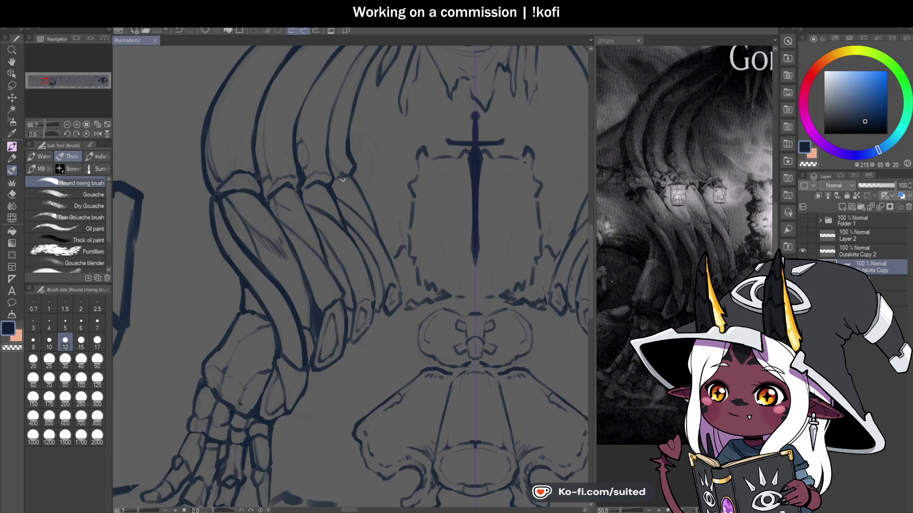
scroll(334, 183, "up", 1)
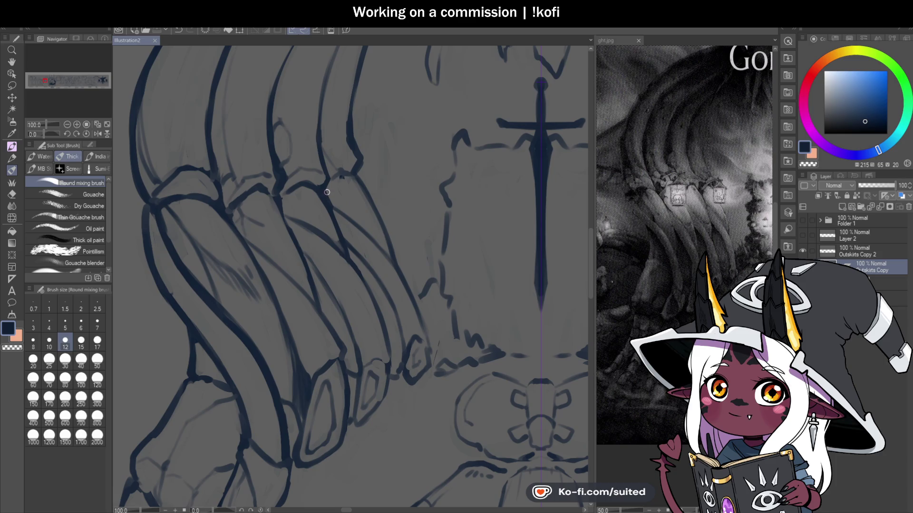
left_click_drag(358, 166, 370, 163)
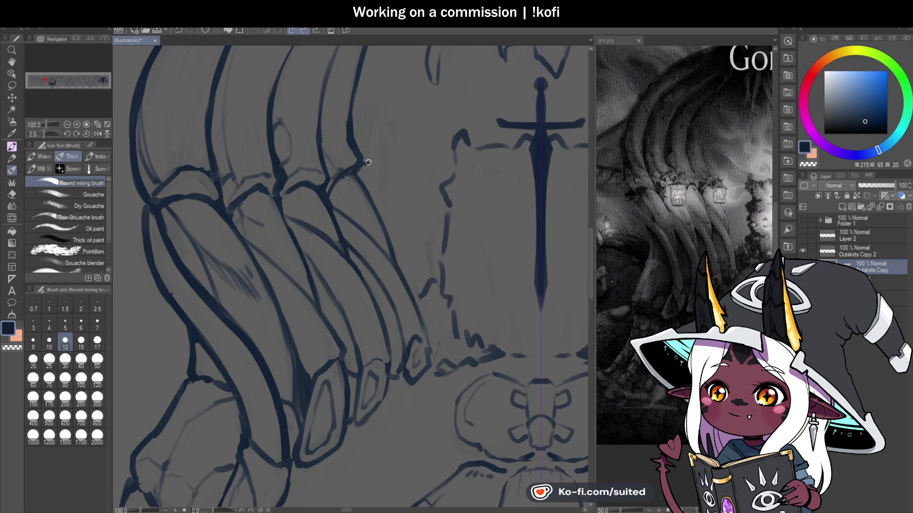
key("c")
key("c")
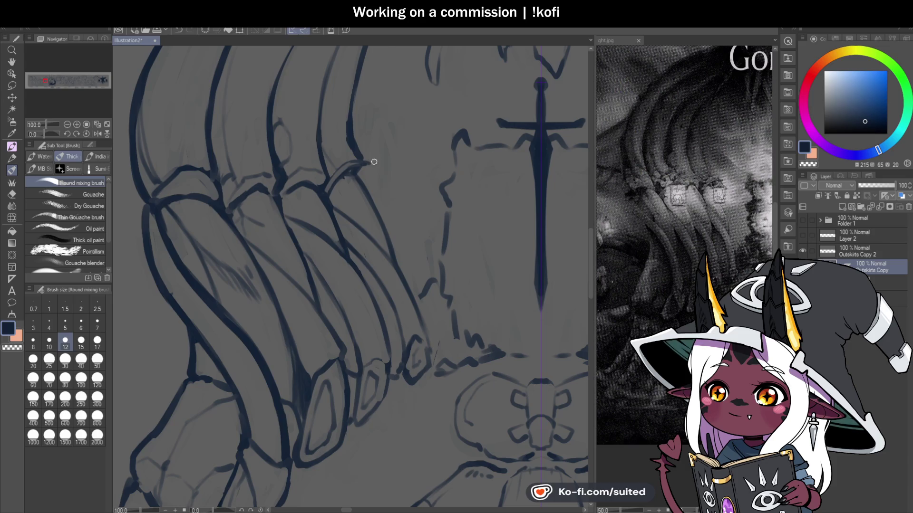
left_click_drag(370, 163, 358, 180)
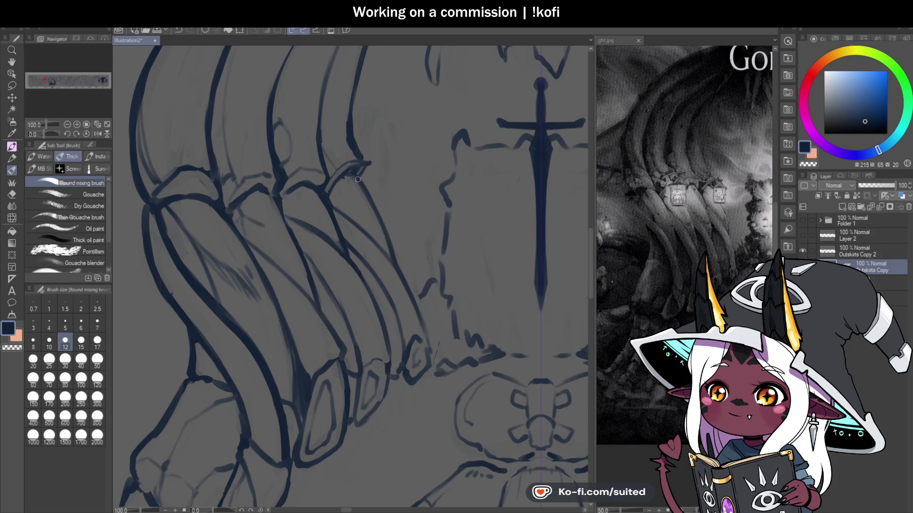
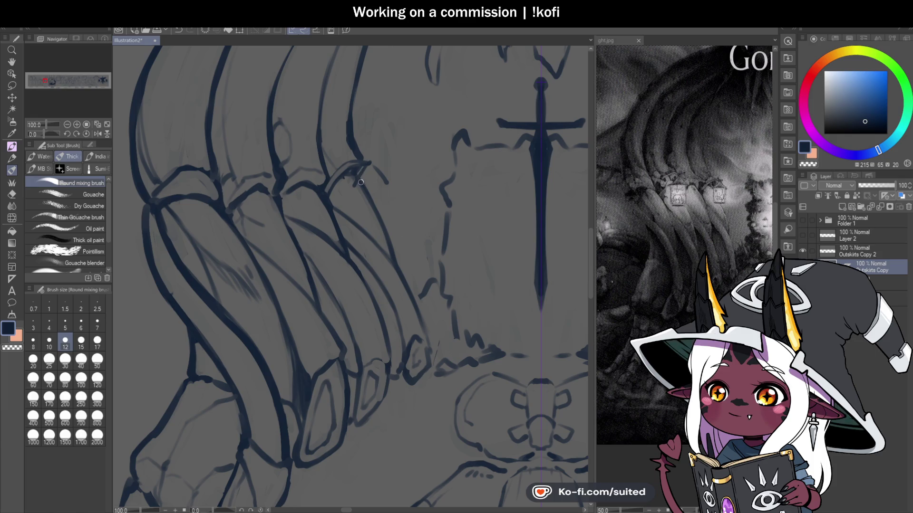
Draw the lantern's roof line and its left and right sides
scroll(366, 173, "up", 1)
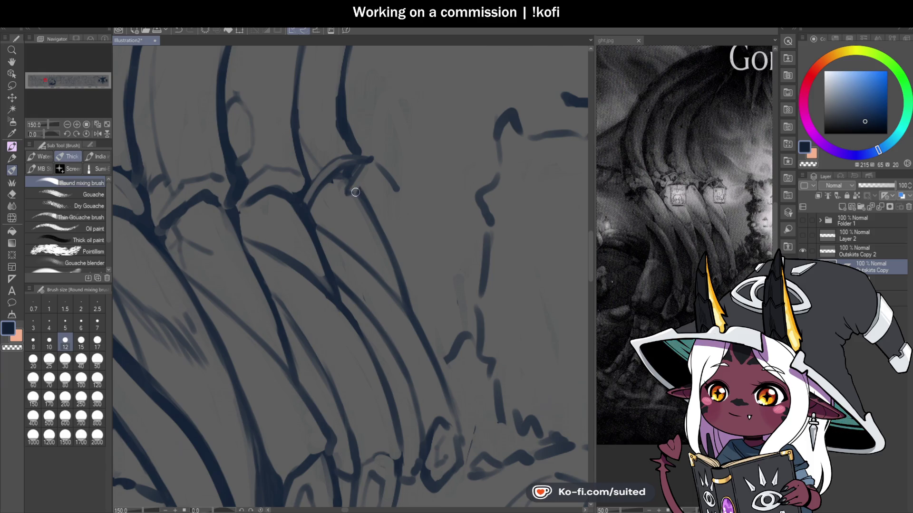
left_click_drag(354, 193, 402, 190)
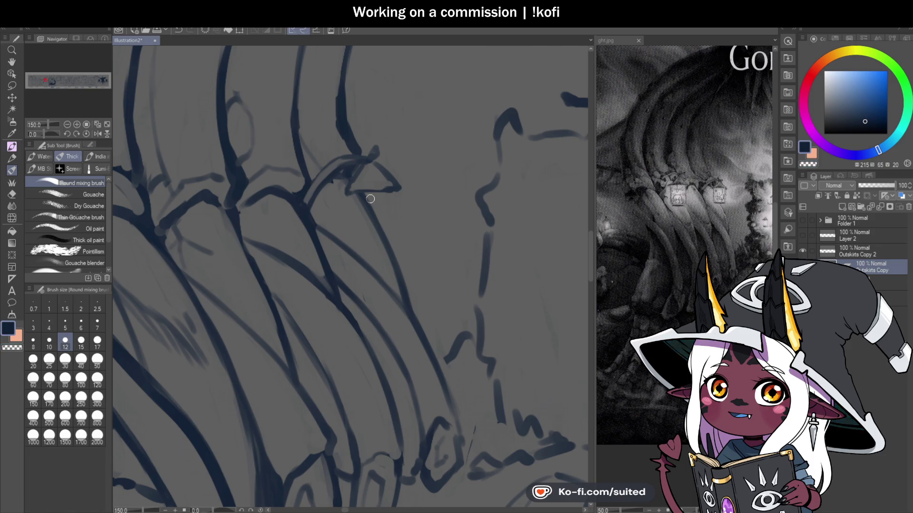
left_click_drag(349, 196, 354, 260)
key("ctrl+z")
left_click_drag(349, 195, 354, 246)
left_click_drag(394, 192, 396, 233)
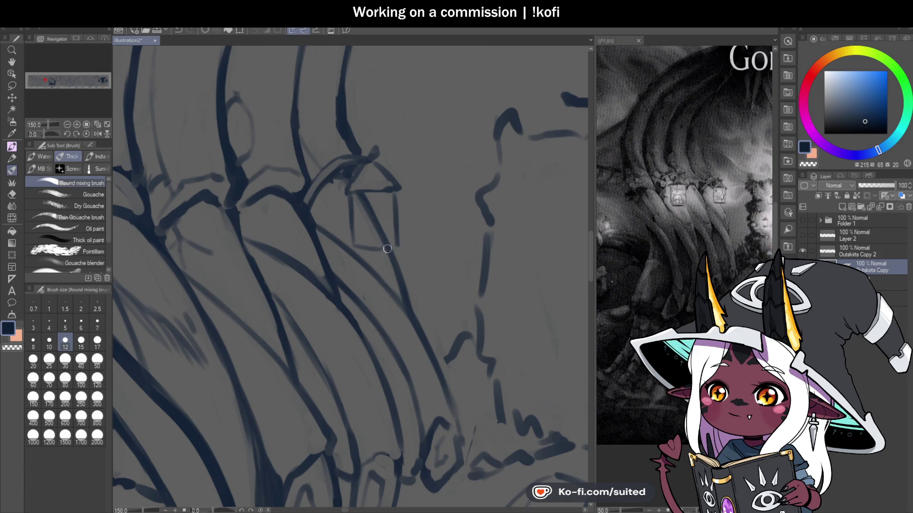
Erase the stray diagonal inside the lantern and darken its bottom edge
key("c")
left_click_drag(359, 192, 386, 239)
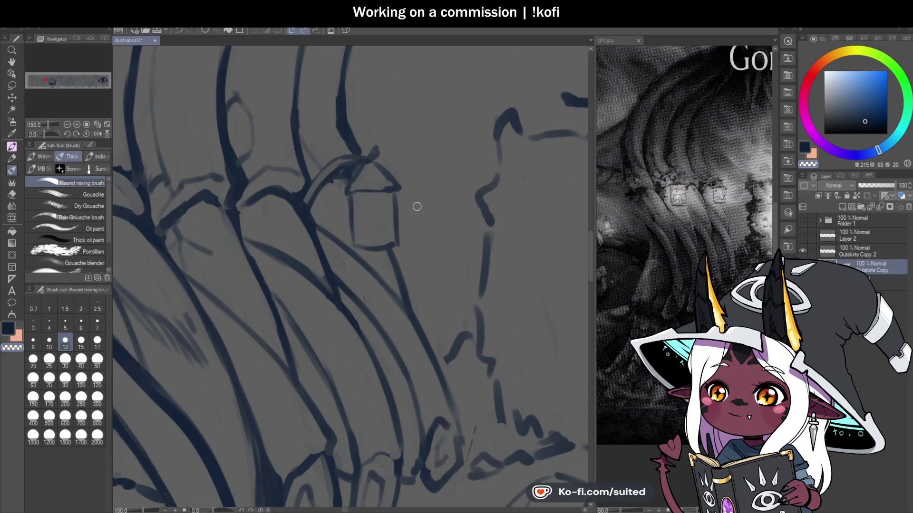
key("c")
scroll(417, 206, "up", 1)
left_click_drag(354, 247, 406, 239)
left_click_drag(351, 247, 409, 243)
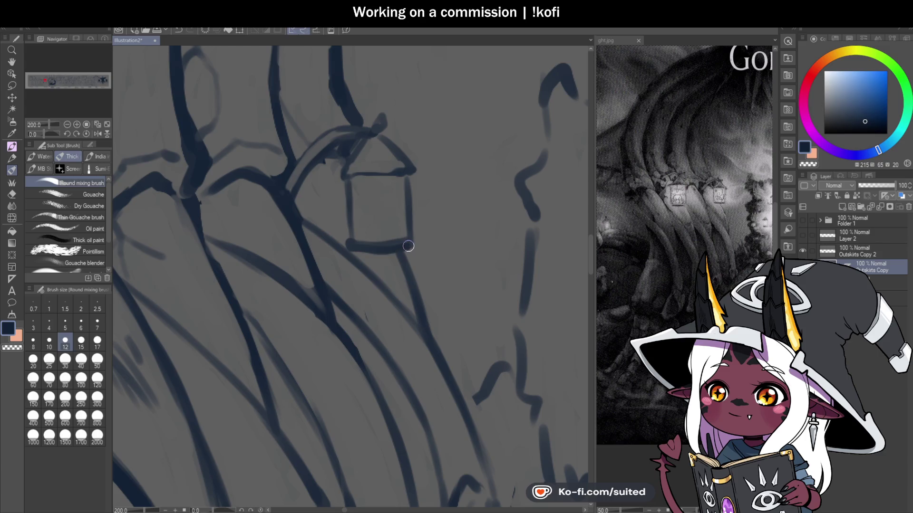
Redraw the lantern's left roof edge and both sides down to a thickened base
scroll(389, 237, "down", 2)
scroll(389, 235, "down", 2)
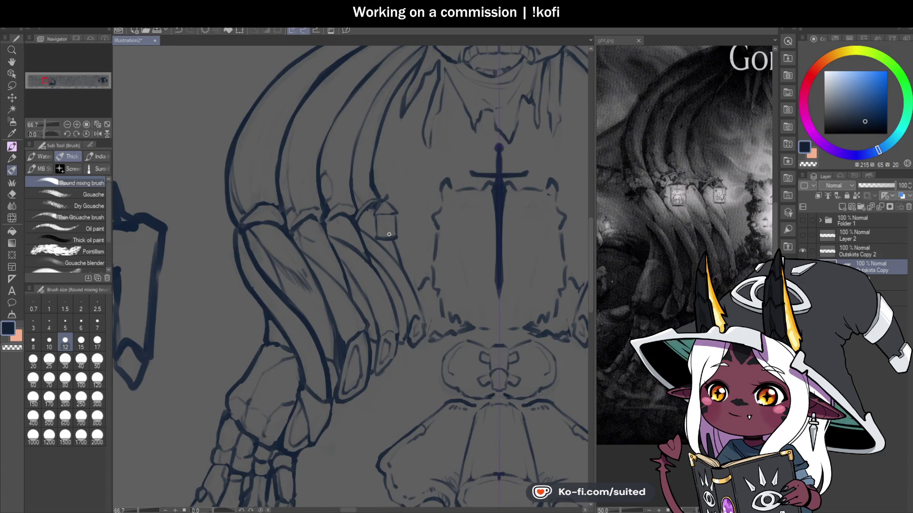
scroll(389, 234, "down", 2)
scroll(402, 293, "down", 1)
scroll(360, 249, "up", 3)
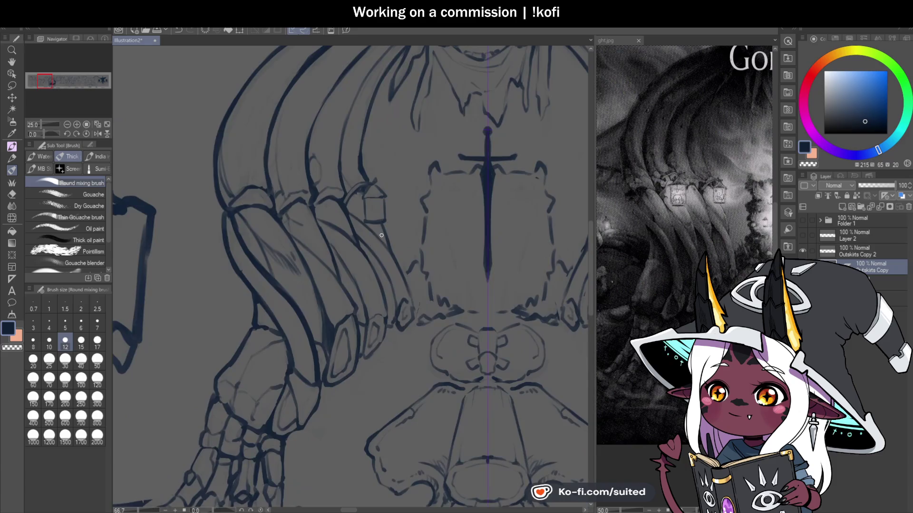
scroll(304, 188, "up", 4)
left_click_drag(325, 156, 304, 191)
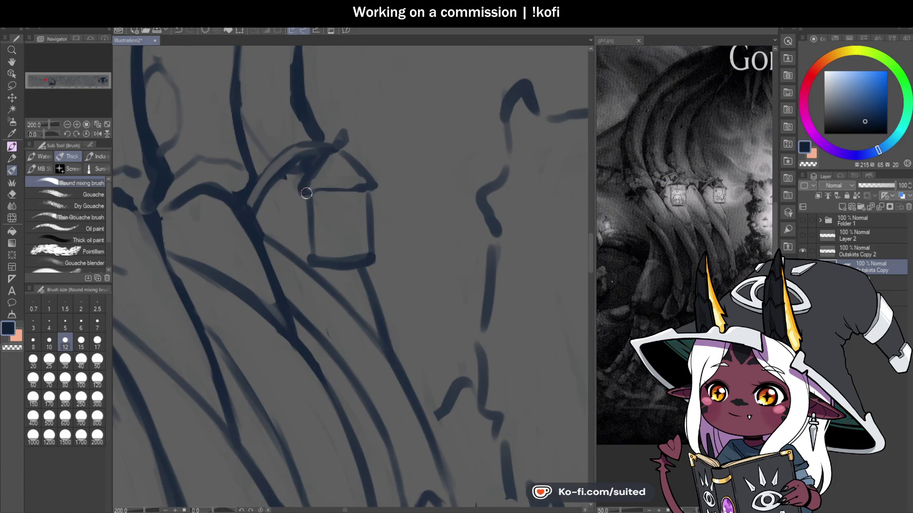
left_click_drag(375, 185, 371, 251)
left_click_drag(310, 208, 308, 257)
left_click_drag(372, 261, 376, 241)
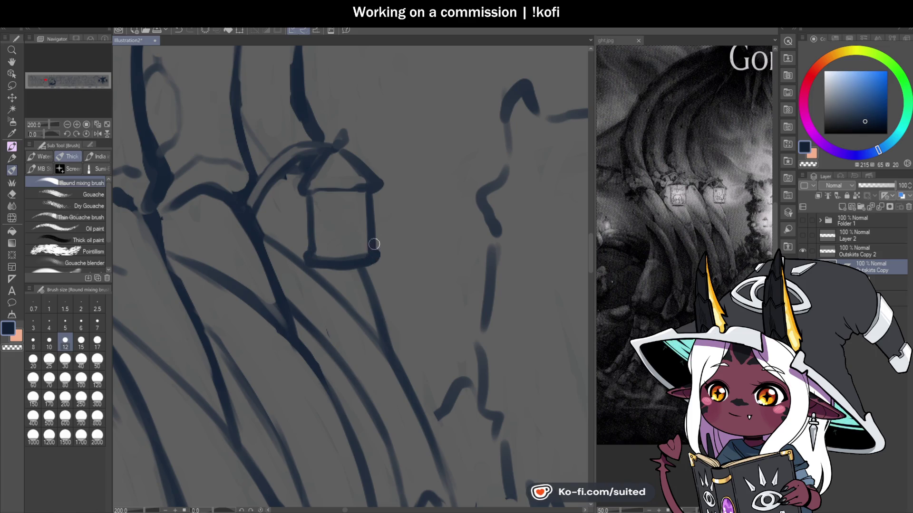
Repaint the lantern's hook and curved bracket arm as a thicker band
mouse_move(340, 149)
left_mouse_down()
mouse_move(343, 131)
mouse_move(334, 149)
mouse_move(262, 193)
left_mouse_up()
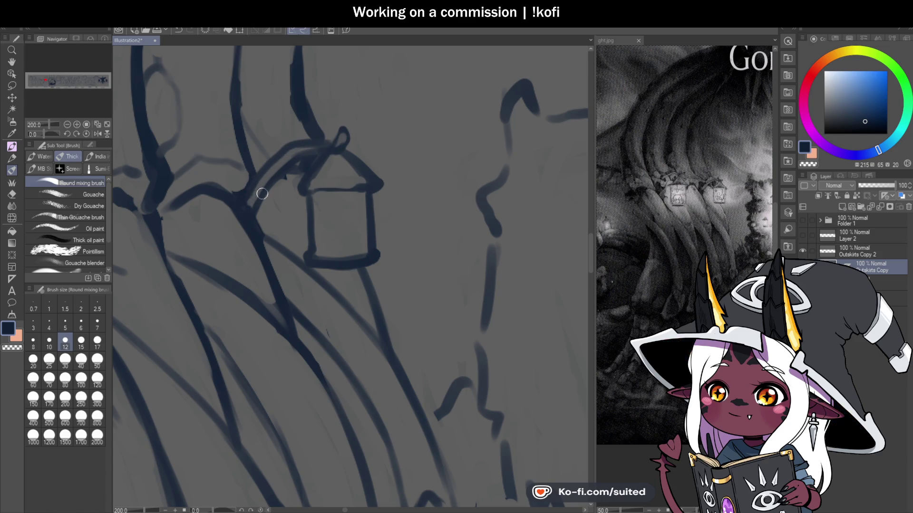
left_click_drag(310, 144, 250, 198)
left_click_drag(285, 160, 323, 146)
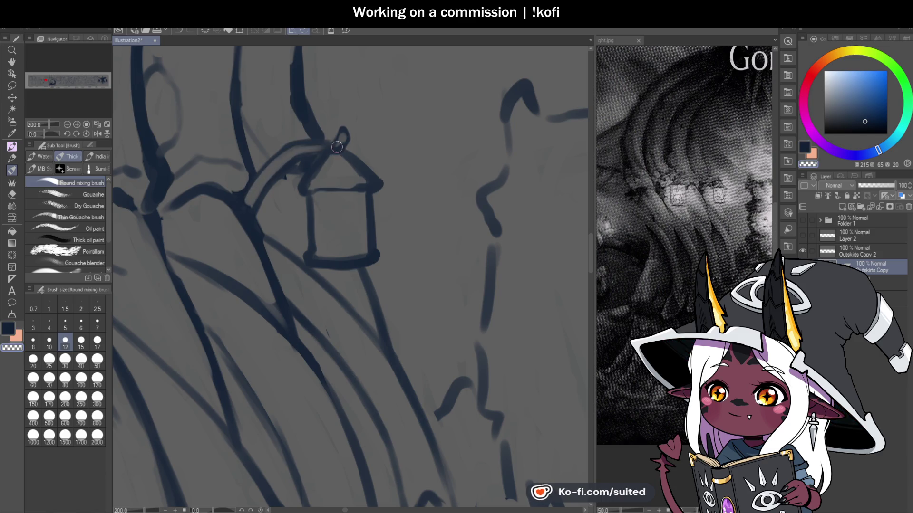
key("c")
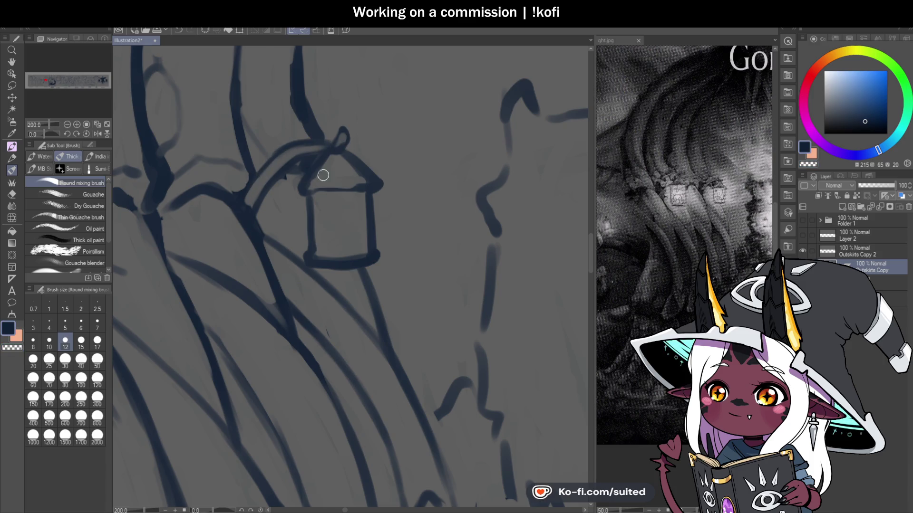
scroll(323, 175, "down", 3)
scroll(348, 260, "down", 2)
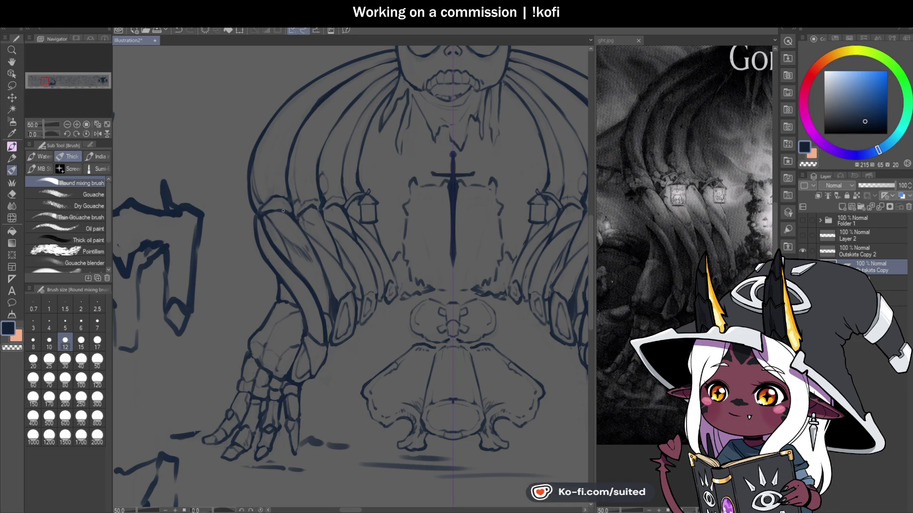
Sketch the second lantern's bracket arm and roof diagonal, cleaning strokes around its handle
scroll(283, 211, "up", 2)
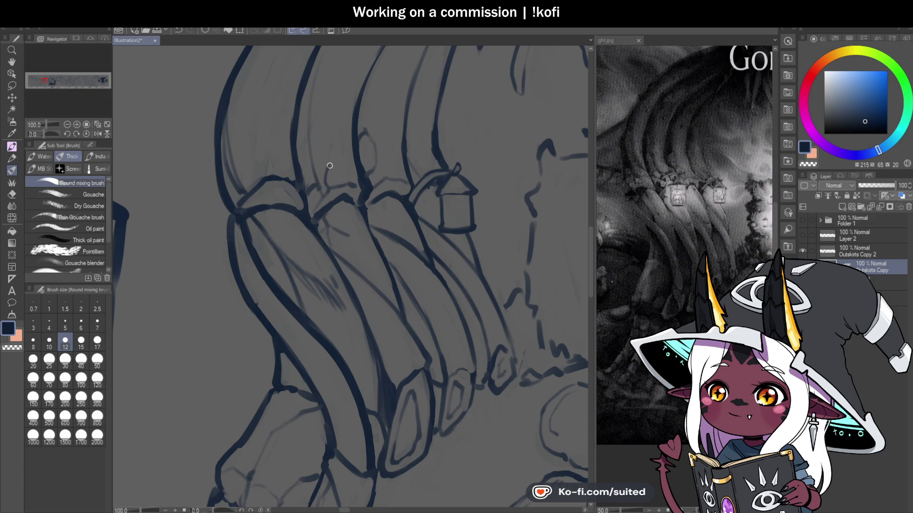
scroll(312, 240, "down", 2)
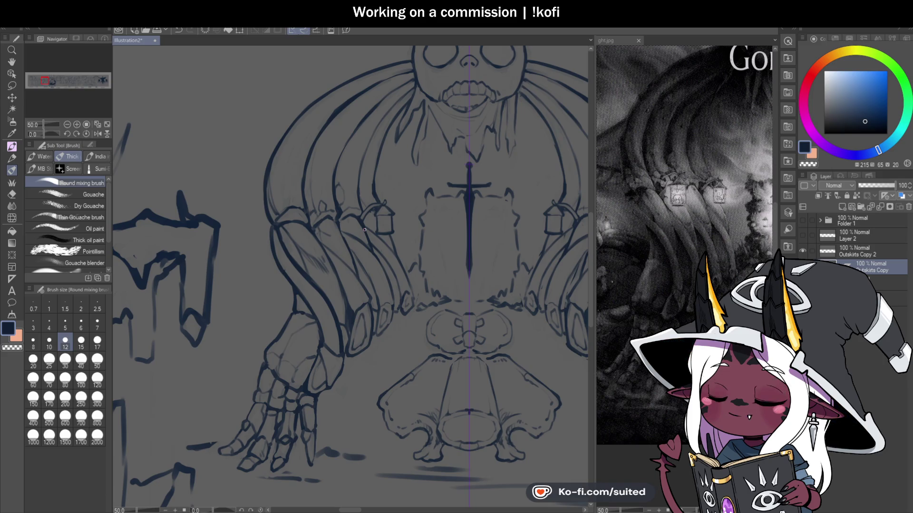
scroll(353, 275, "up", 4)
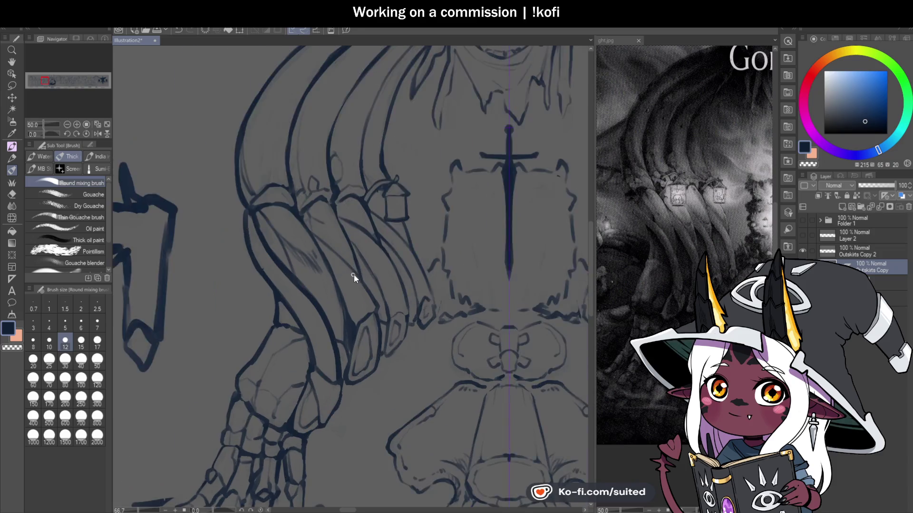
scroll(252, 149, "up", 2)
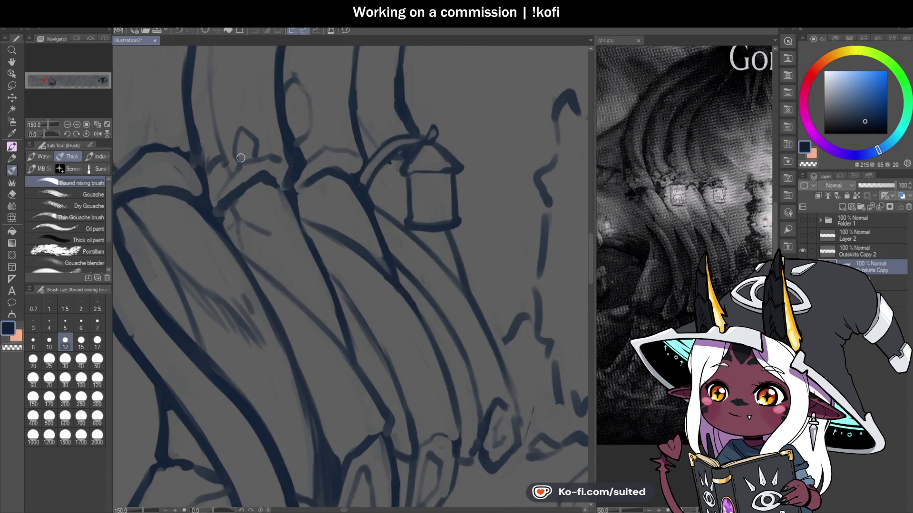
mouse_move(264, 133)
left_mouse_down()
mouse_move(298, 125)
mouse_move(317, 132)
mouse_move(240, 161)
mouse_move(309, 133)
mouse_move(244, 155)
left_mouse_up()
key("c")
key("c")
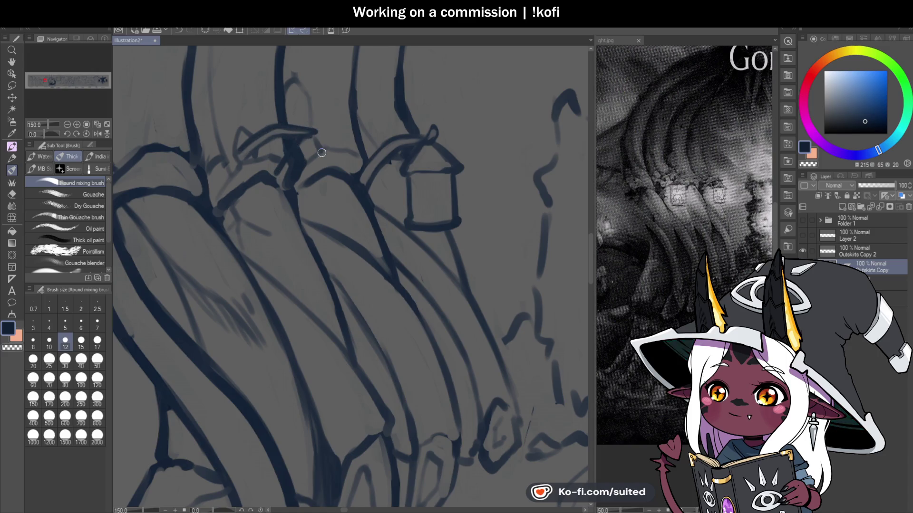
mouse_move(312, 137)
left_mouse_down()
mouse_move(334, 165)
mouse_move(281, 175)
left_mouse_up()
key("c")
mouse_move(285, 142)
left_mouse_down()
mouse_move(322, 164)
mouse_move(280, 167)
left_mouse_up()
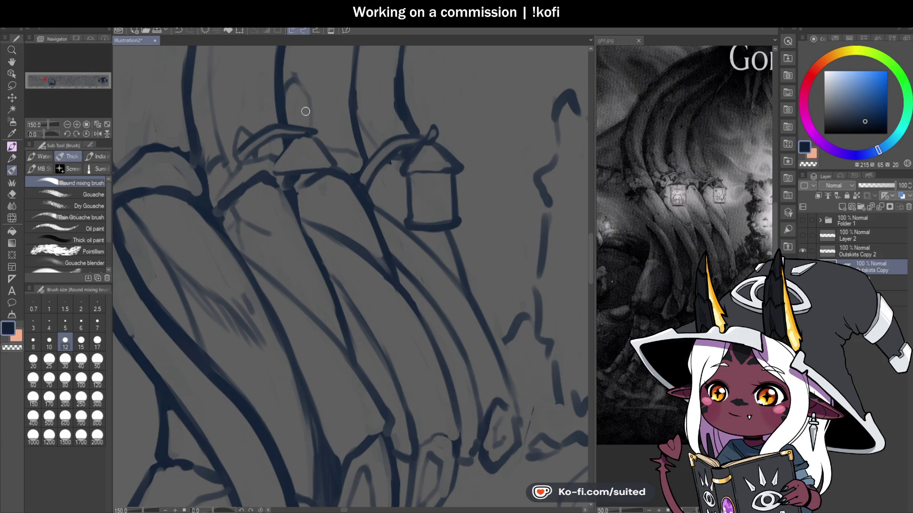
key("c")
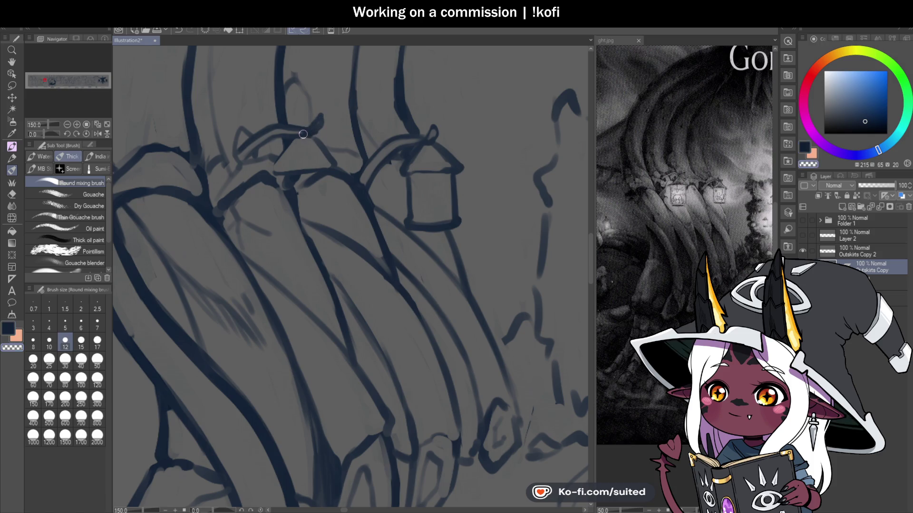
key("c")
Outline the second lantern's roof, two sides and bottom edge
mouse_move(304, 133)
left_mouse_down()
mouse_move(267, 174)
mouse_move(340, 167)
left_mouse_up()
mouse_move(311, 169)
left_mouse_down()
mouse_move(287, 178)
mouse_move(284, 233)
left_mouse_up()
left_click_drag(331, 174, 337, 227)
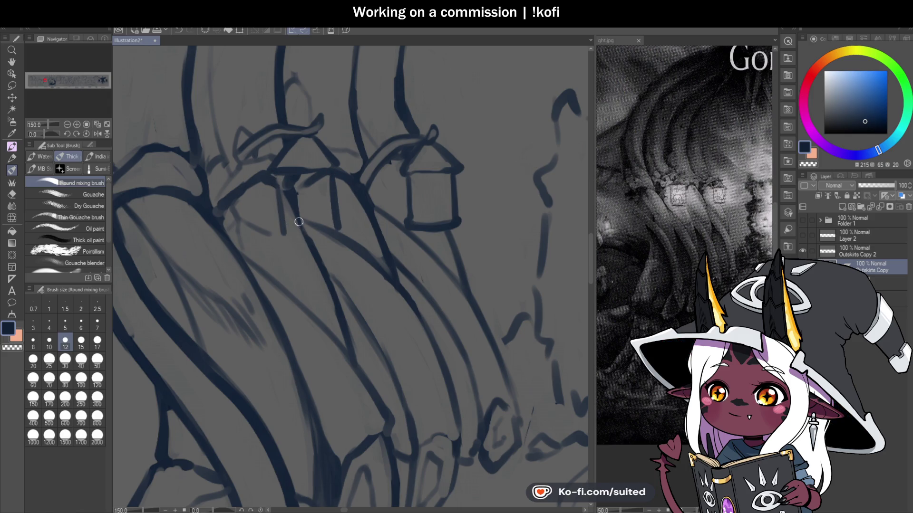
left_click_drag(282, 235, 335, 228)
Erase stray marks inside it and redraw its right, left and bottom edges darker
key("c")
mouse_move(293, 178)
left_mouse_down()
mouse_move(291, 219)
mouse_move(300, 189)
left_mouse_up()
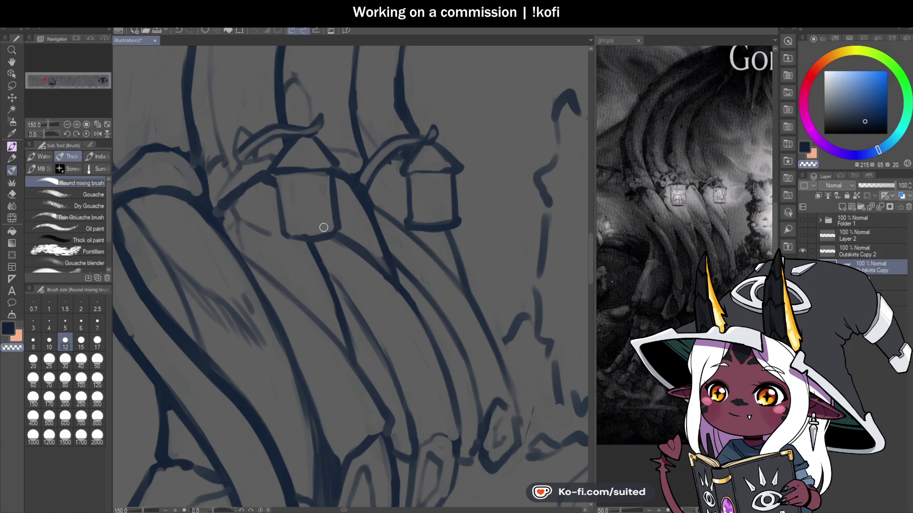
key("c")
left_click_drag(337, 164, 341, 228)
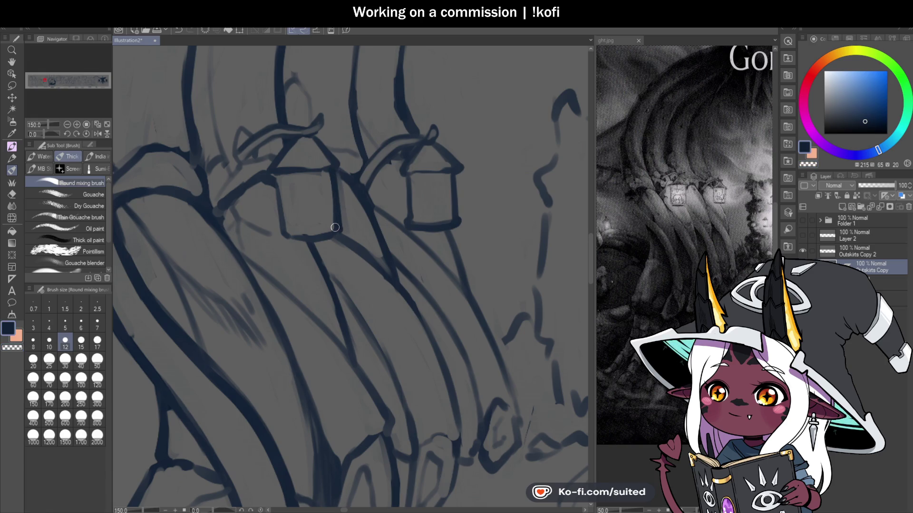
left_click_drag(275, 176, 287, 236)
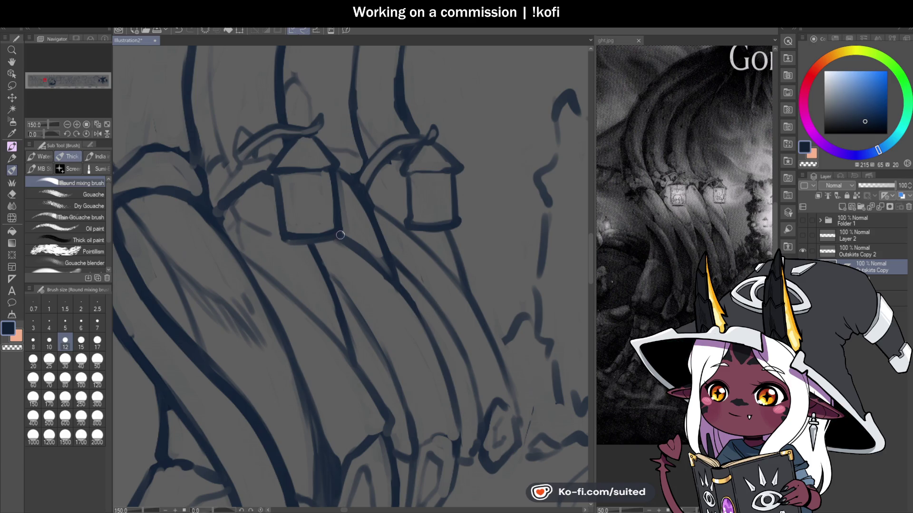
left_click_drag(342, 231, 278, 237)
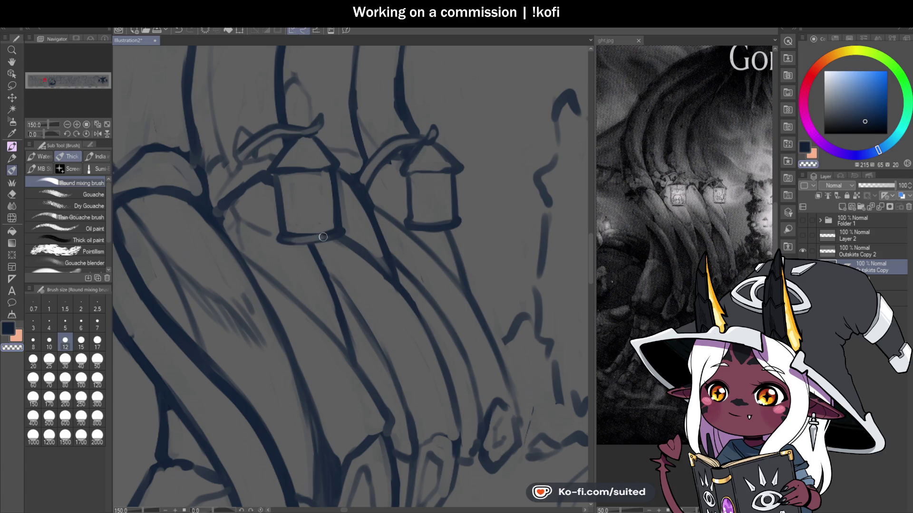
key("ctrl+z")
left_click_drag(338, 230, 279, 235)
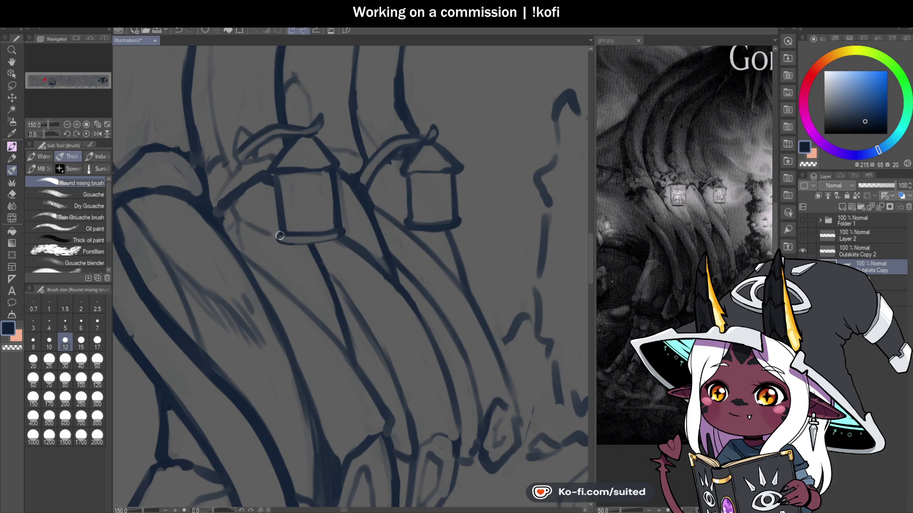
scroll(306, 243, "down", 3)
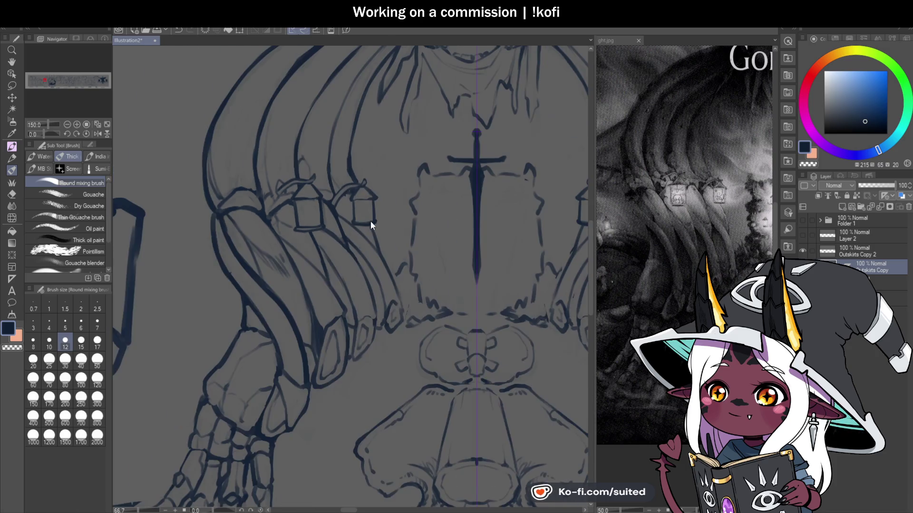
Paint over and then lighten the right lantern's bottom rim
scroll(394, 235, "up", 2)
scroll(383, 229, "up", 1)
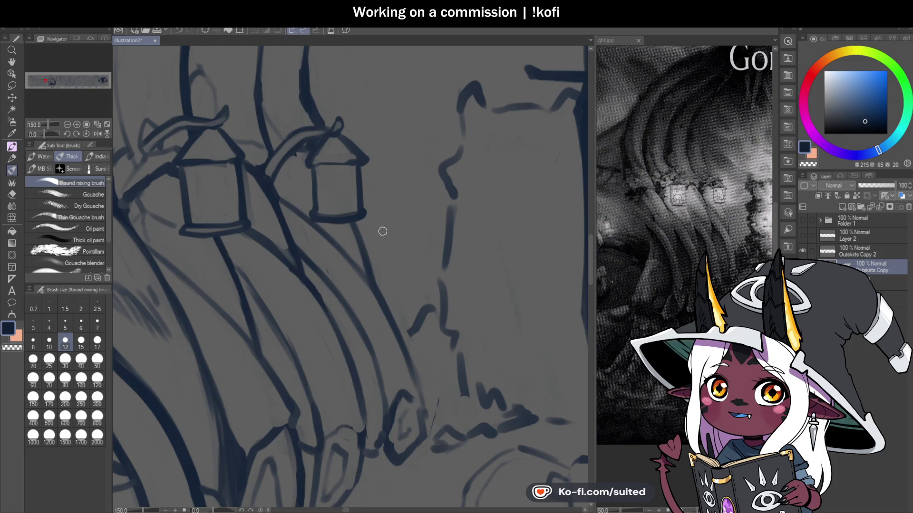
scroll(333, 228, "up", 1)
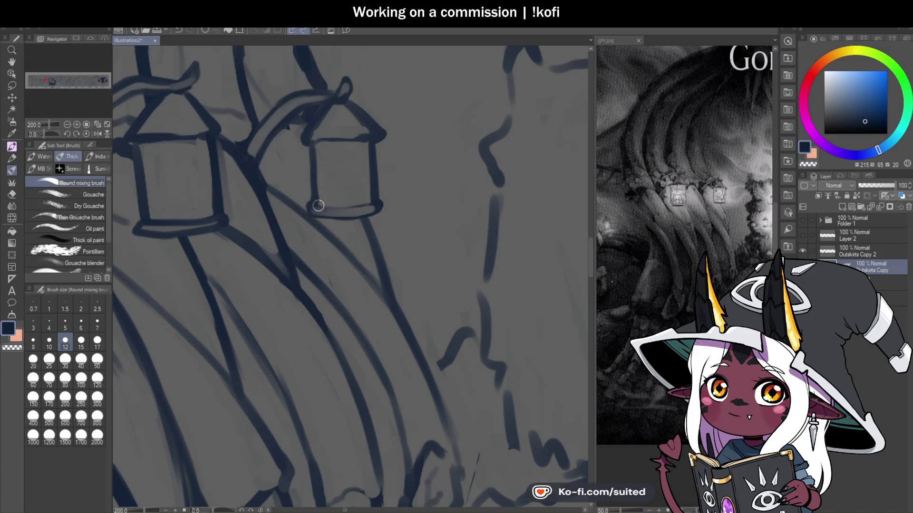
mouse_move(307, 213)
left_mouse_down()
mouse_move(376, 211)
mouse_move(306, 213)
left_mouse_up()
key("c")
left_click_drag(363, 209, 315, 211)
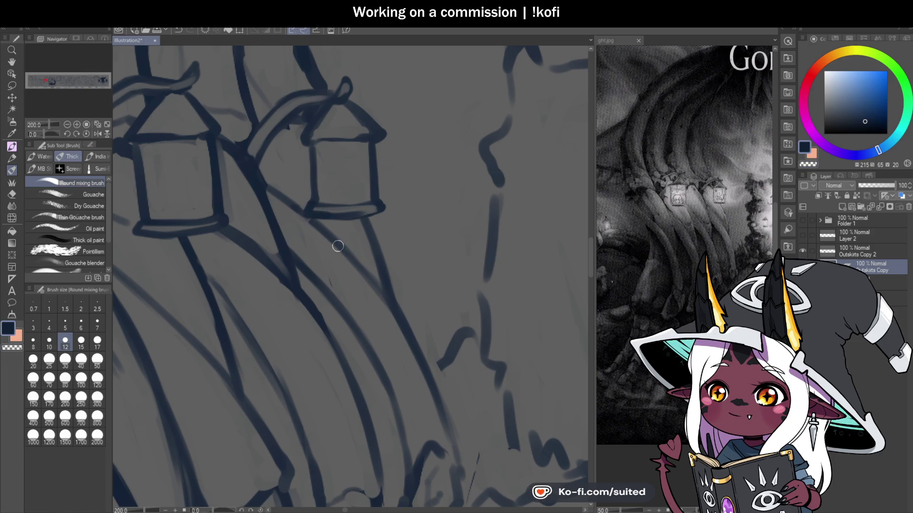
scroll(373, 220, "down", 3)
scroll(356, 188, "up", 4)
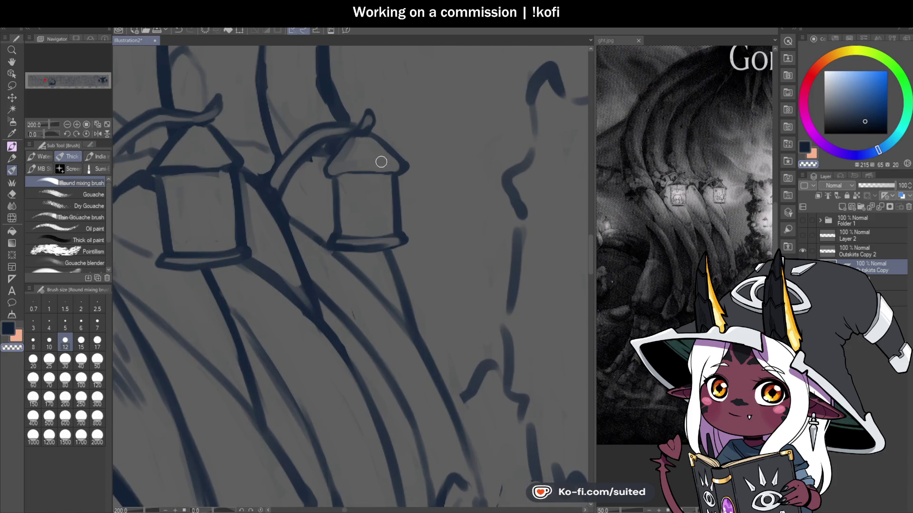
Line the right lantern's roof base and redraw its roof edge bolder and darker
left_click_drag(327, 172, 406, 171)
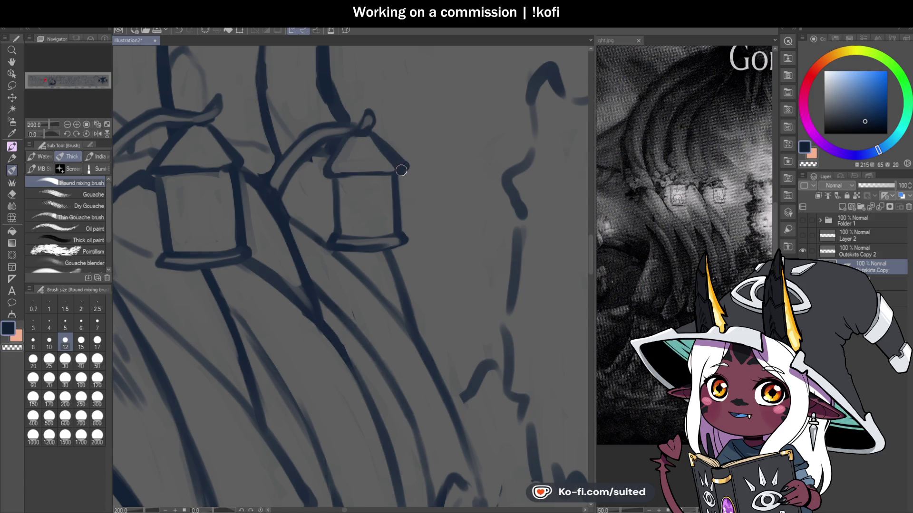
left_click_drag(370, 130, 408, 169)
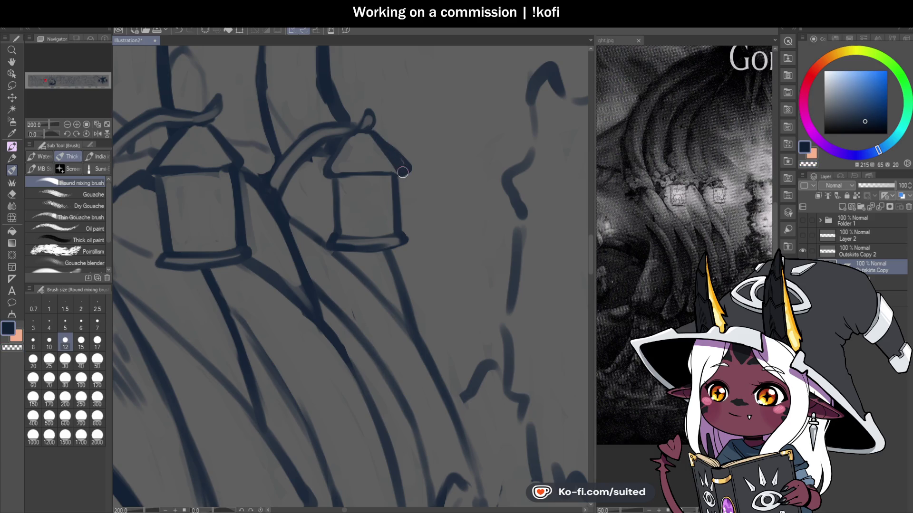
key("ctrl+z")
left_click_drag(370, 131, 400, 169)
left_click_drag(371, 128, 402, 175)
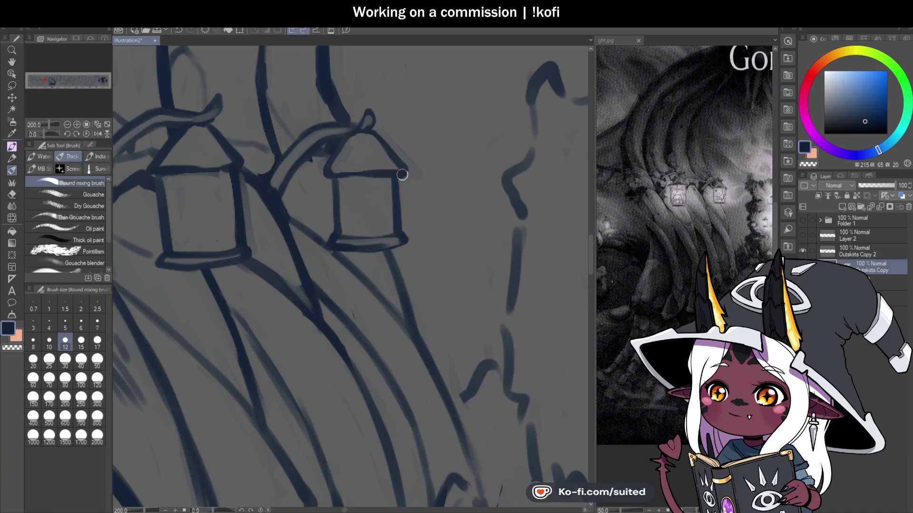
Soften the left lantern's left edge and roof with lighter grey
scroll(389, 184, "down", 3)
scroll(315, 187, "up", 2)
scroll(320, 201, "up", 1)
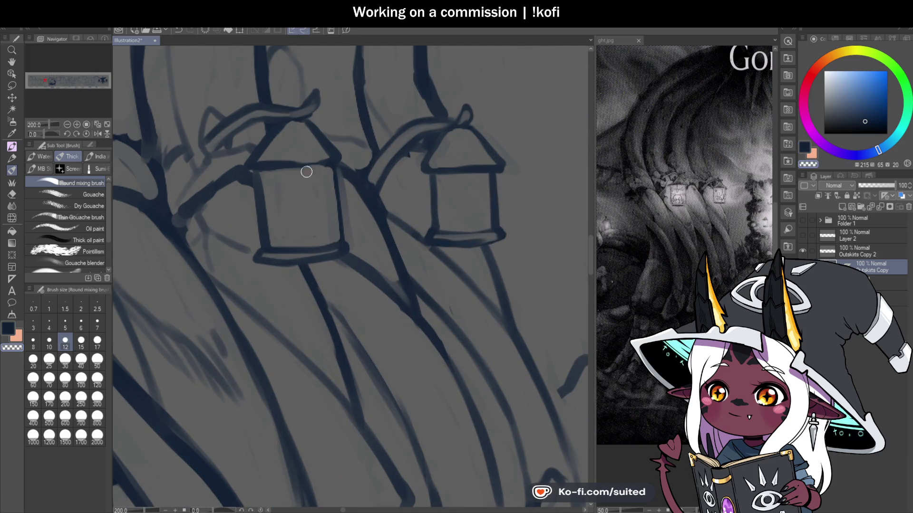
left_click_drag(263, 179, 272, 242)
mouse_move(265, 152)
left_mouse_down()
mouse_move(307, 157)
mouse_move(298, 150)
left_mouse_up()
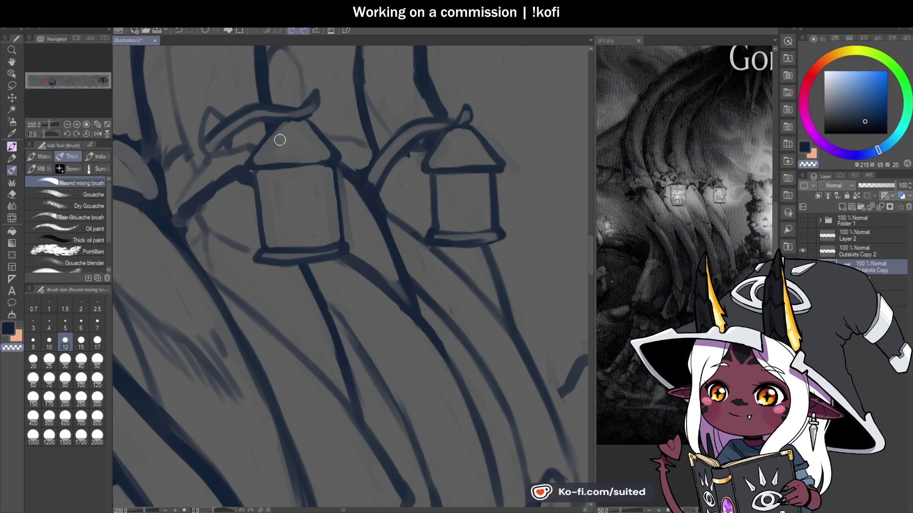
scroll(273, 154, "down", 5)
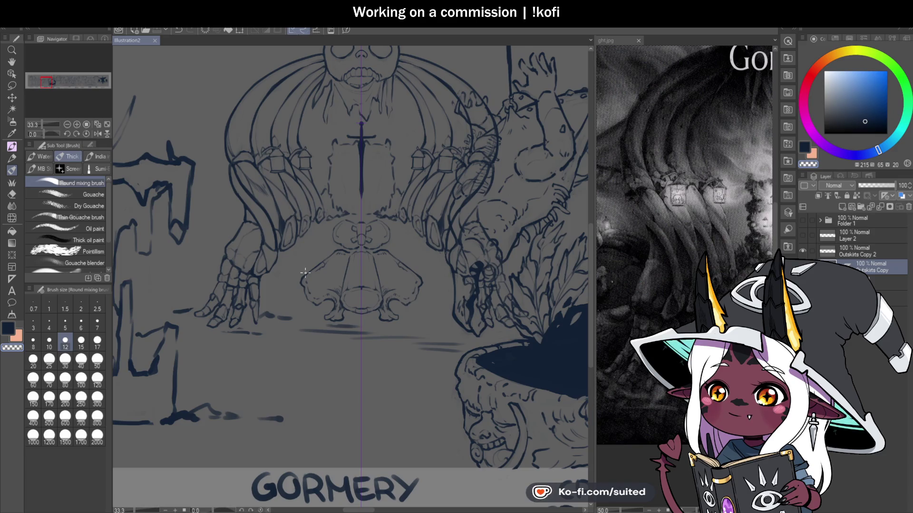
Zoom the ght.jpg reference out until the whole Gormery image is visible
scroll(305, 272, "down", 1)
scroll(361, 360, "up", 1)
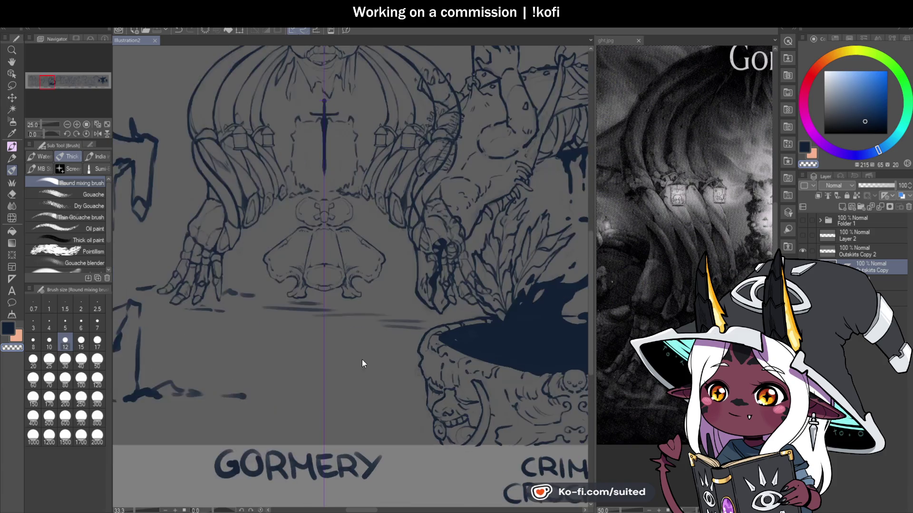
scroll(247, 333, "up", 1)
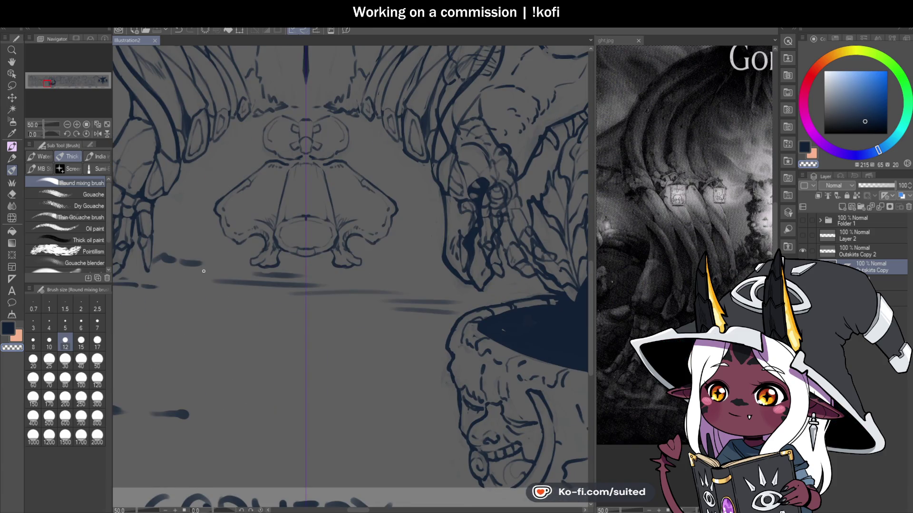
left_click(620, 41)
scroll(625, 186, "down", 1)
scroll(626, 187, "down", 1)
scroll(625, 186, "down", 1)
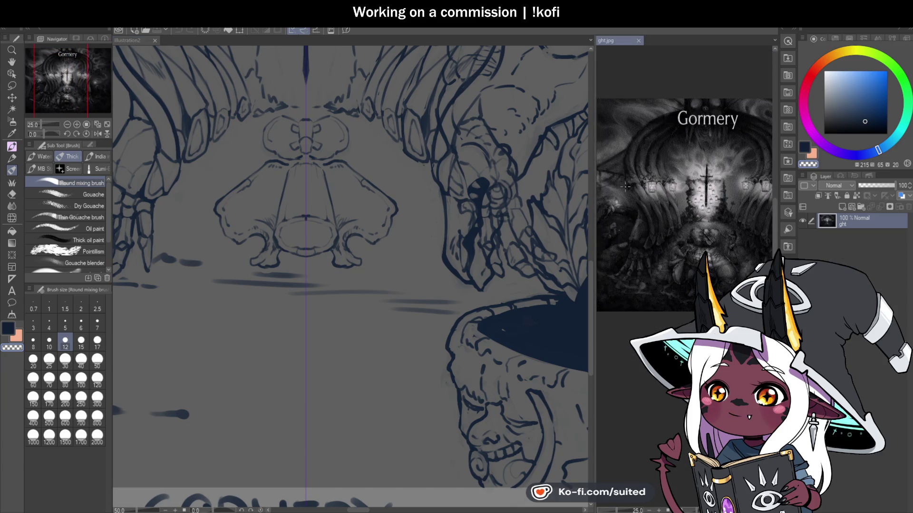
scroll(626, 187, "down", 1)
scroll(665, 253, "up", 1)
scroll(665, 253, "up", 1)
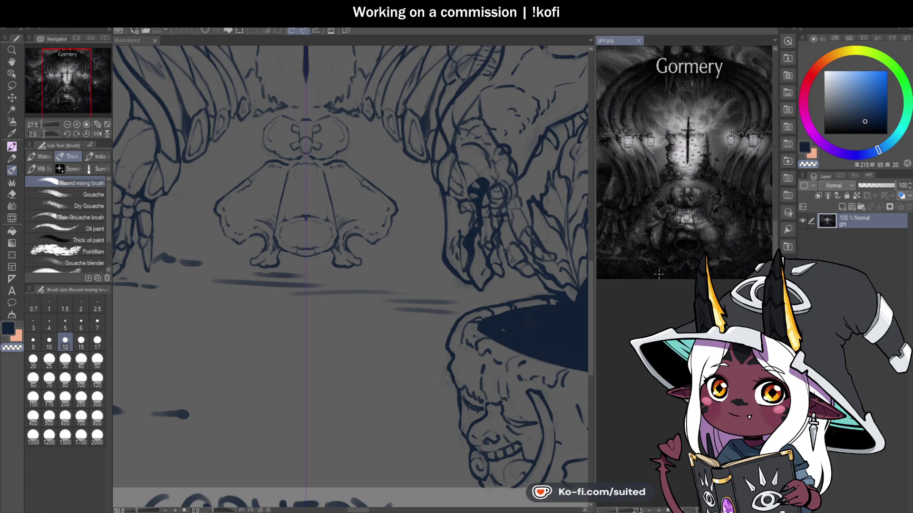
scroll(690, 258, "up", 1)
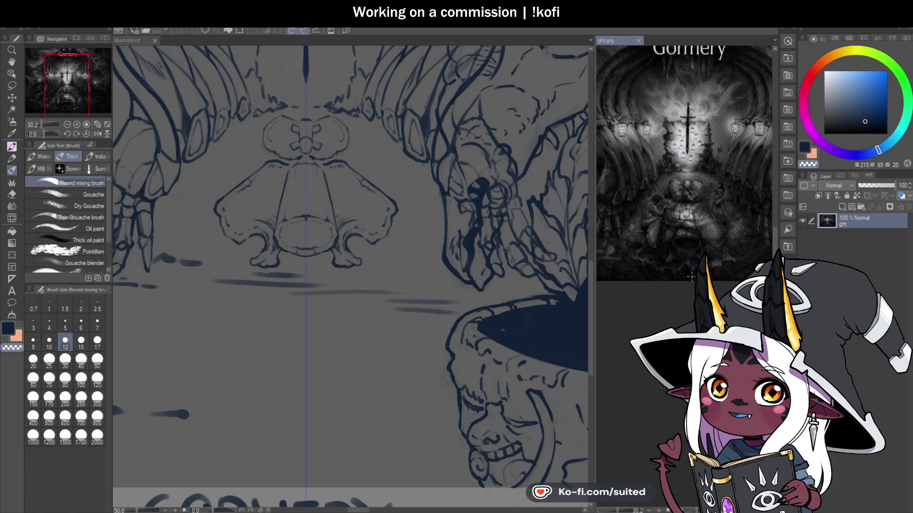
Back on Illustration2, lasso the stray strokes below the skull
left_click(130, 42)
key("m")
left_click_drag(460, 291, 364, 276)
mouse_move(263, 267)
left_mouse_down()
mouse_move(172, 243)
mouse_move(153, 258)
mouse_move(435, 328)
left_mouse_up()
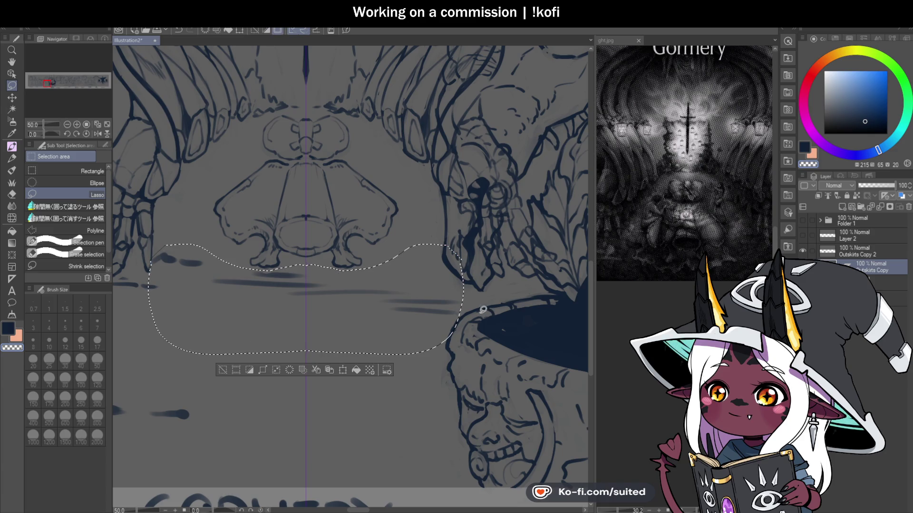
Delete the lassoed strokes below the skull and deselect
key("Delete")
key("ctrl+d")
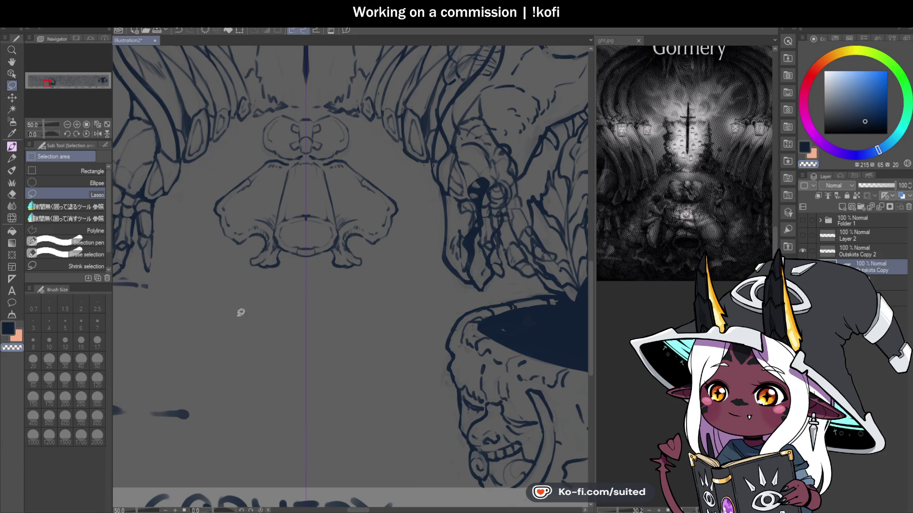
scroll(240, 312, "down", 1)
scroll(256, 276, "up", 2)
Lasso and delete the dark strokes beneath the left hand, then deselect
mouse_move(258, 273)
left_mouse_down()
mouse_move(204, 280)
mouse_move(283, 280)
left_mouse_up()
key("Delete")
key("ctrl+d")
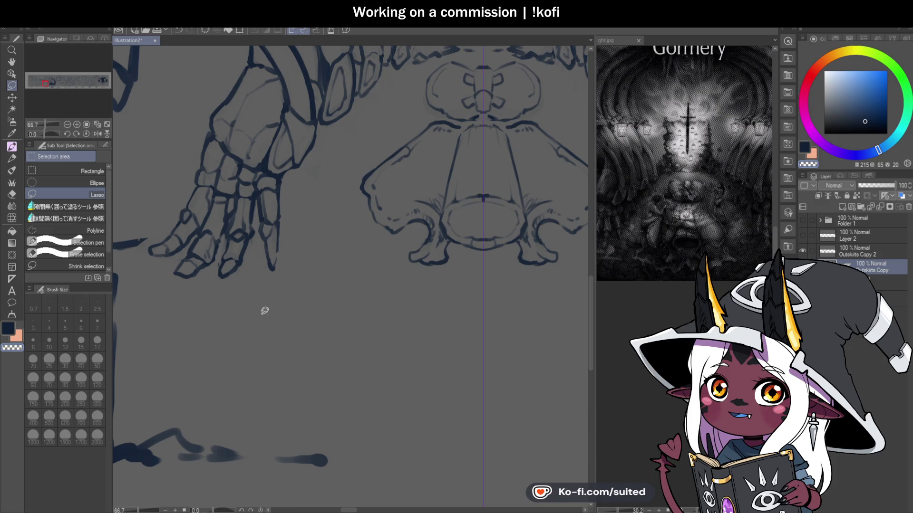
scroll(265, 310, "down", 1)
scroll(414, 316, "down", 1)
scroll(407, 318, "up", 1)
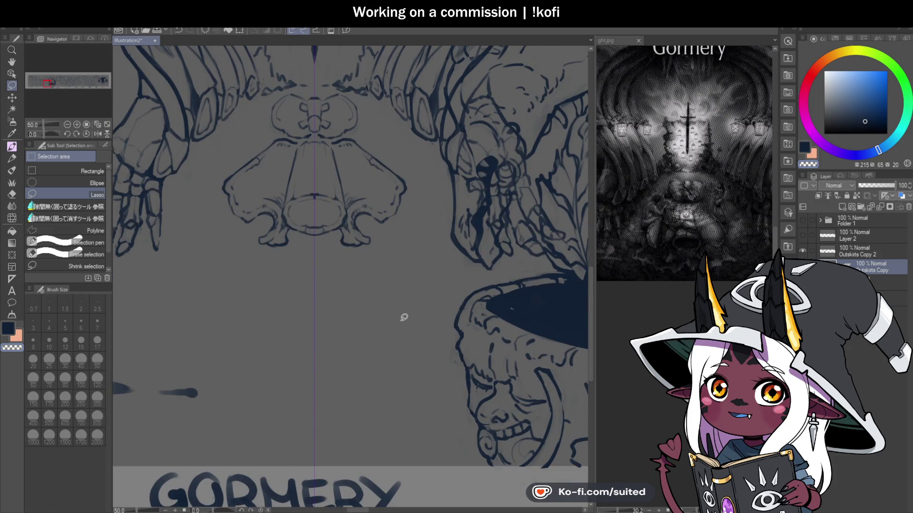
key("b")
scroll(292, 318, "down", 1)
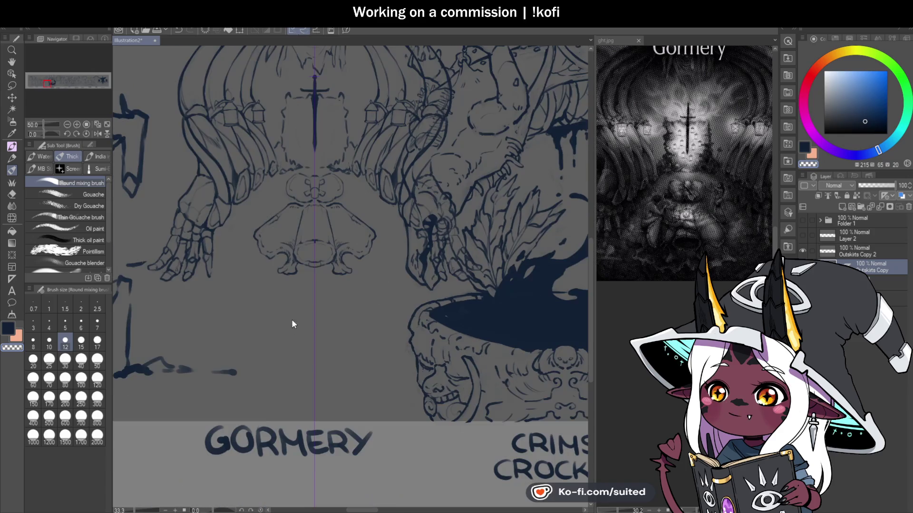
Extend the mirrored spiked V stroke beneath the central skull
scroll(301, 318, "up", 2)
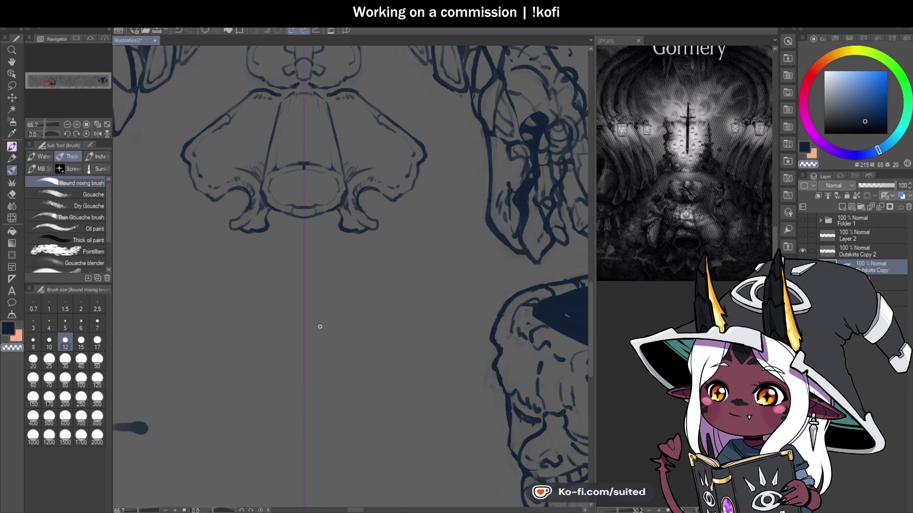
scroll(301, 245, "up", 1)
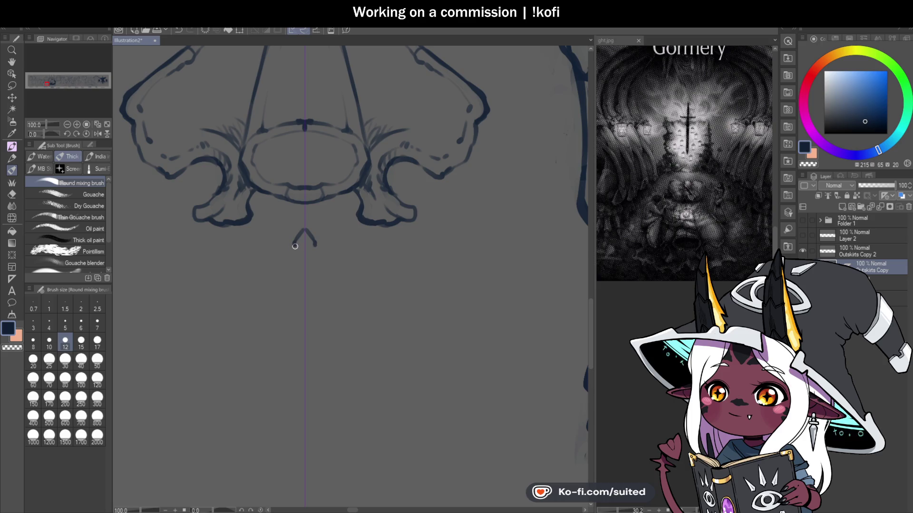
mouse_move(277, 261)
left_mouse_down()
mouse_move(258, 251)
mouse_move(200, 251)
mouse_move(170, 210)
left_mouse_up()
scroll(244, 260, "down", 1)
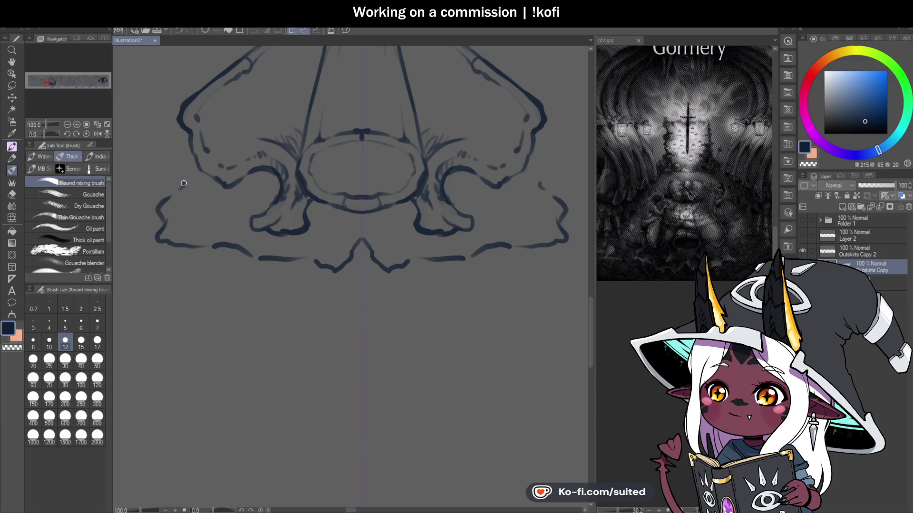
scroll(300, 255, "down", 4)
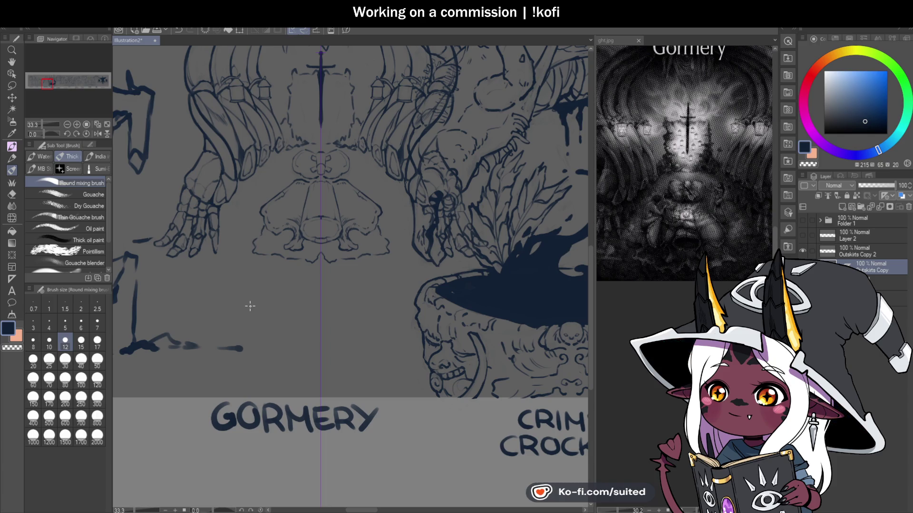
scroll(250, 306, "up", 2)
scroll(249, 239, "up", 3)
Draw the curled snout tip with a nostril loop and add short lower-jaw strokes
left_click_drag(231, 249, 258, 221)
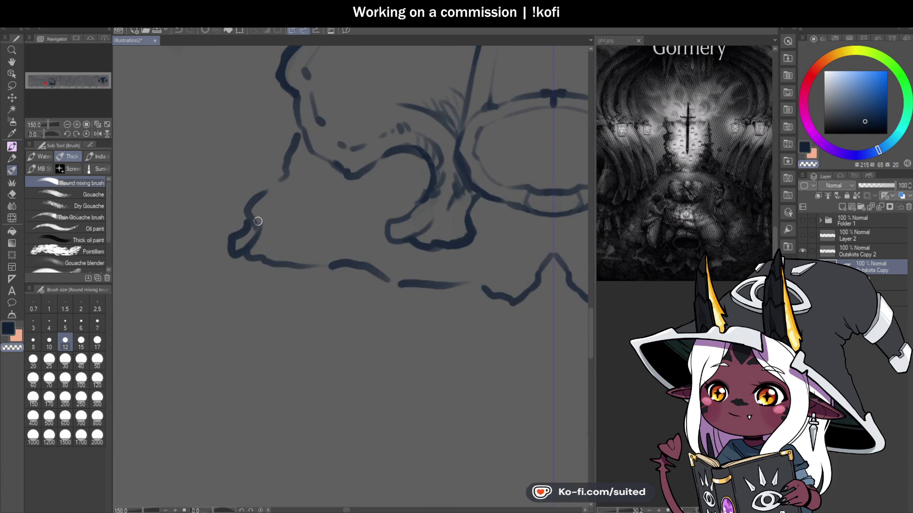
key("ctrl+z")
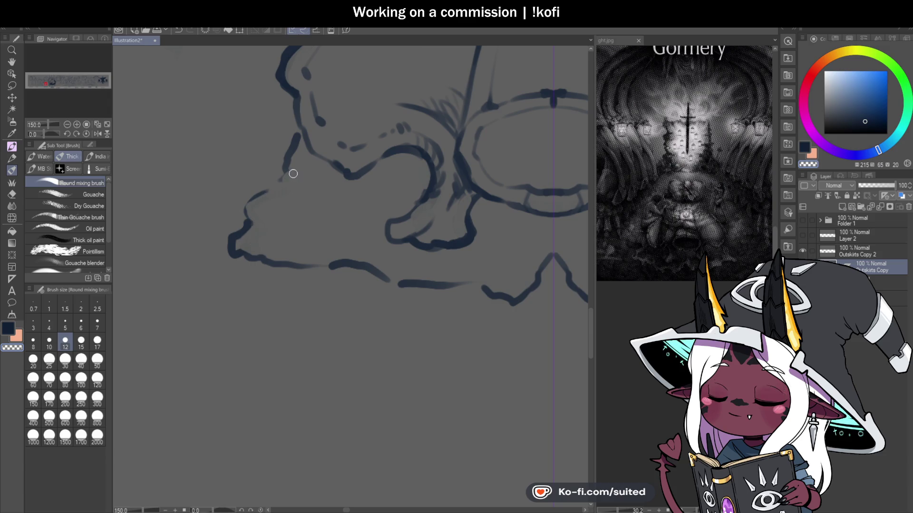
left_click_drag(247, 229, 256, 240)
mouse_move(425, 270)
left_mouse_down()
mouse_move(387, 265)
mouse_move(402, 265)
left_mouse_up()
scroll(401, 271, "down", 3)
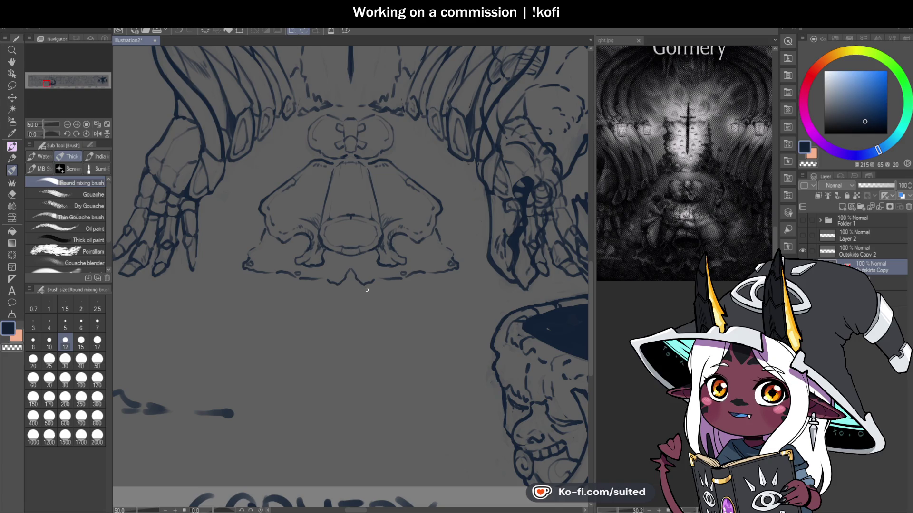
scroll(188, 281, "up", 1)
scroll(188, 281, "up", 2)
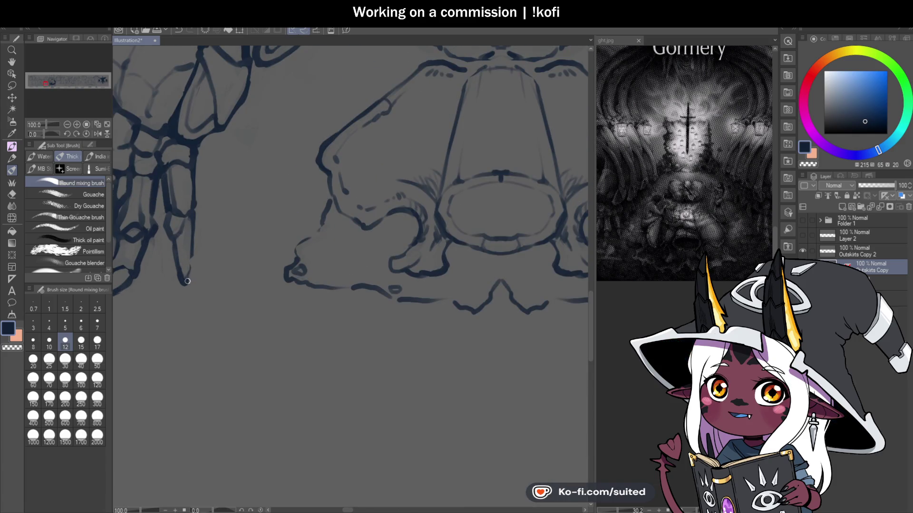
scroll(318, 234, "down", 2)
scroll(267, 283, "down", 1)
scroll(274, 285, "down", 1)
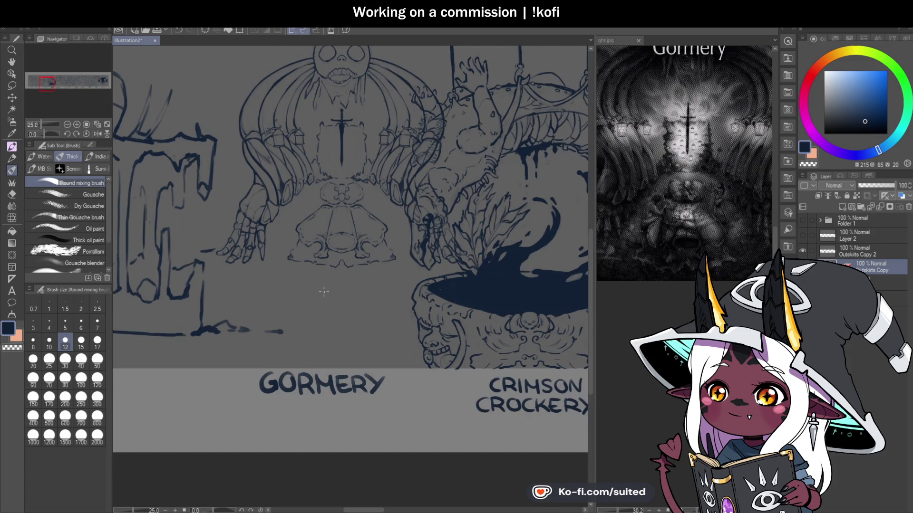
scroll(358, 264, "up", 1)
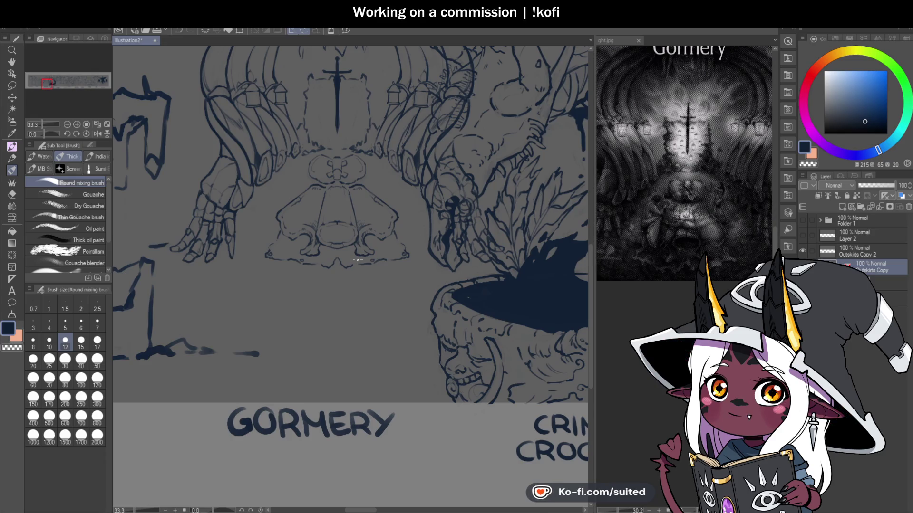
scroll(343, 285, "up", 2)
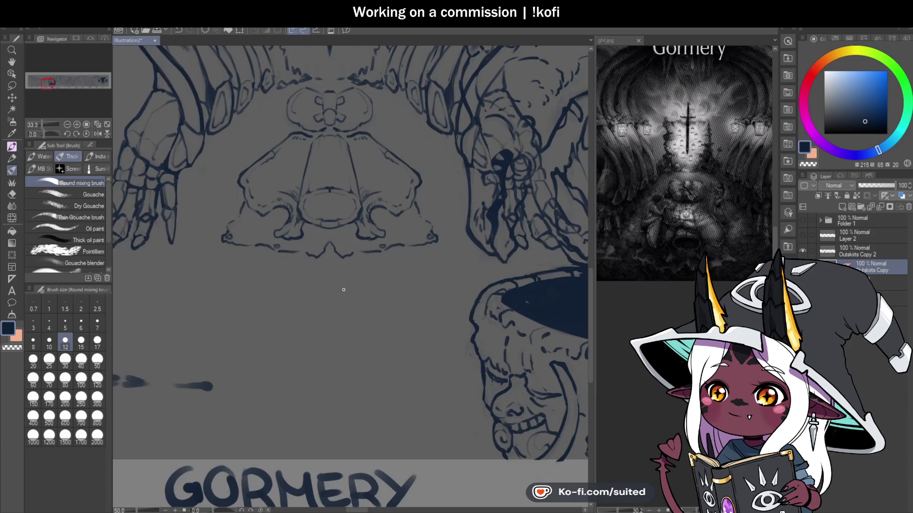
scroll(326, 276, "up", 1)
Trim the peak of the Gormery skull's jaw line and bring its snout into view
mouse_move(315, 199)
left_mouse_down()
mouse_move(325, 190)
mouse_move(333, 207)
mouse_move(468, 204)
left_mouse_up()
scroll(366, 210, "up", 1)
scroll(415, 212, "down", 3)
scroll(422, 156, "up", 2)
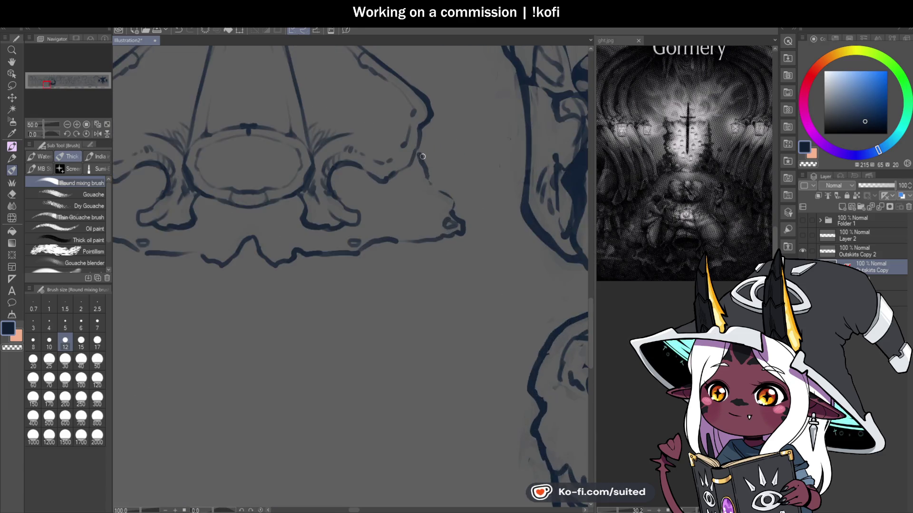
scroll(422, 156, "up", 1)
left_click_drag(538, 224, 221, 220)
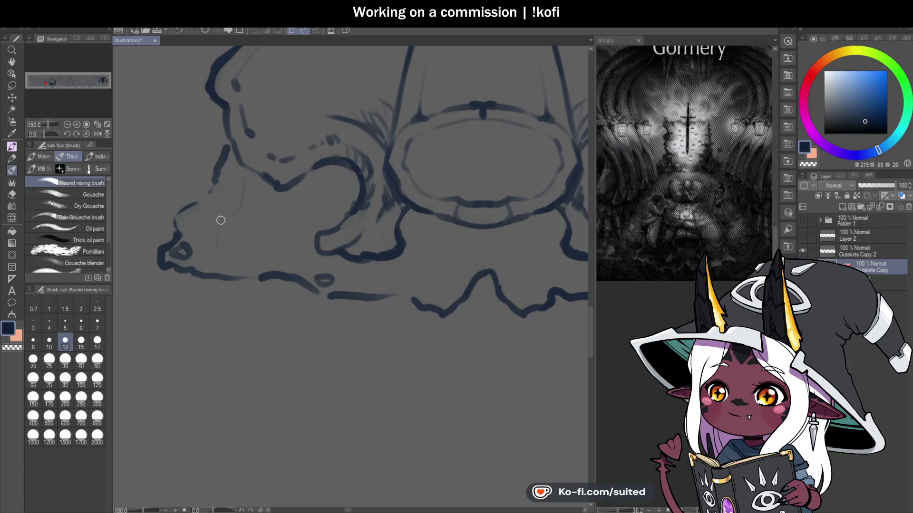
scroll(280, 243, "down", 1)
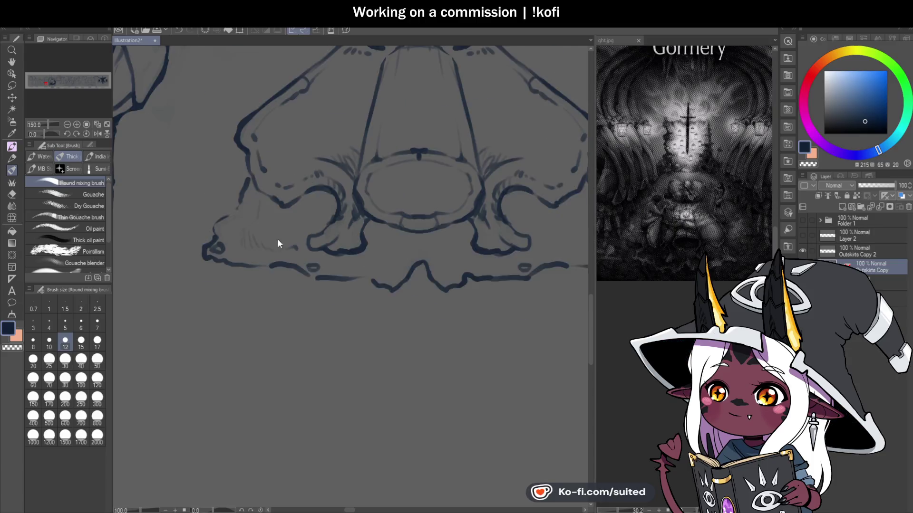
scroll(417, 287, "down", 1)
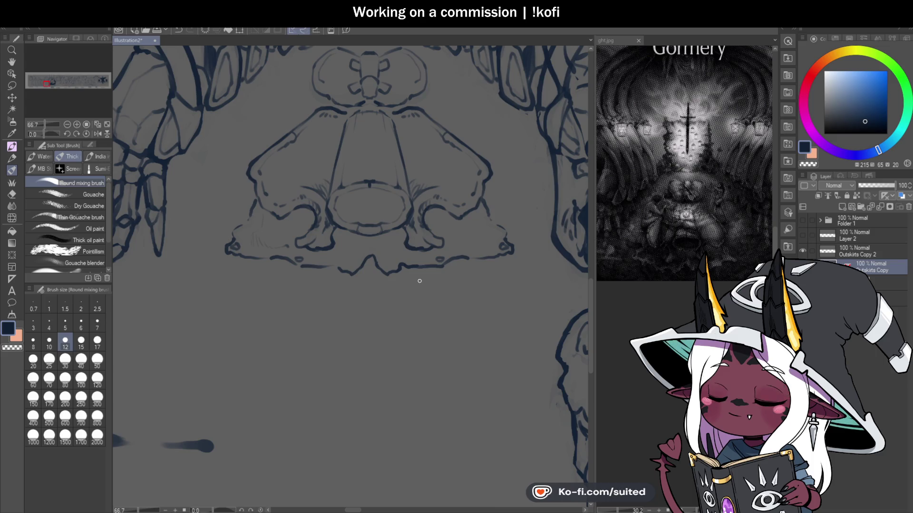
scroll(327, 265, "up", 2)
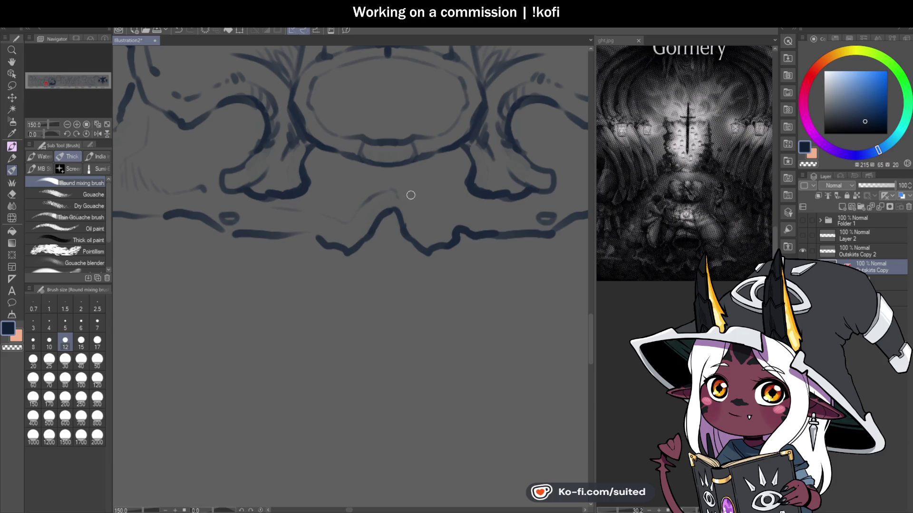
Hatch short strokes along the skull's lower jaw with the Thick brush
left_click_drag(410, 215, 420, 204)
scroll(295, 260, "down", 3)
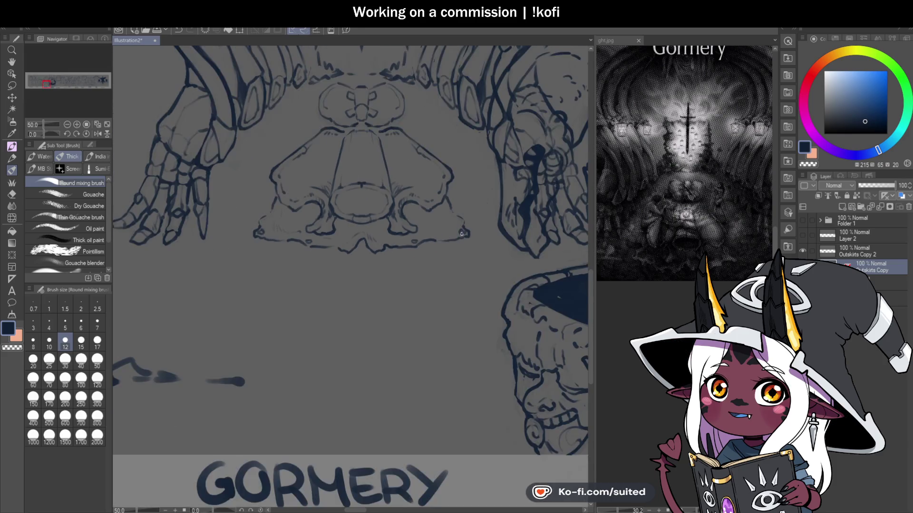
scroll(454, 189, "up", 3)
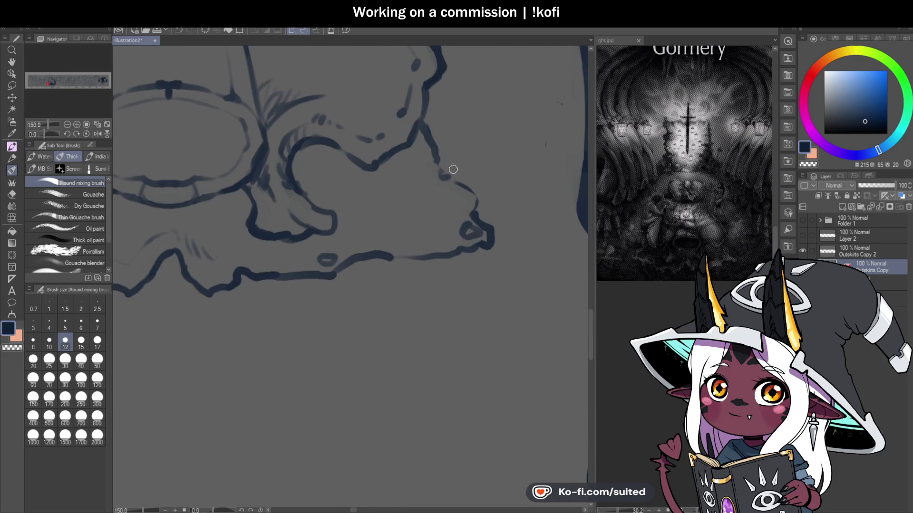
mouse_move(405, 237)
left_mouse_down()
mouse_move(412, 222)
mouse_move(397, 227)
left_mouse_up()
scroll(386, 232, "down", 5)
scroll(383, 271, "down", 2)
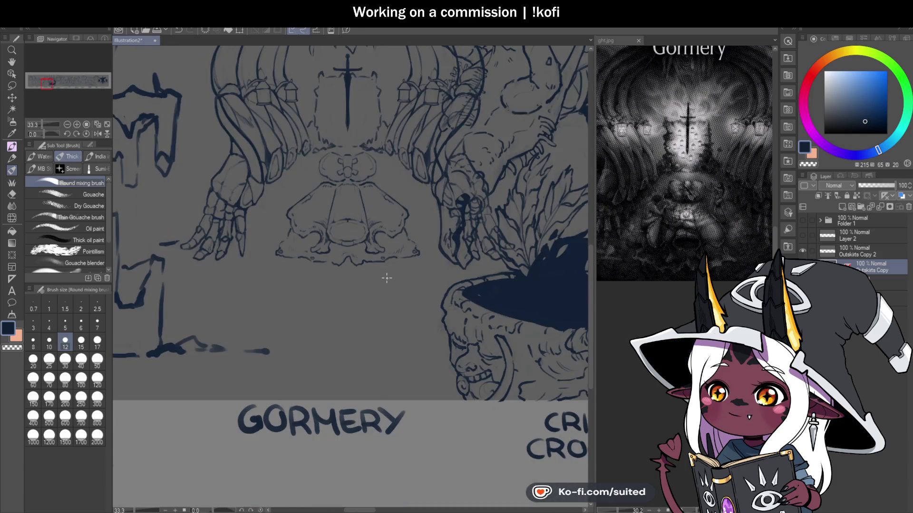
scroll(252, 315, "up", 2)
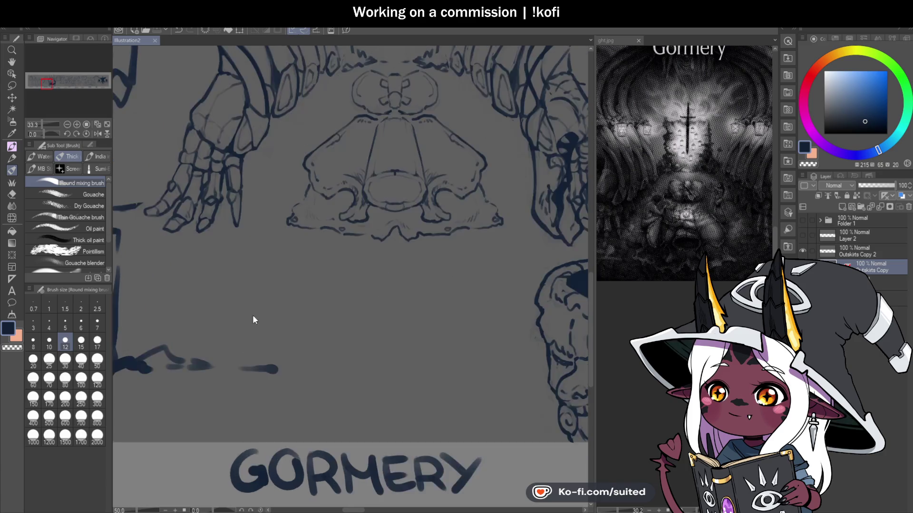
scroll(285, 225, "up", 2)
Draw parallel ground lines beneath the skull, plus short strokes below it and near its claw
left_click_drag(219, 140, 358, 169)
left_click_drag(265, 163, 364, 177)
left_click_drag(314, 176, 360, 185)
key("c")
key("c")
left_click_drag(152, 155, 171, 156)
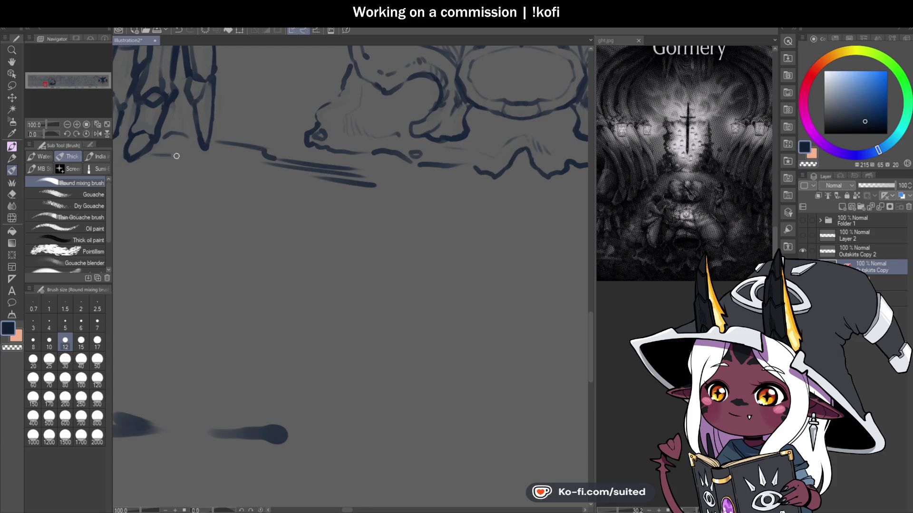
scroll(168, 162, "down", 2)
mouse_move(285, 265)
left_mouse_down()
mouse_move(437, 251)
mouse_move(427, 212)
mouse_move(395, 211)
left_mouse_up()
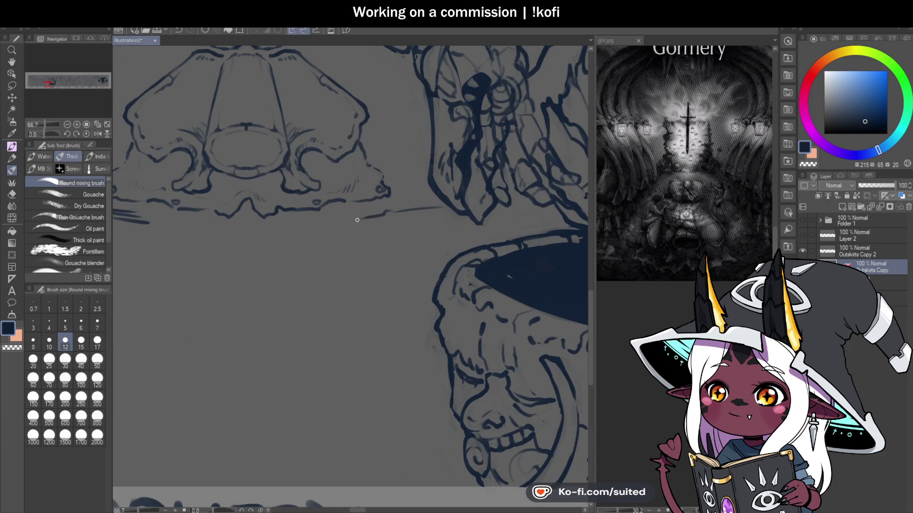
scroll(459, 221, "down", 2)
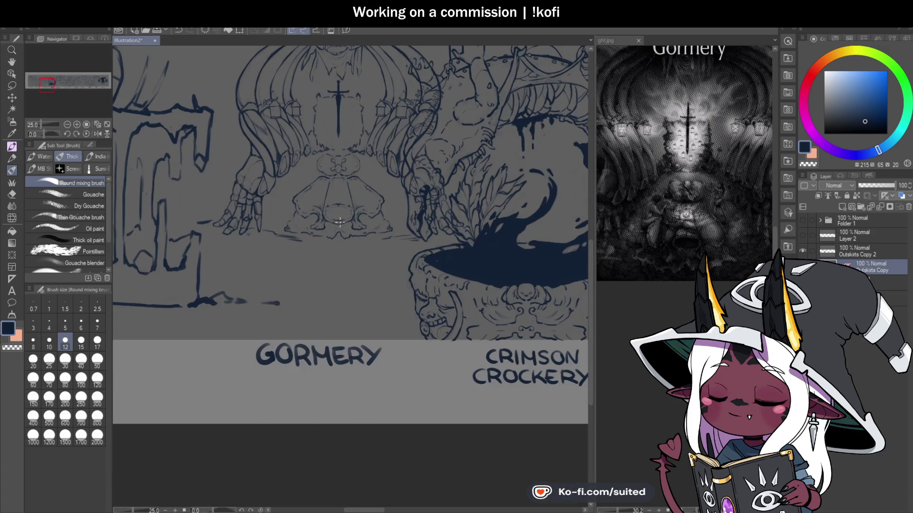
scroll(275, 185, "up", 2)
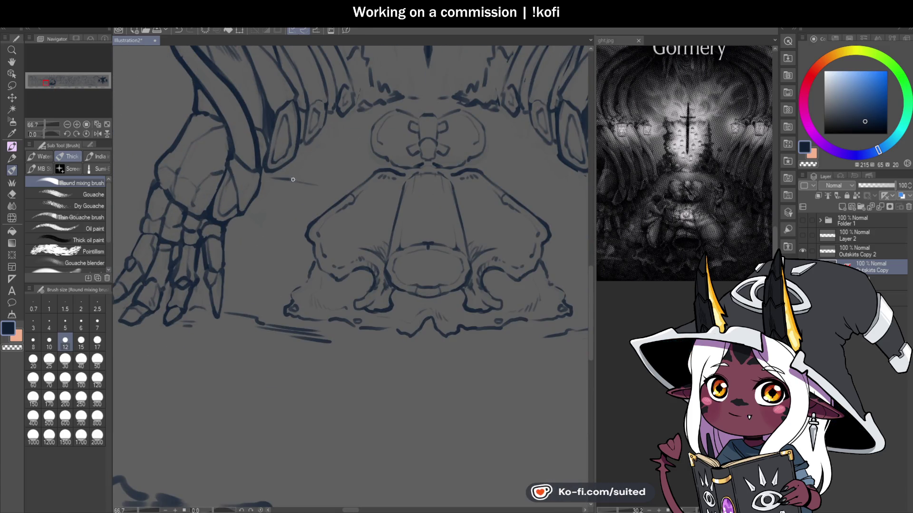
left_click_drag(279, 177, 327, 187)
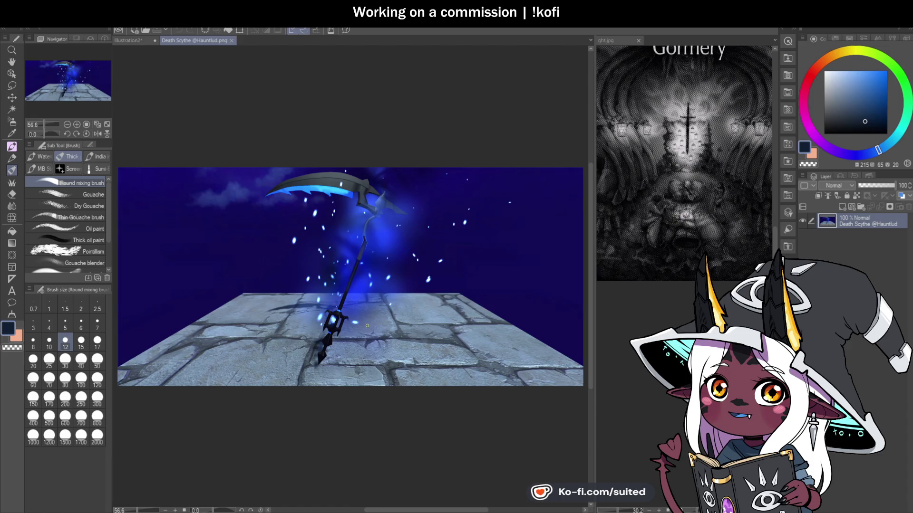
Pan the Death Scythe image slightly, then close its tab to return to Illustration2
scroll(368, 307, "up", 3)
key("h")
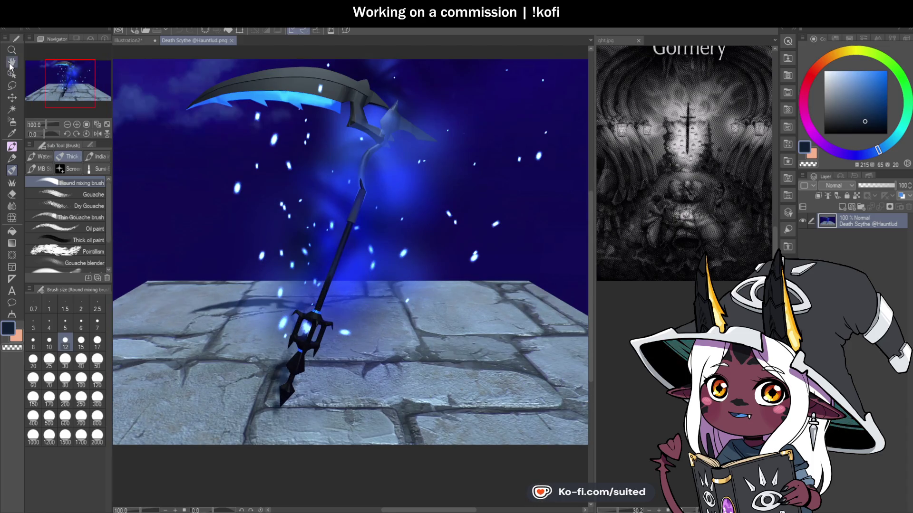
left_click_drag(480, 317, 491, 333)
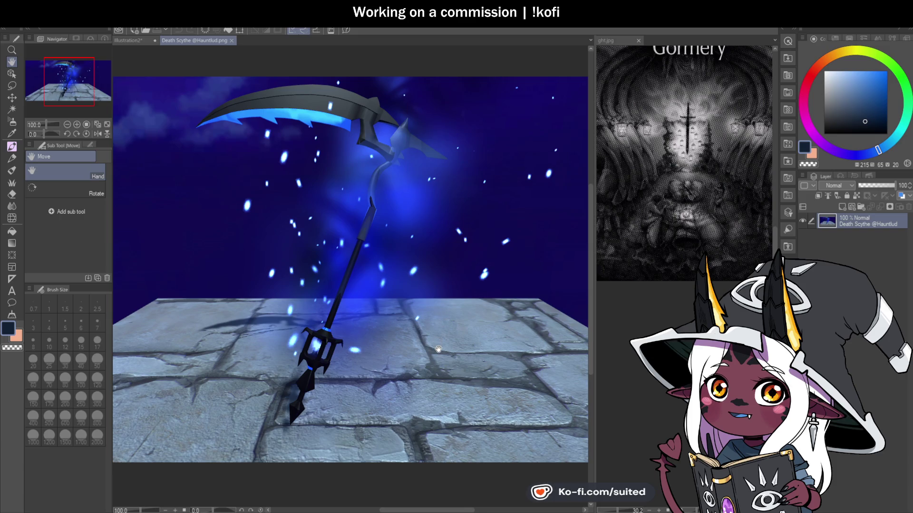
left_click(232, 40)
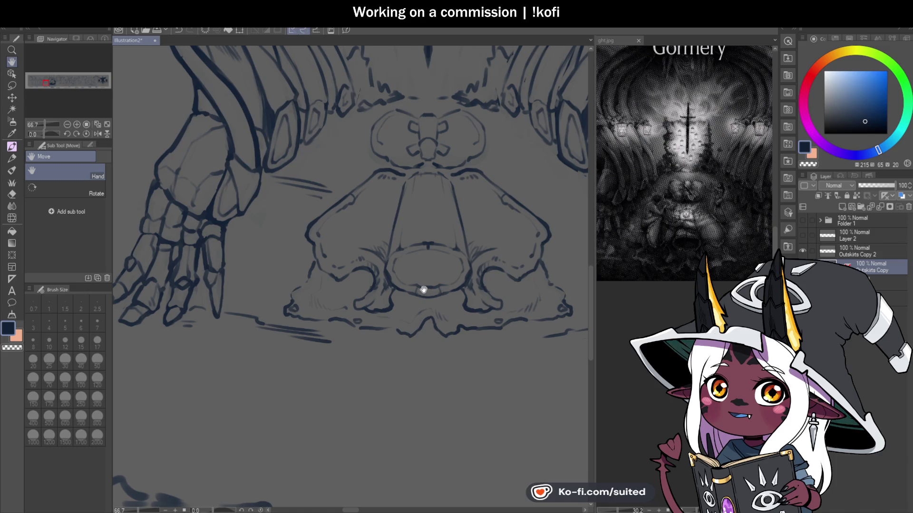
Switch back to the brush and add a faint stroke beside the Gormery skull
scroll(400, 318, "down", 2)
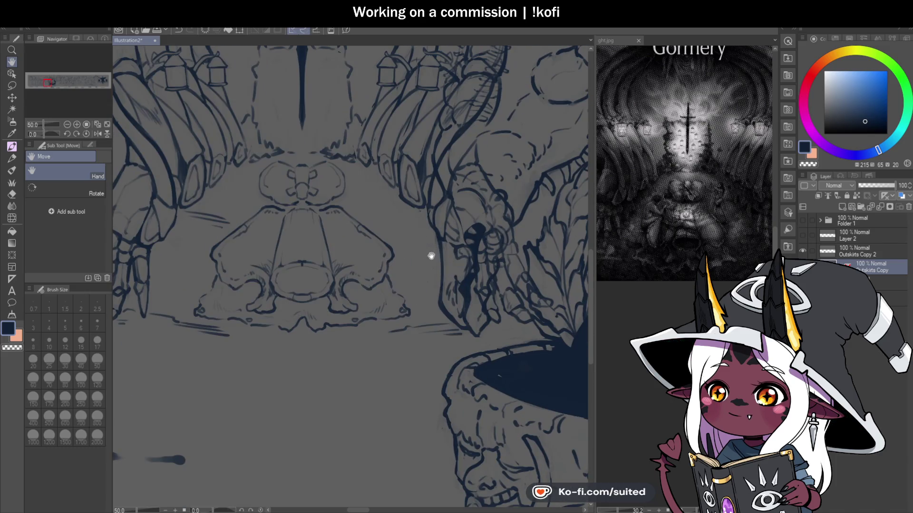
key("b")
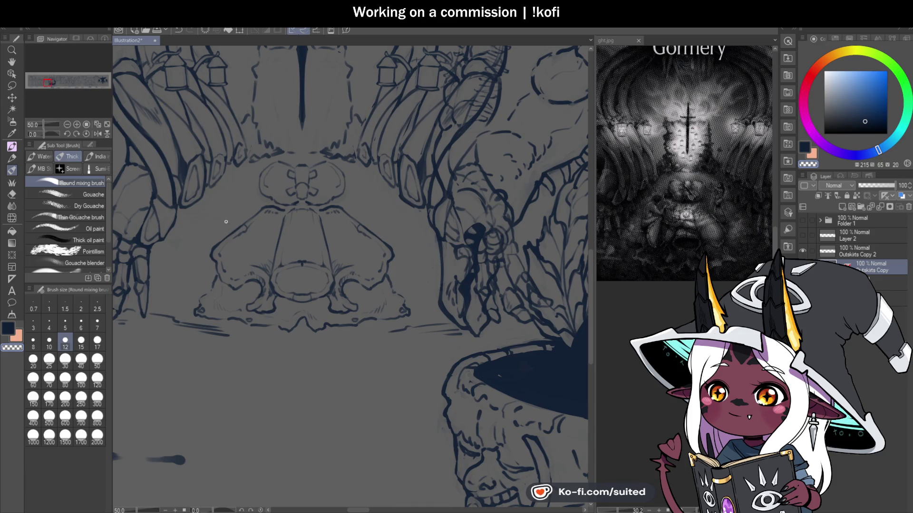
scroll(185, 213, "up", 1)
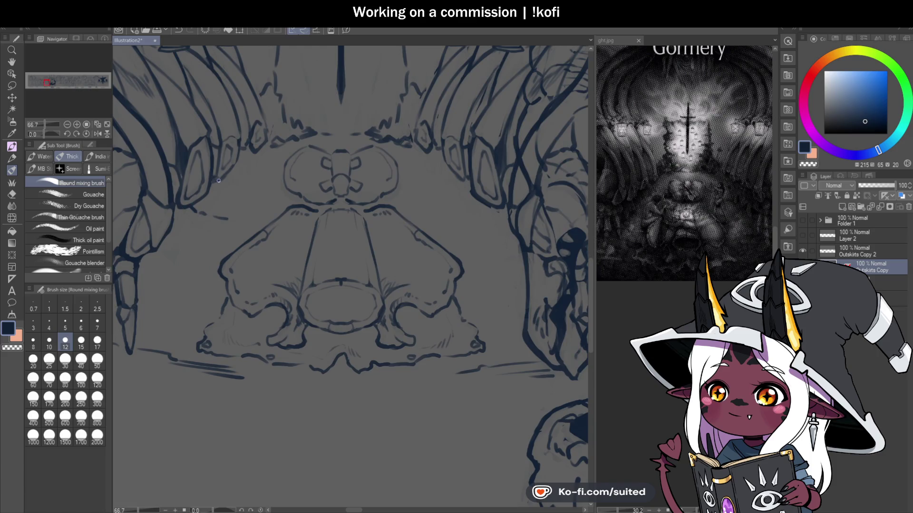
scroll(228, 186, "down", 1)
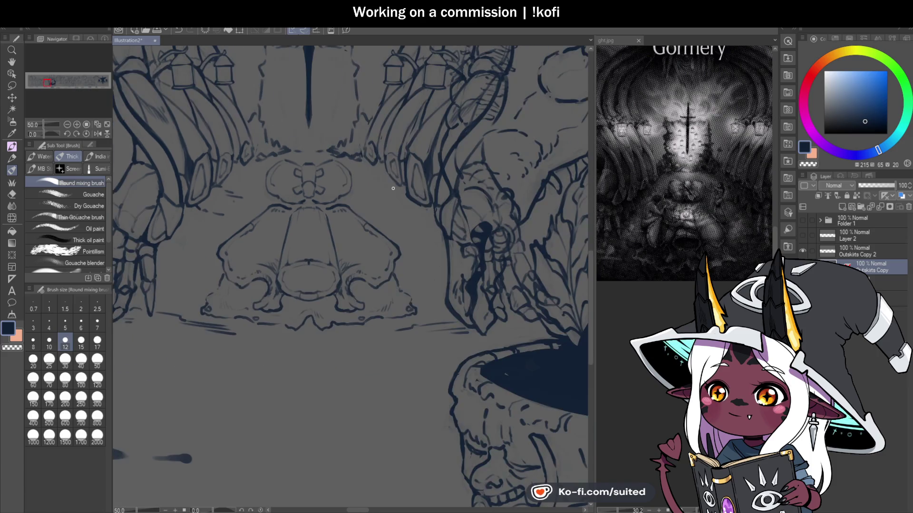
scroll(403, 186, "up", 1)
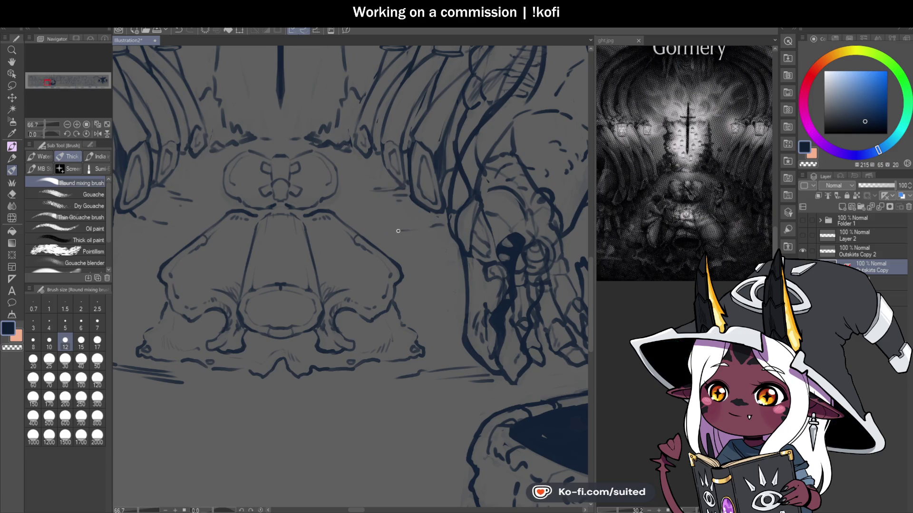
left_click_drag(391, 239, 407, 239)
Zoom out to the full banner strip and switch to the freehand Lasso tool
scroll(369, 229, "down", 3)
scroll(333, 237, "down", 2)
scroll(309, 242, "up", 2)
scroll(286, 249, "down", 2)
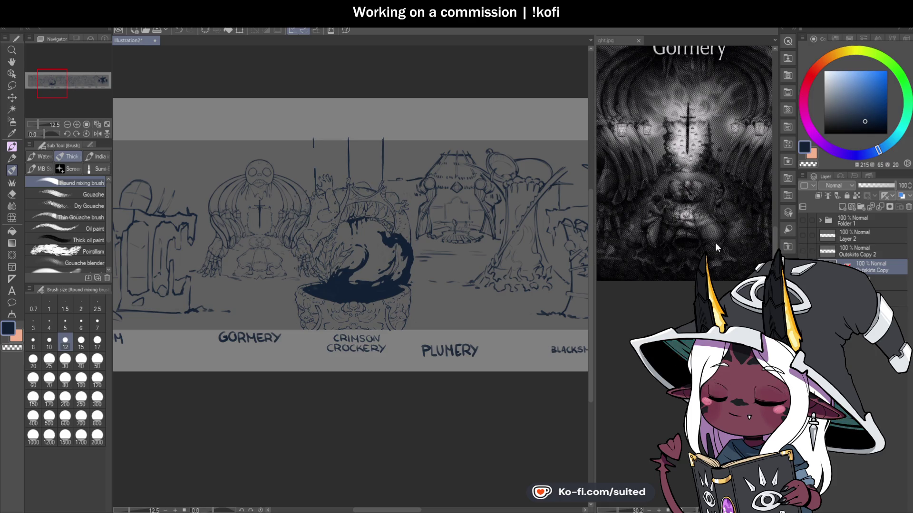
scroll(343, 232, "down", 1)
scroll(343, 232, "up", 3)
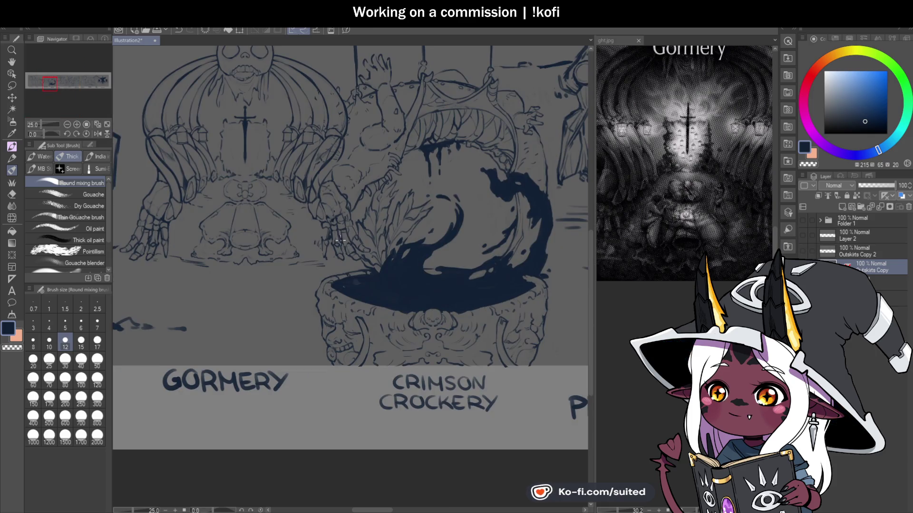
scroll(296, 284, "down", 2)
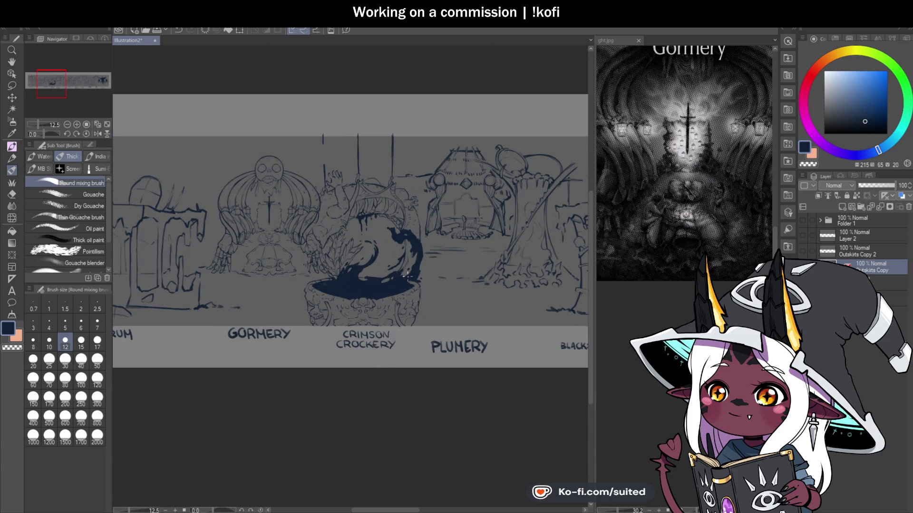
scroll(407, 276, "up", 2)
key("m")
scroll(258, 107, "down", 2)
Lasso the Crimson Crockery cauldron area, erase it, and clear the selection
left_click_drag(251, 65, 220, 186)
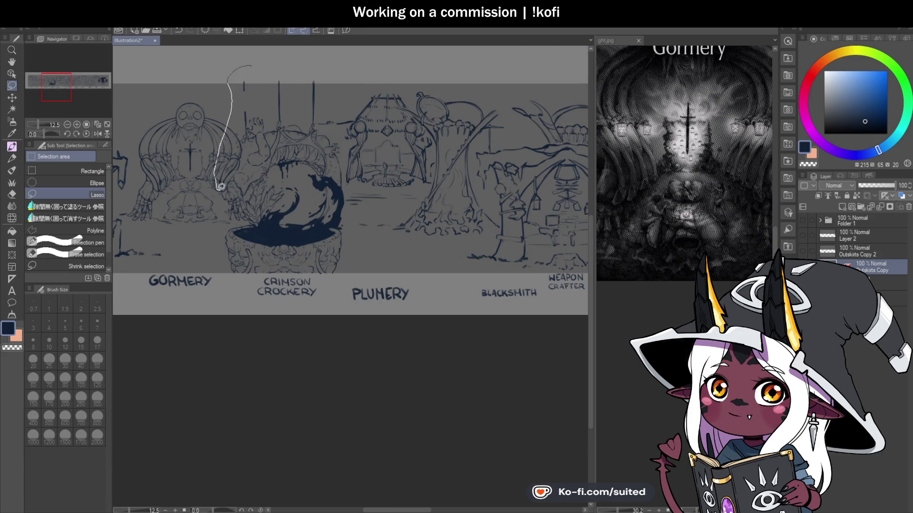
mouse_move(222, 186)
left_mouse_down()
mouse_move(283, 86)
mouse_move(301, 162)
mouse_move(347, 194)
mouse_move(359, 276)
left_mouse_up()
scroll(338, 90, "up", 2)
mouse_move(358, 307)
left_mouse_down()
mouse_move(342, 472)
mouse_move(328, 494)
mouse_move(311, 471)
left_mouse_up()
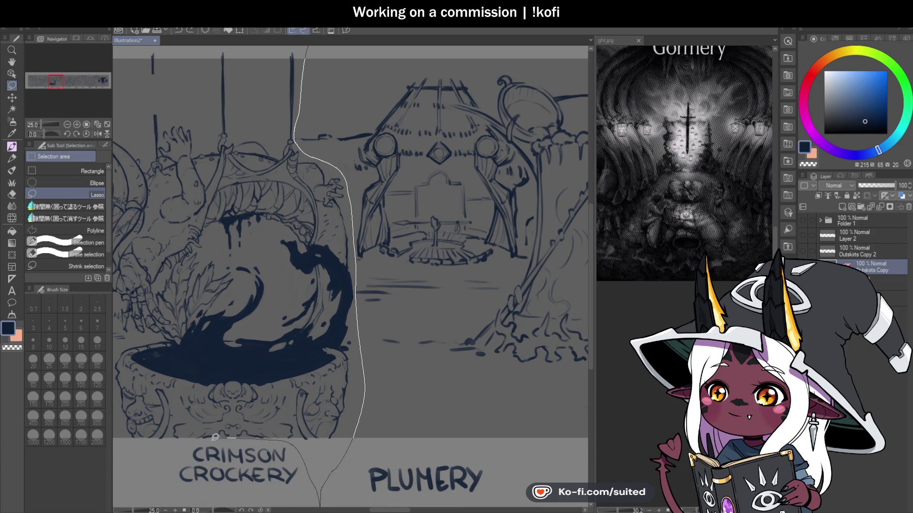
left_click_drag(129, 427, 116, 369)
left_click_drag(258, 276, 328, 290)
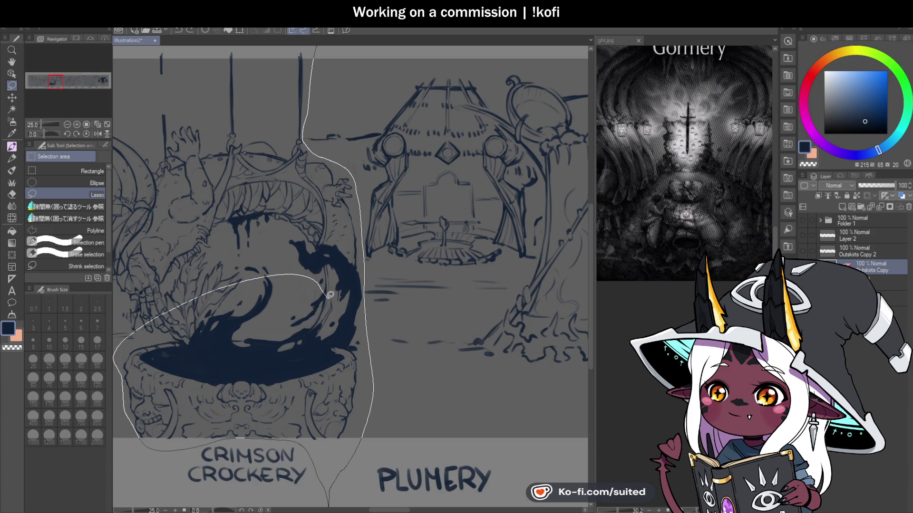
key("Delete")
key("ctrl+d")
Lasso around the hanging creature and arch to erase them
scroll(357, 92, "down", 5)
scroll(314, 260, "up", 5)
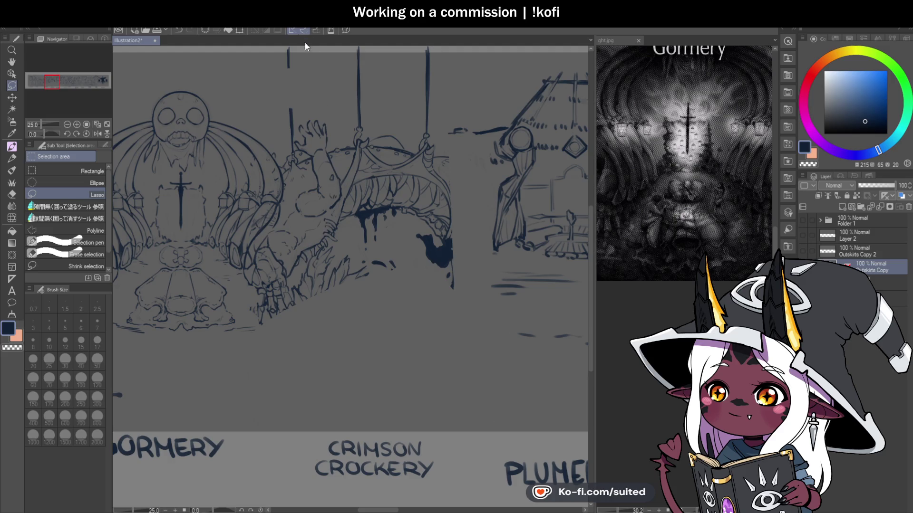
scroll(278, 238, "down", 3)
mouse_move(364, 186)
left_mouse_down()
mouse_move(282, 191)
mouse_move(270, 250)
left_mouse_up()
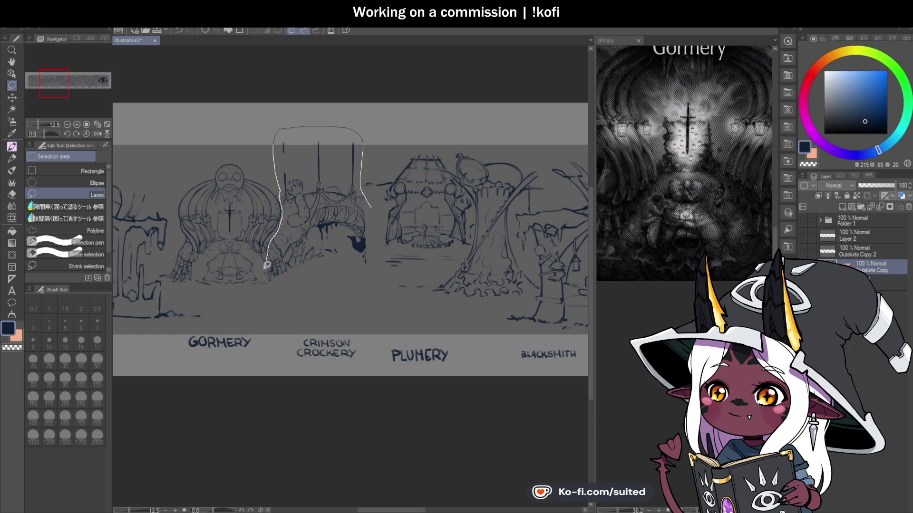
left_click_drag(377, 222, 373, 212)
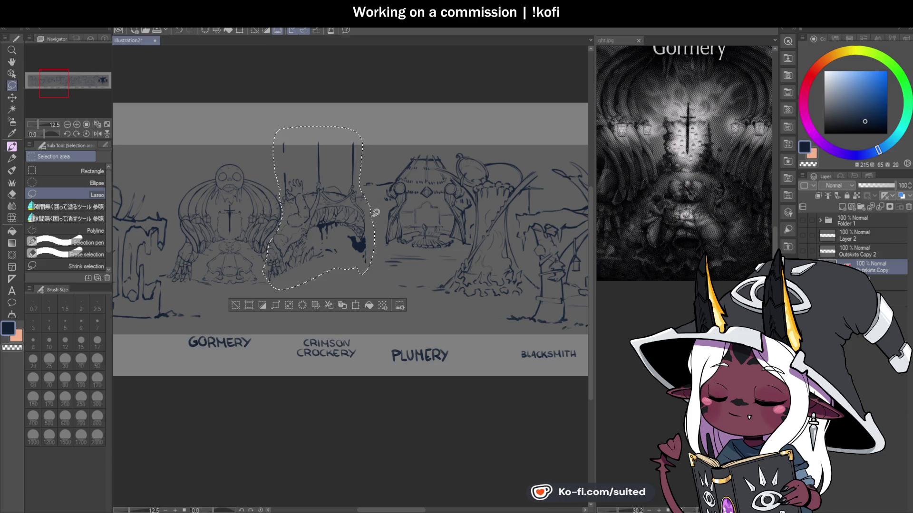
key("ctrl+d")
Show Outskirts Copy 2 and set the Outskirts Copy layer opacity to 46%
scroll(258, 255, "up", 2)
scroll(388, 214, "down", 2)
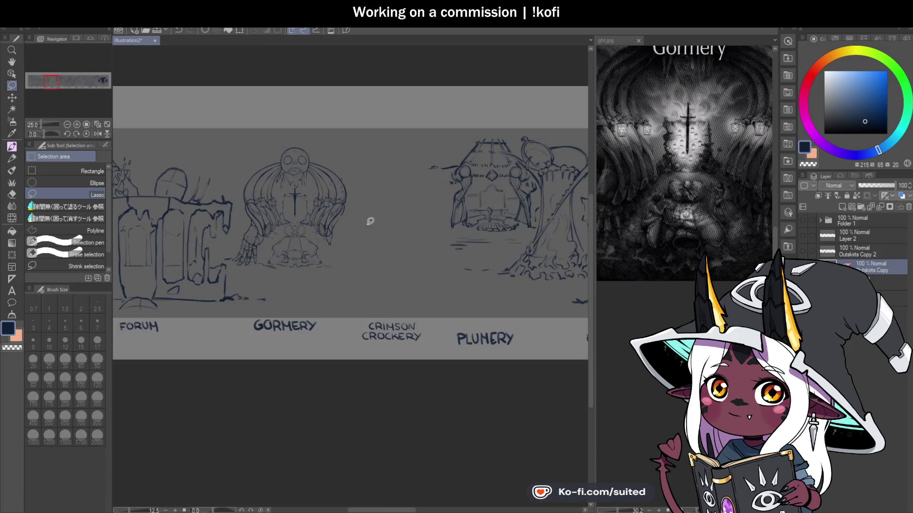
scroll(430, 212, "up", 2)
left_click(802, 250)
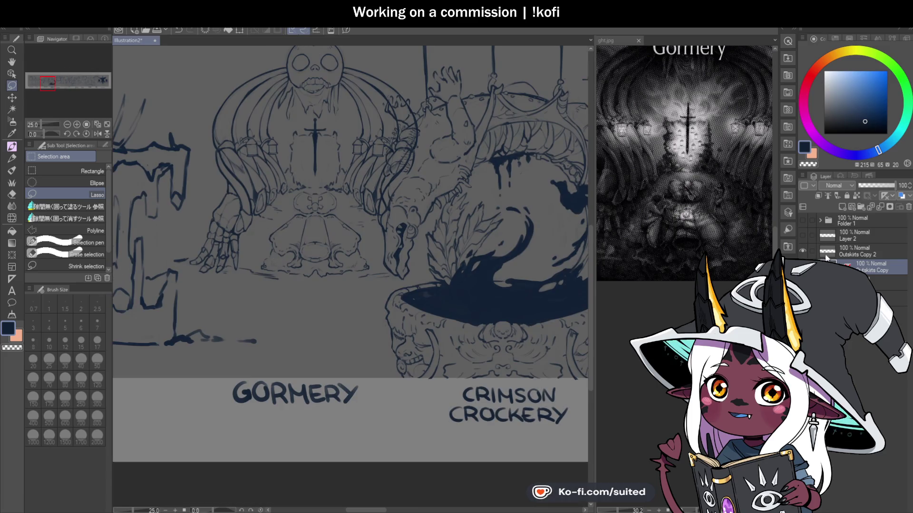
left_click(880, 186)
left_click_drag(874, 187, 876, 188)
Zoom around and pan the banner view up and to the right
scroll(391, 252, "down", 2)
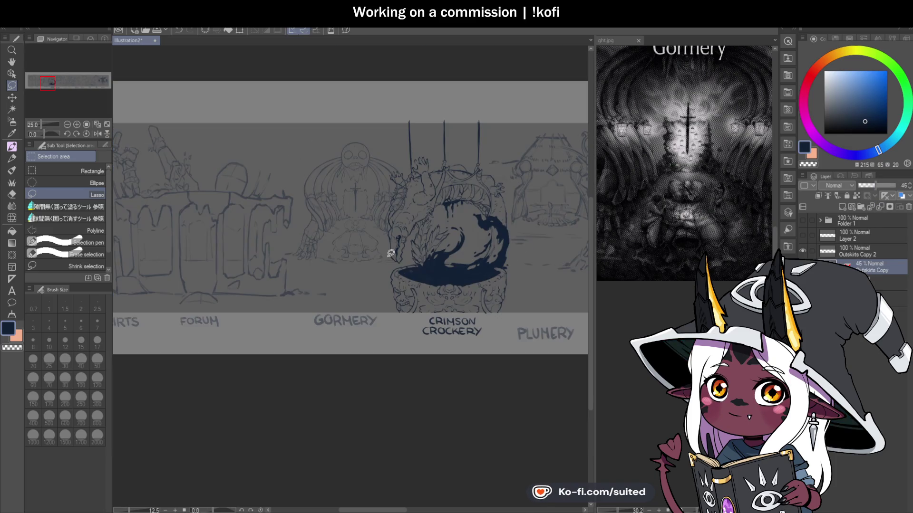
scroll(391, 252, "up", 2)
scroll(388, 243, "up", 1)
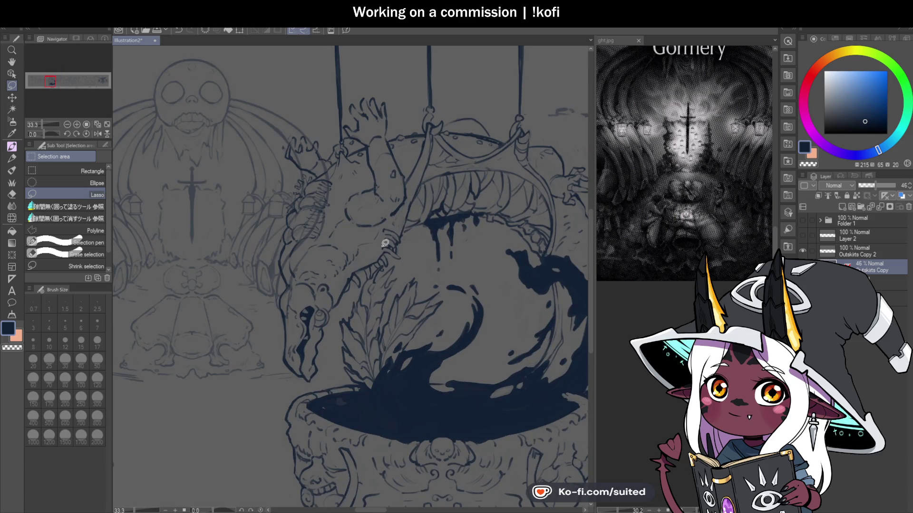
scroll(386, 235, "down", 2)
scroll(286, 233, "down", 4)
scroll(295, 259, "down", 2)
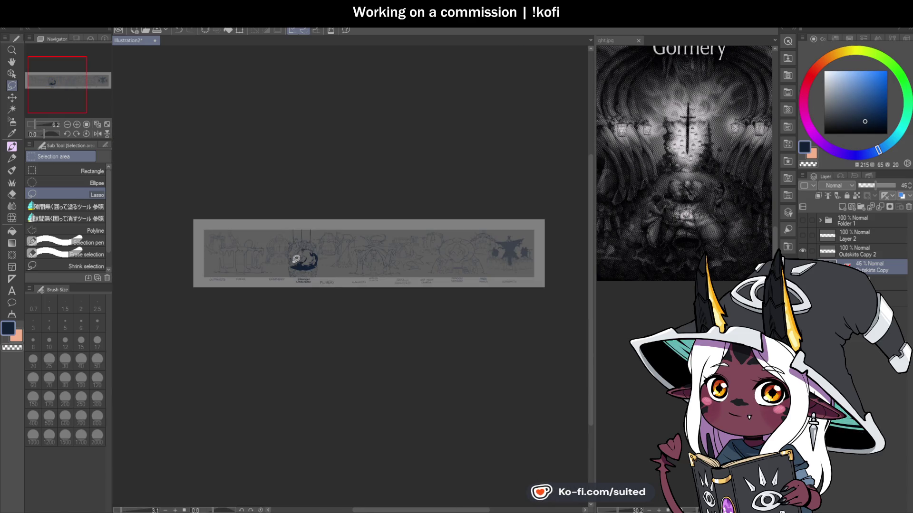
key("h")
left_click_drag(305, 307, 311, 298)
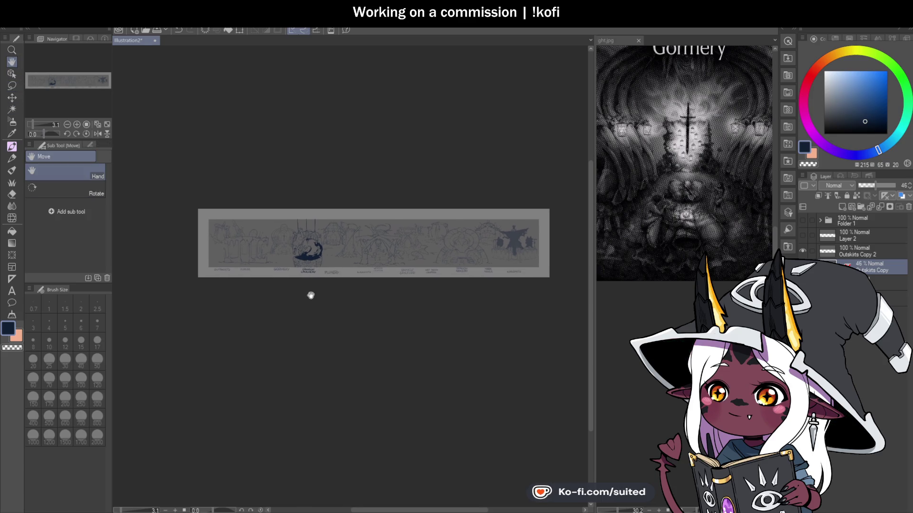
Hide Outskirts Copy 2 and show the Folder 1 line art
scroll(311, 298, "up", 2)
mouse_move(405, 269)
left_mouse_down()
mouse_move(399, 261)
mouse_move(473, 266)
mouse_move(351, 280)
mouse_move(483, 264)
left_mouse_up()
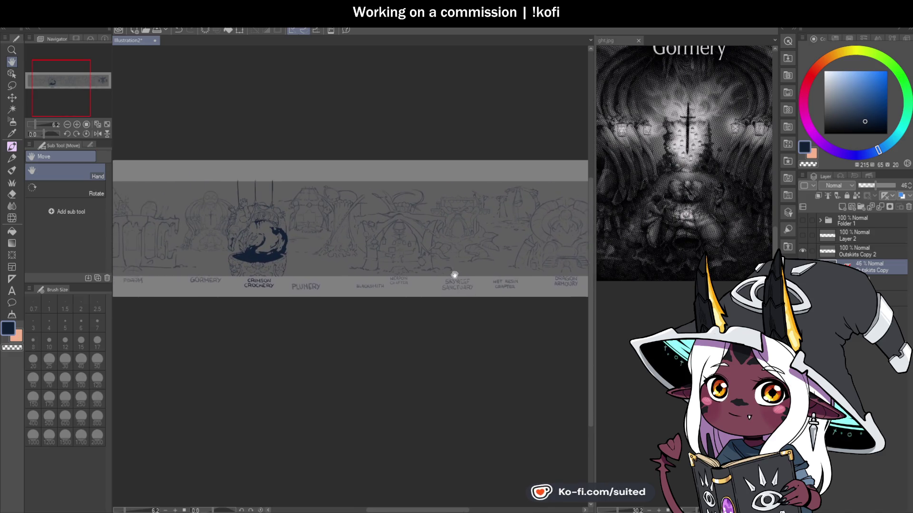
left_click(803, 251)
left_click(803, 220)
Pan across the left-hand line-art scenes toward the hut drawing
left_click_drag(310, 267, 400, 273)
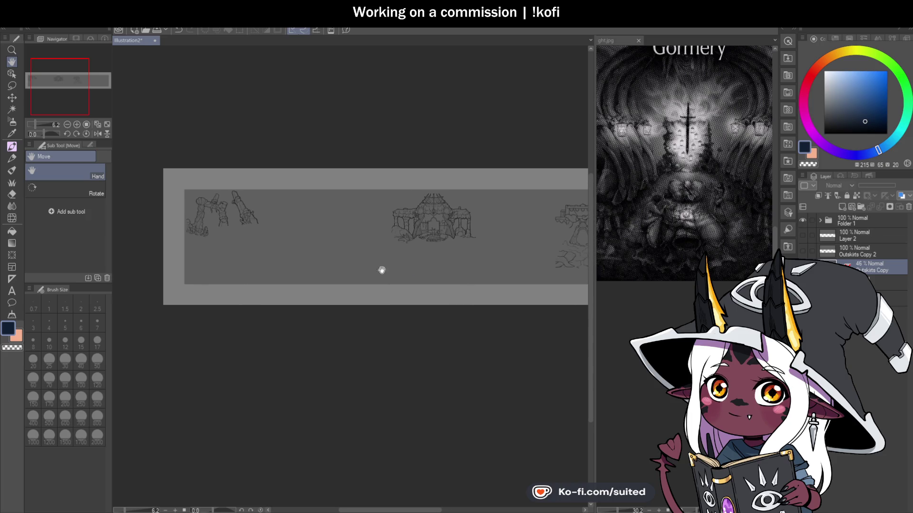
scroll(238, 211, "up", 3)
scroll(252, 266, "up", 5)
left_click_drag(257, 279, 427, 275)
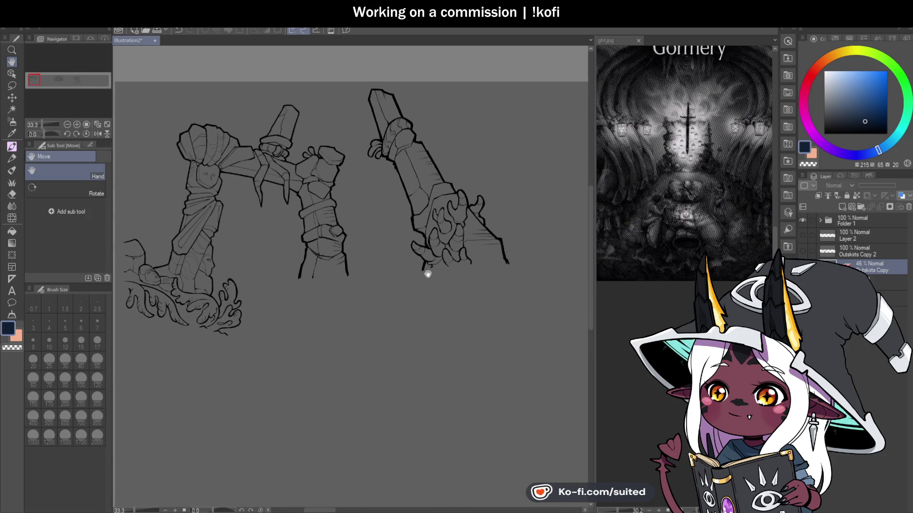
left_click_drag(489, 300, 383, 285)
scroll(422, 291, "down", 5)
scroll(389, 284, "down", 2)
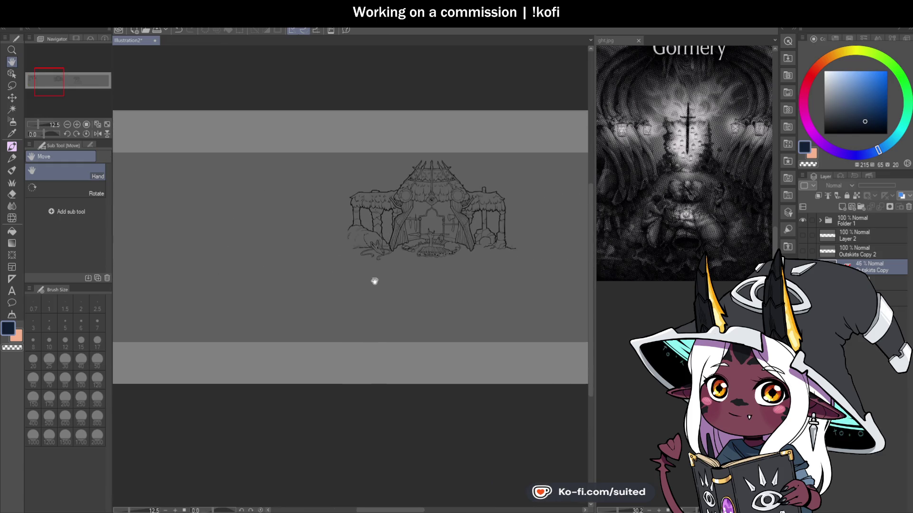
scroll(389, 283, "up", 4)
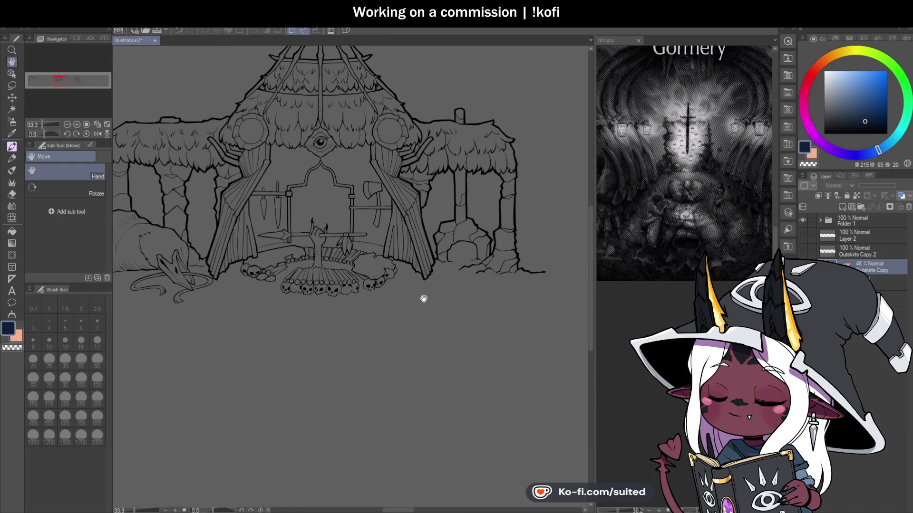
scroll(420, 298, "down", 4)
Centre the tentacle-covered shop drawing, then frame the Kingsmith sketch
left_click_drag(417, 297, 275, 280)
scroll(335, 289, "up", 2)
left_click_drag(335, 289, 125, 286)
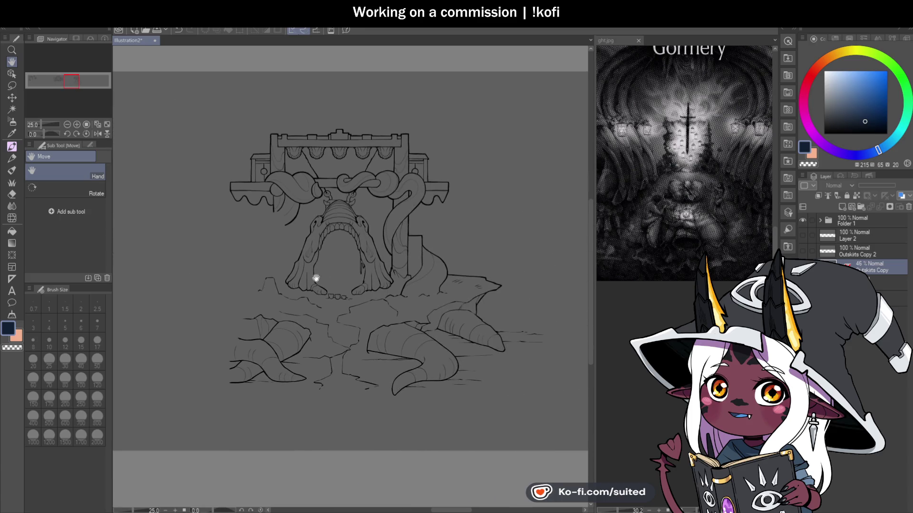
scroll(297, 278, "up", 1)
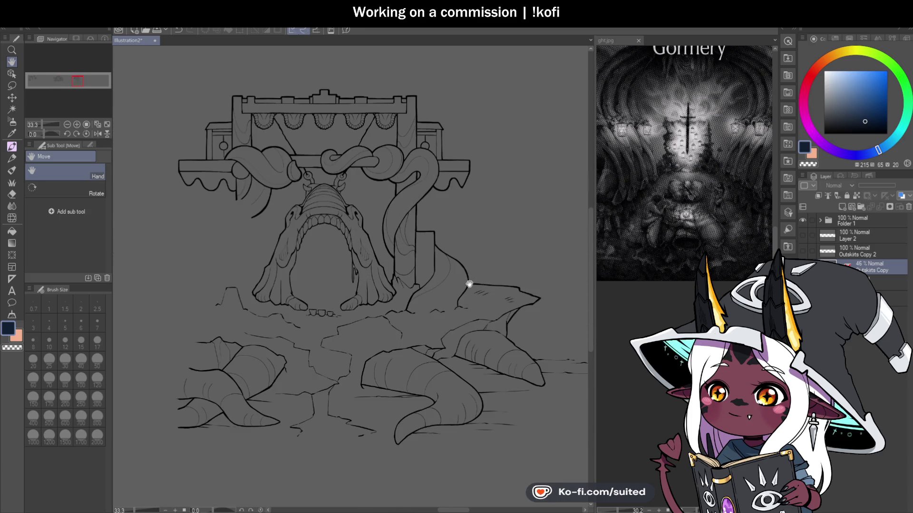
scroll(462, 271, "down", 3)
scroll(473, 265, "down", 2)
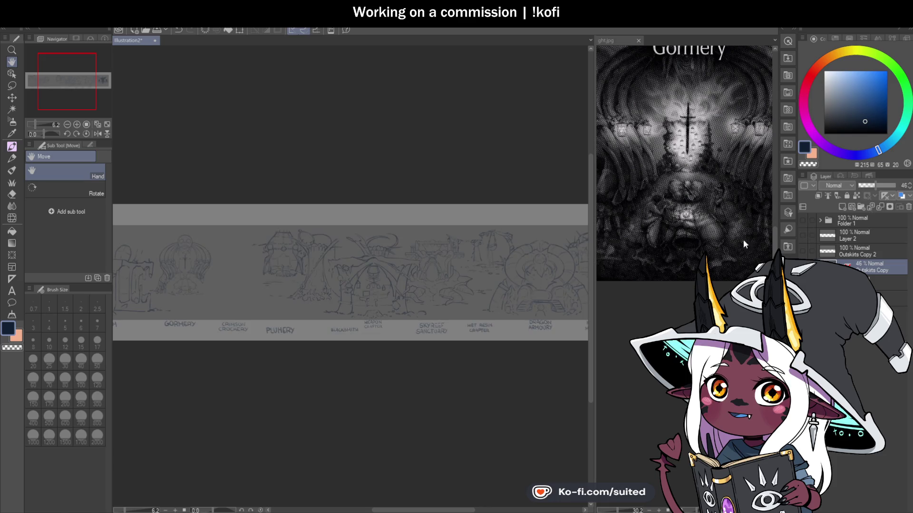
scroll(461, 261, "up", 2)
scroll(438, 292, "up", 2)
scroll(345, 122, "up", 1)
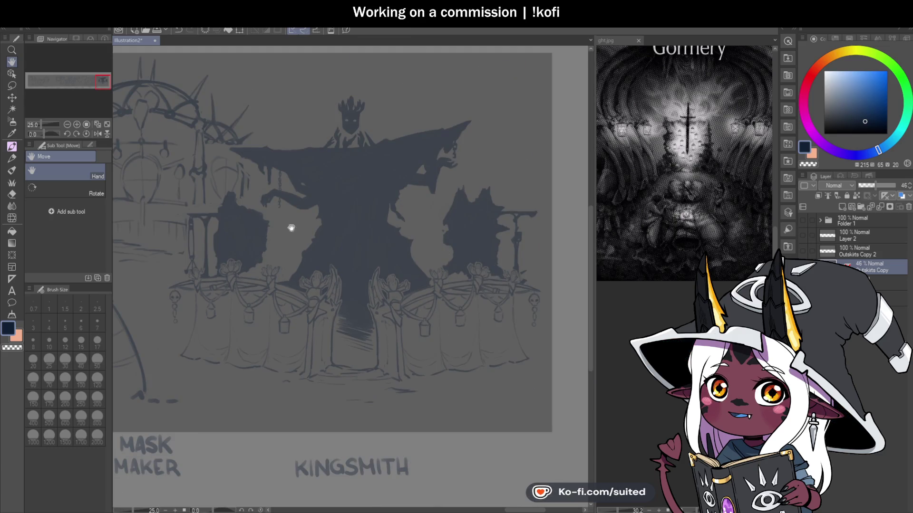
left_click_drag(340, 376, 379, 378)
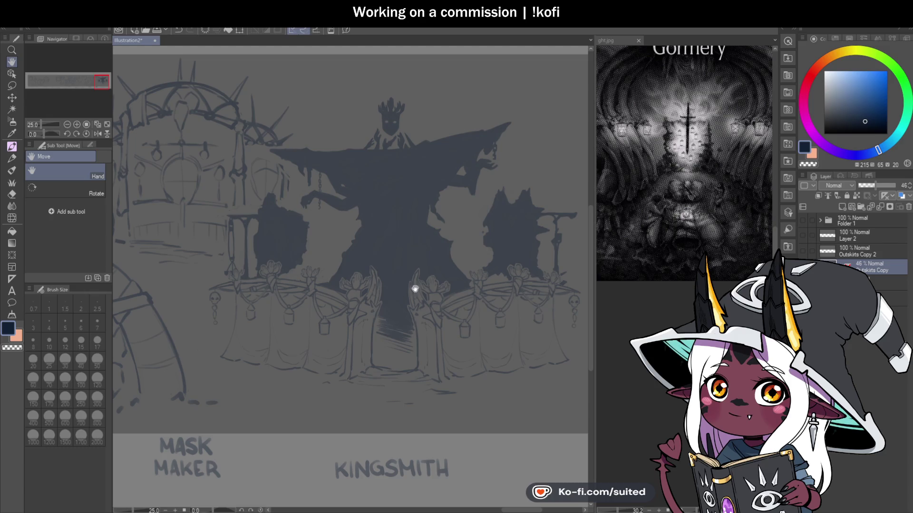
Scroll left back along the banner toward the Crimson Crockery scene
scroll(444, 328, "left", 2)
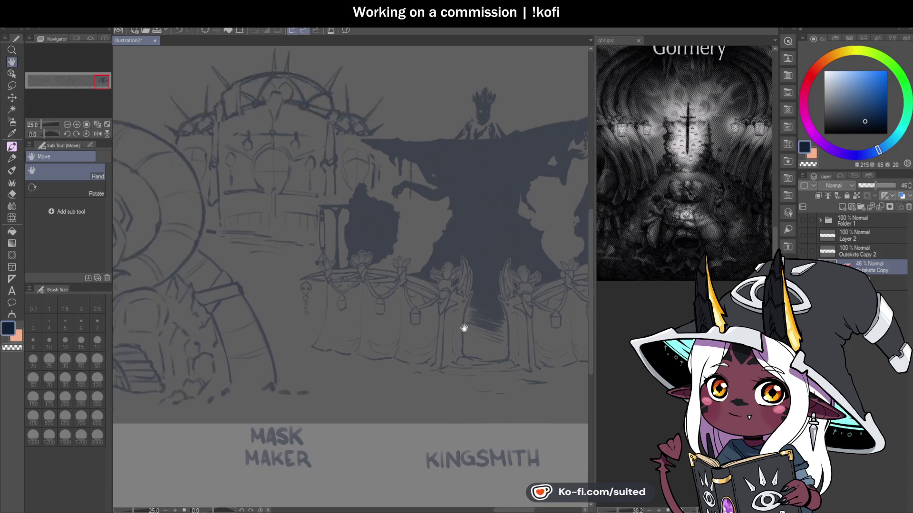
scroll(493, 322, "left", 3)
scroll(549, 330, "left", 4)
scroll(551, 345, "left", 4)
scroll(349, 333, "left", 3)
scroll(371, 328, "left", 3)
scroll(433, 325, "left", 3)
scroll(472, 323, "left", 3)
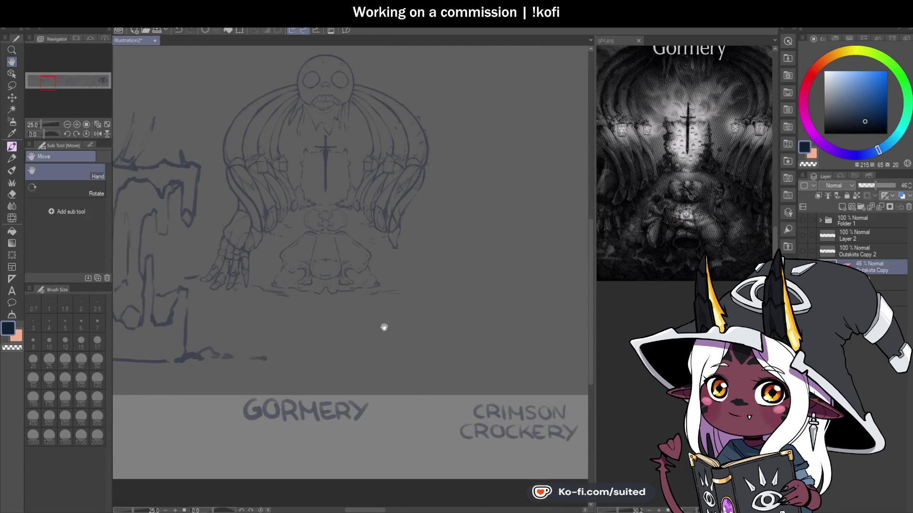
scroll(385, 323, "up", 1)
Show Outskirts Copy 2 again and frame the whole Crimson Crockery drawing
left_click(802, 251)
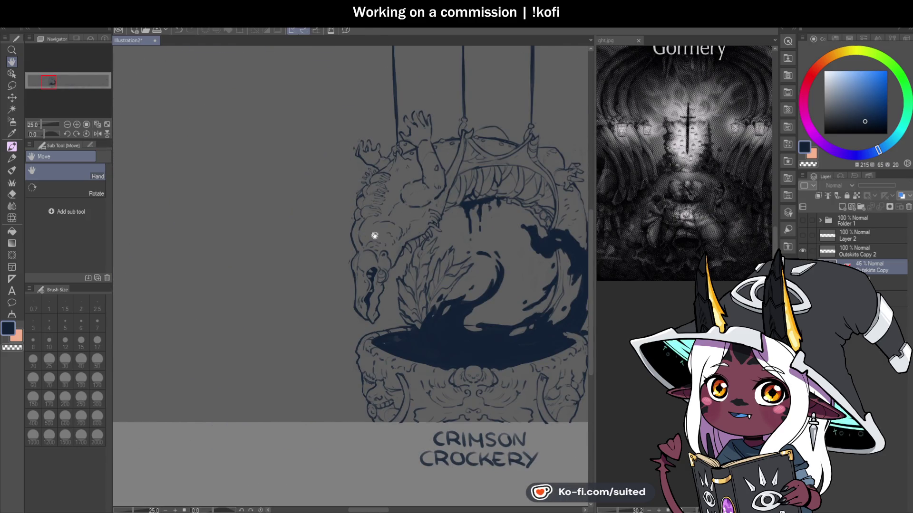
left_click_drag(459, 328, 340, 300)
scroll(407, 381, "down", 2)
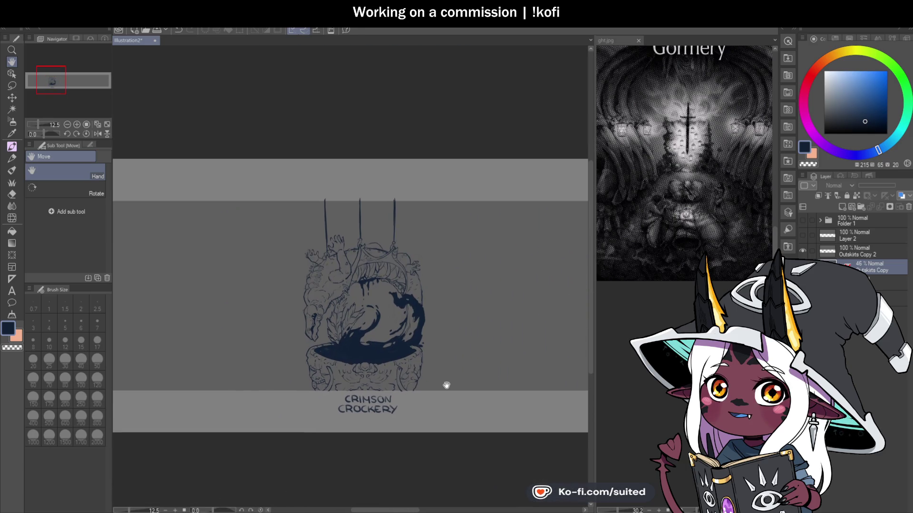
scroll(411, 400, "up", 2)
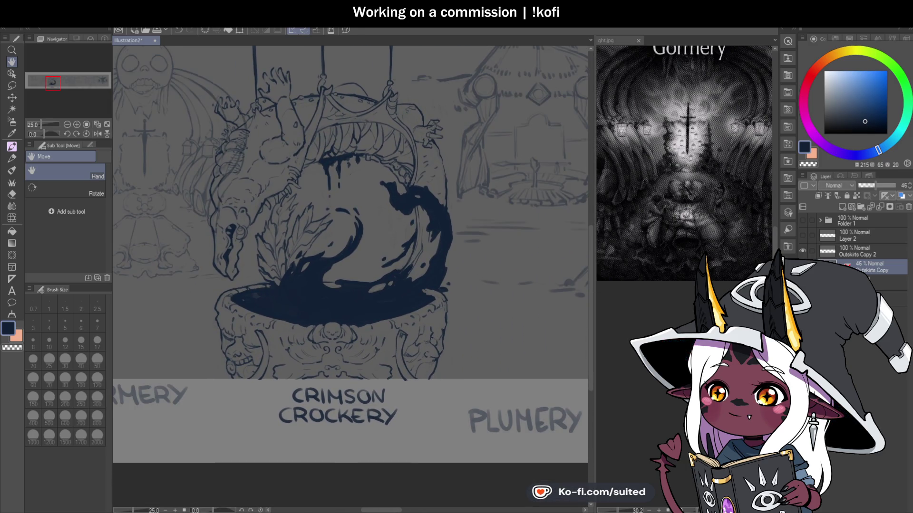
scroll(423, 305, "down", 2)
scroll(356, 257, "up", 2)
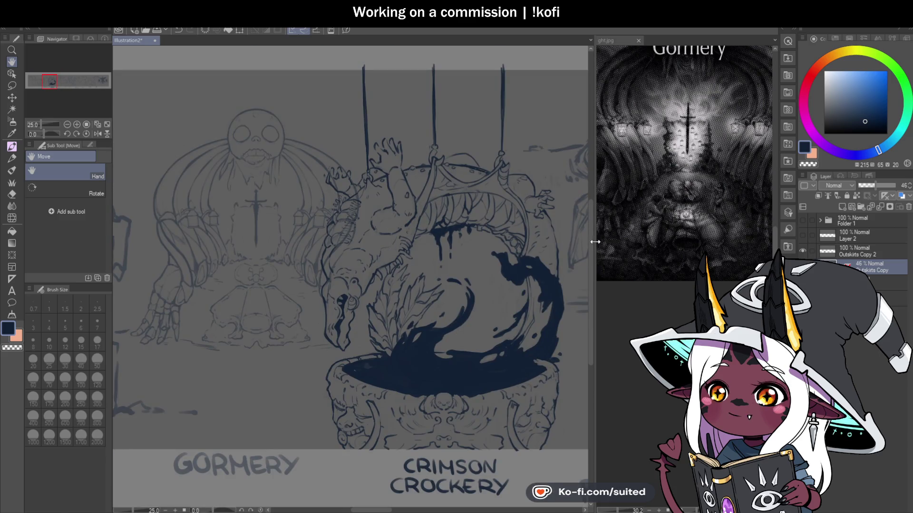
scroll(368, 230, "up", 1)
Add small strokes to the hanging creature's body on the Outskirts Copy layer
key("b")
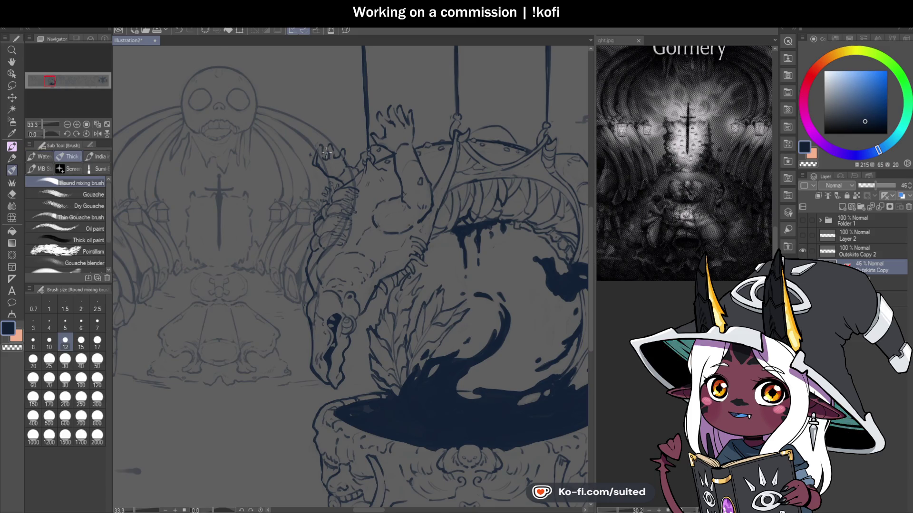
scroll(322, 150, "up", 2)
key("c")
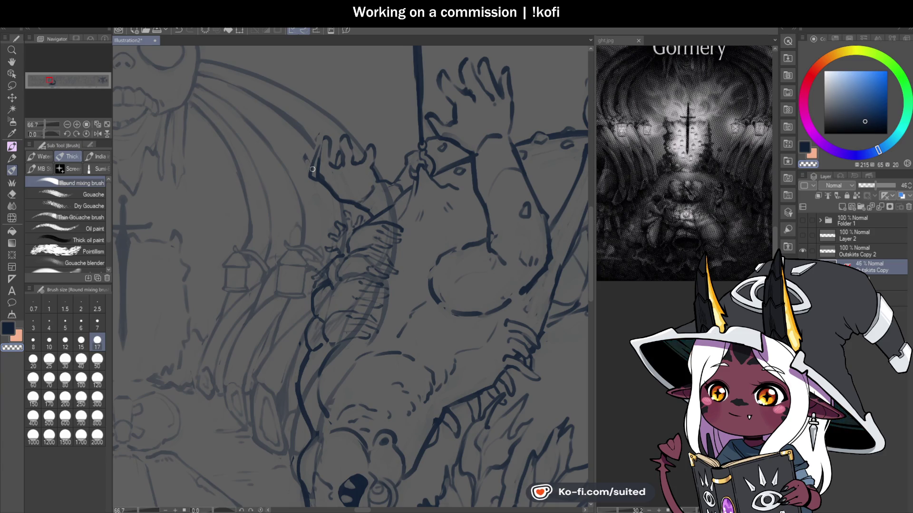
key("alt+bracketright")
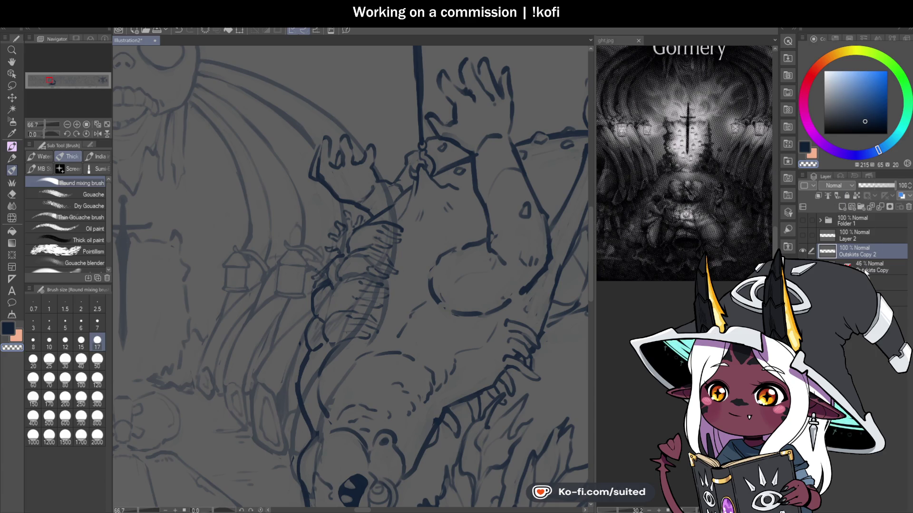
key("alt+bracketleft")
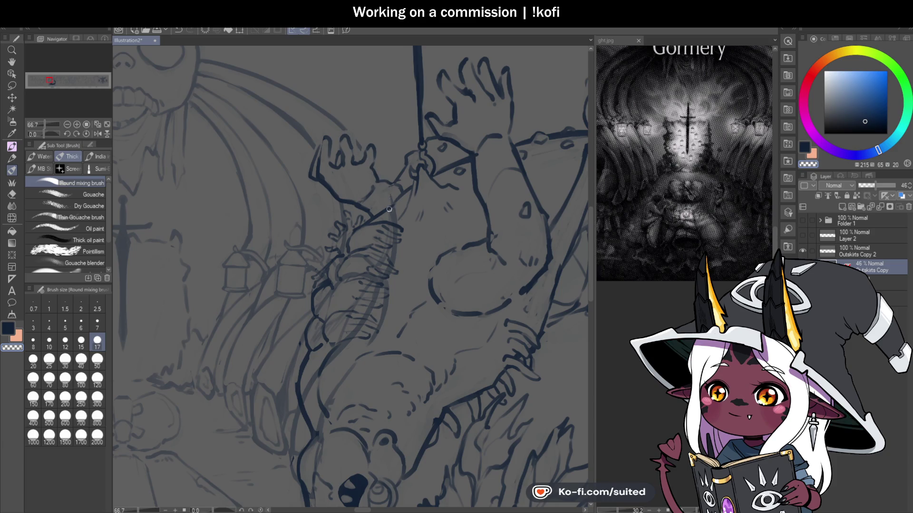
scroll(375, 319, "down", 3)
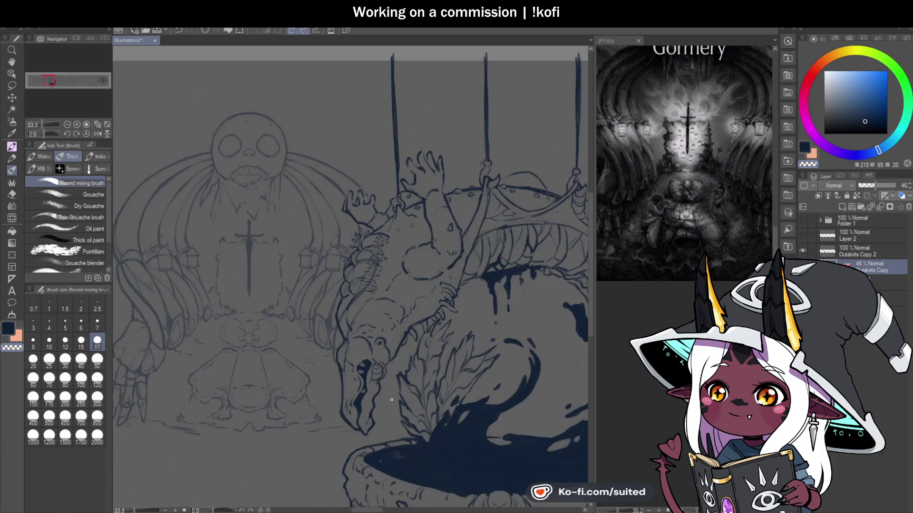
scroll(310, 310, "up", 3)
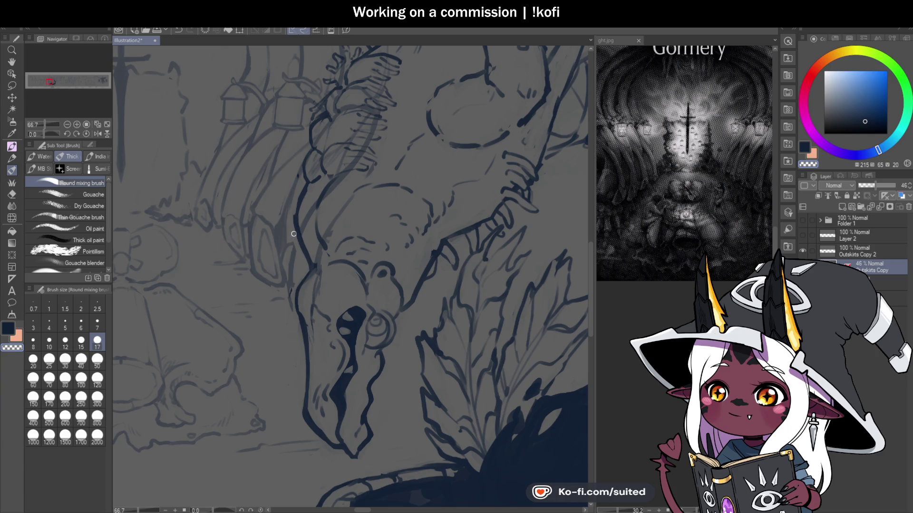
scroll(302, 210, "down", 2)
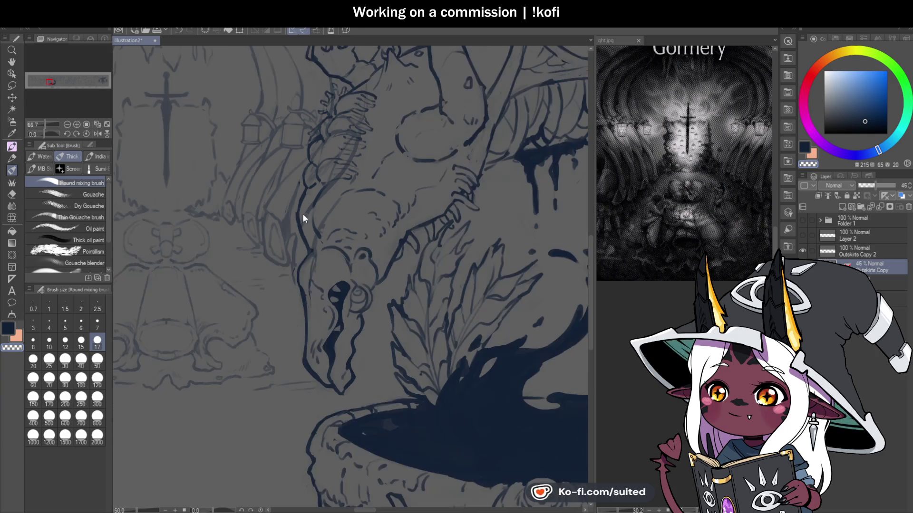
scroll(315, 142, "up", 1)
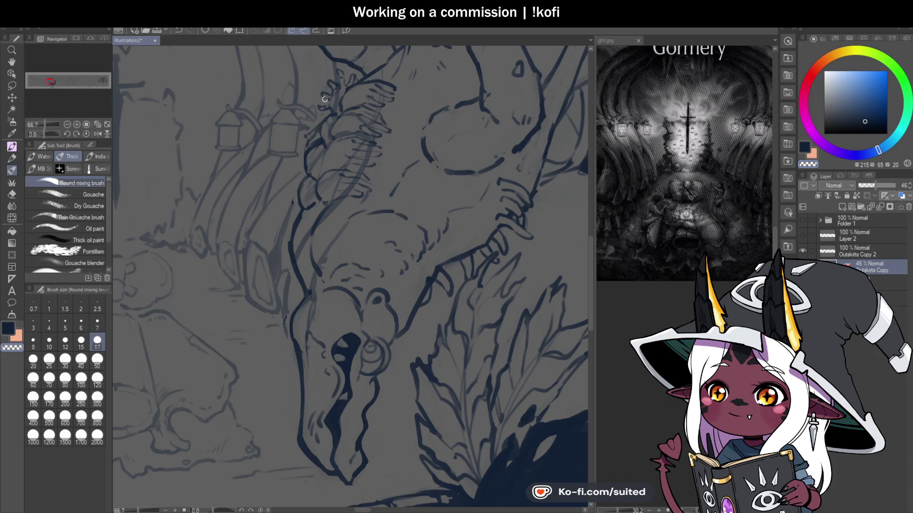
left_click_drag(330, 91, 335, 69)
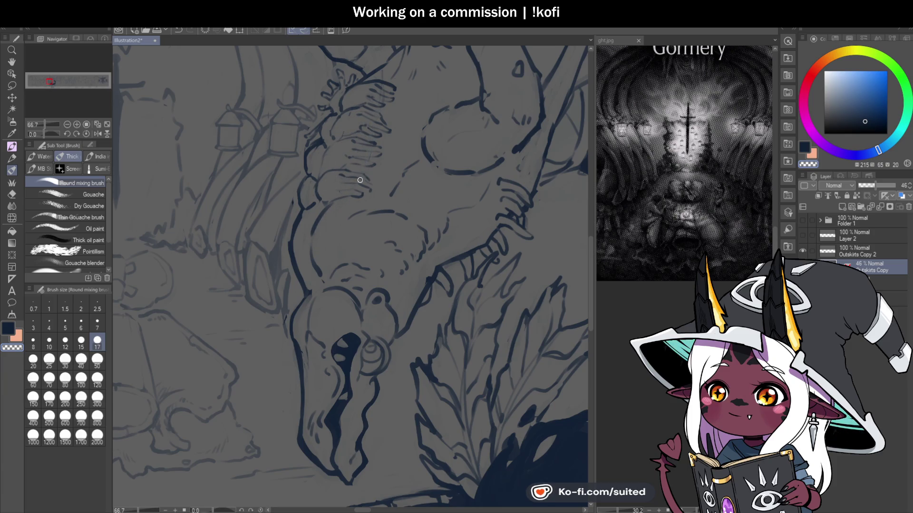
Raise the banner sketch layer to 100% opacity
key("ctrl+minus")
scroll(379, 127, "up", 1)
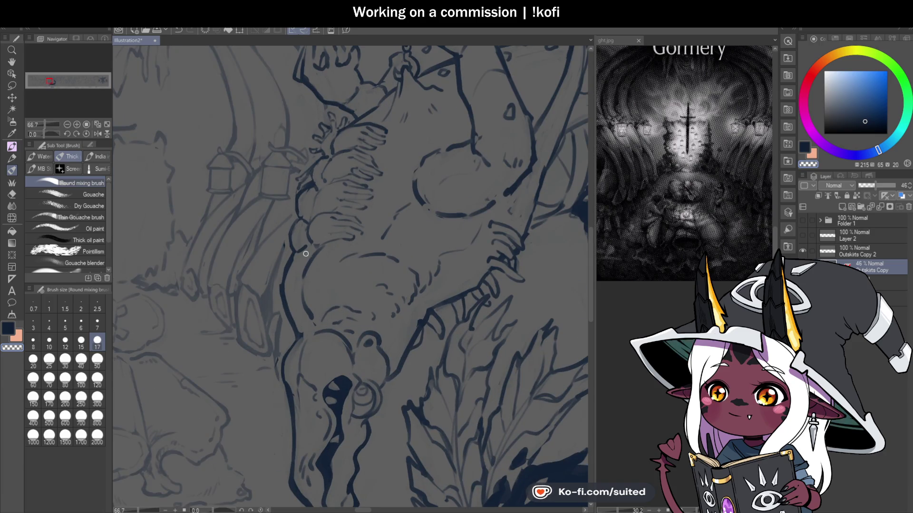
scroll(337, 323, "down", 1)
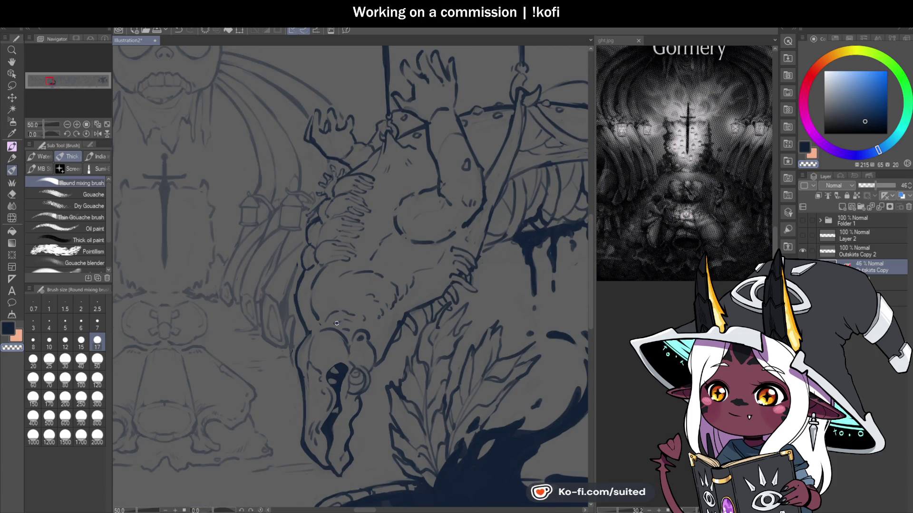
scroll(333, 168, "up", 2)
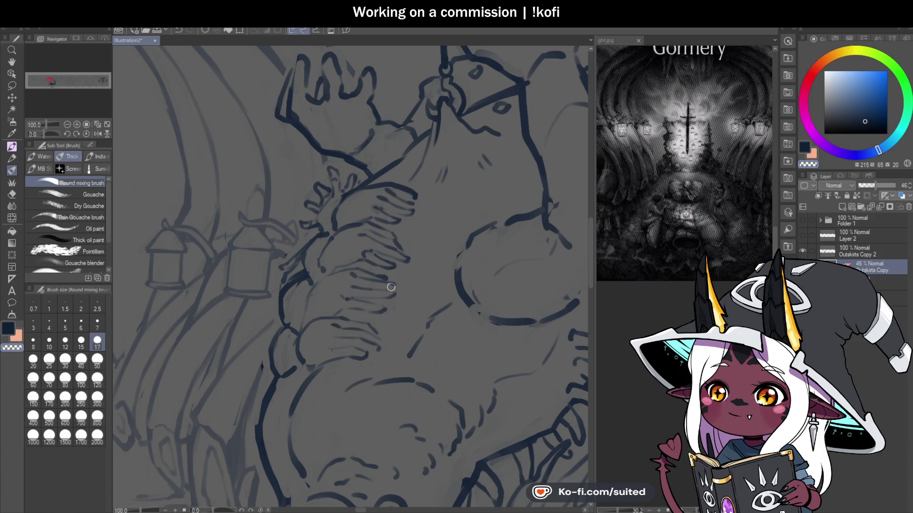
scroll(342, 136, "up", 2)
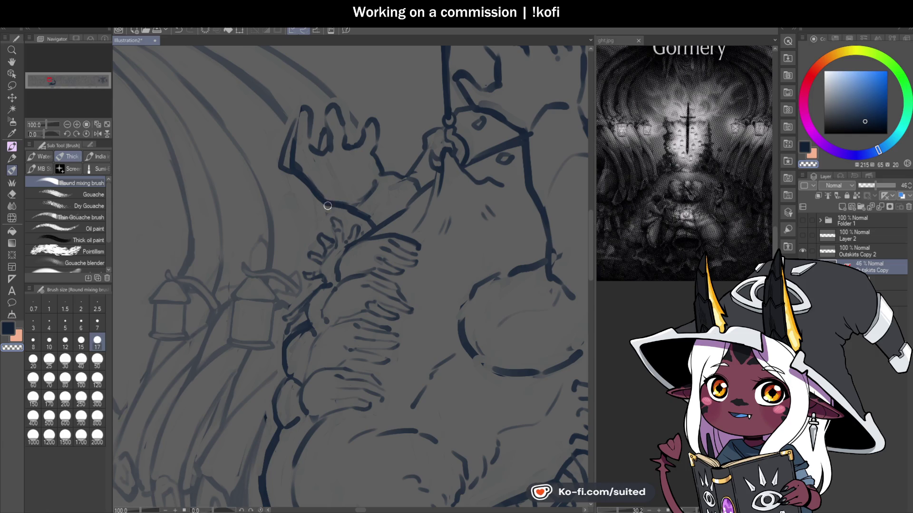
scroll(375, 204, "down", 2)
scroll(323, 239, "down", 3)
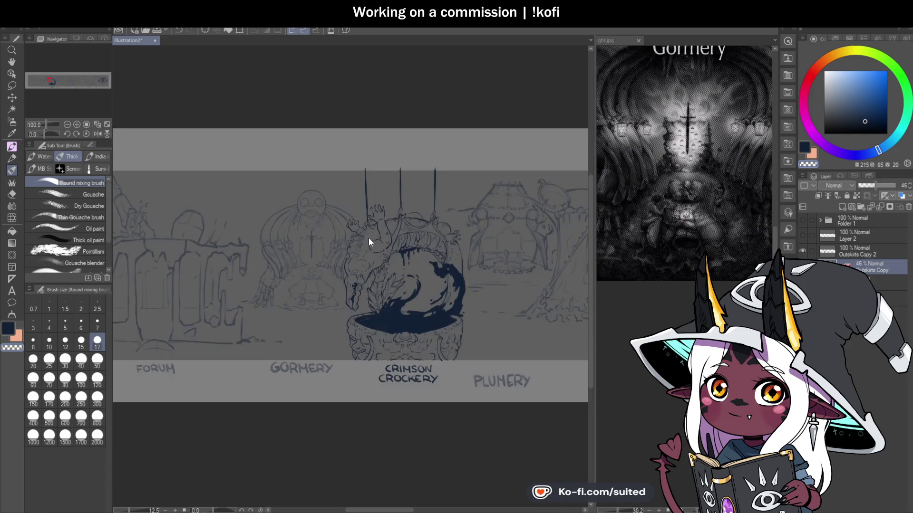
scroll(369, 240, "down", 2)
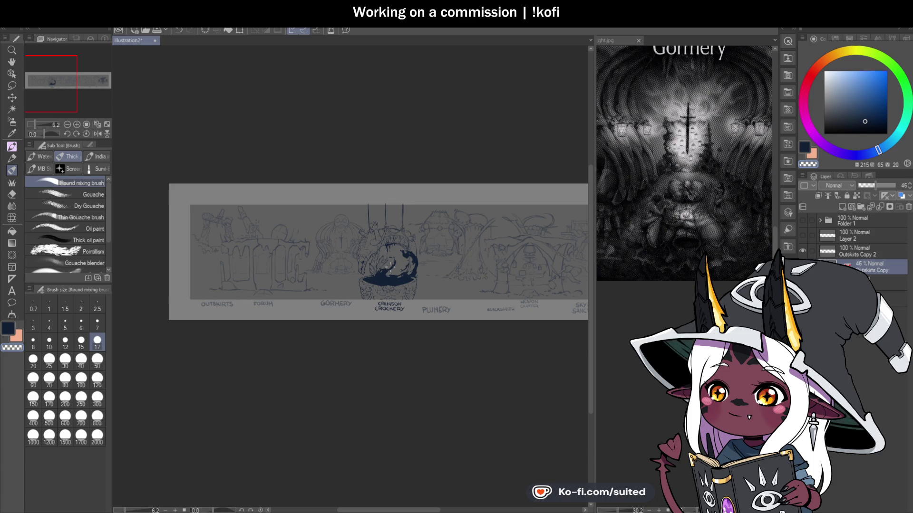
scroll(382, 248, "up", 4)
scroll(299, 253, "up", 2)
scroll(296, 228, "up", 2)
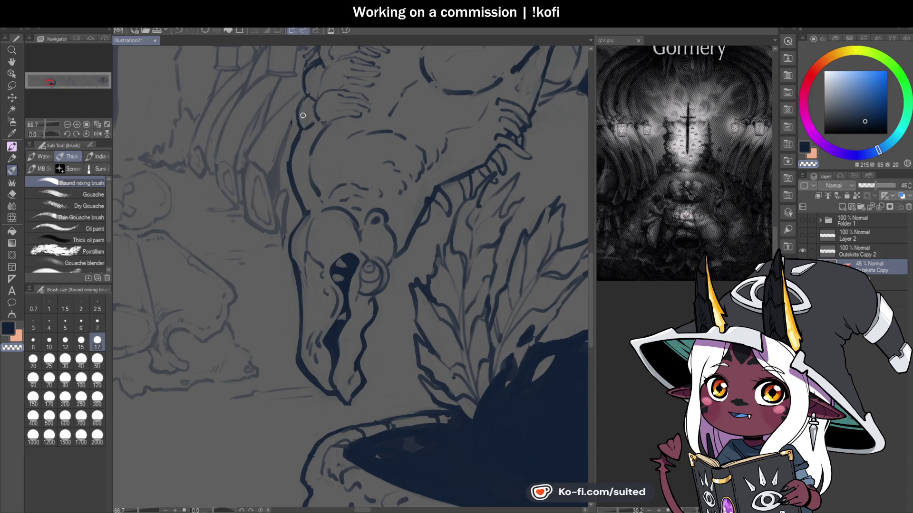
scroll(303, 124, "down", 2)
scroll(394, 100, "up", 1)
scroll(393, 99, "up", 1)
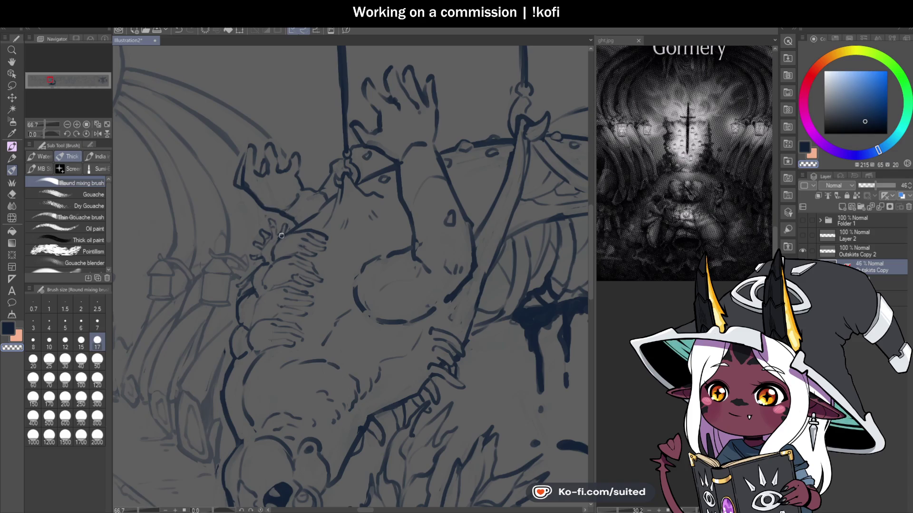
scroll(329, 192, "down", 1)
scroll(394, 212, "down", 2)
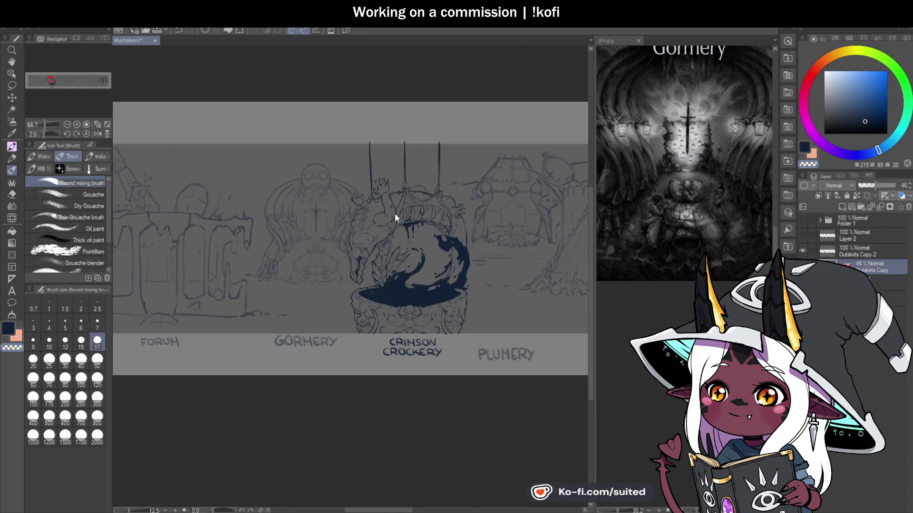
scroll(331, 280, "up", 1)
left_click_drag(885, 190, 901, 186)
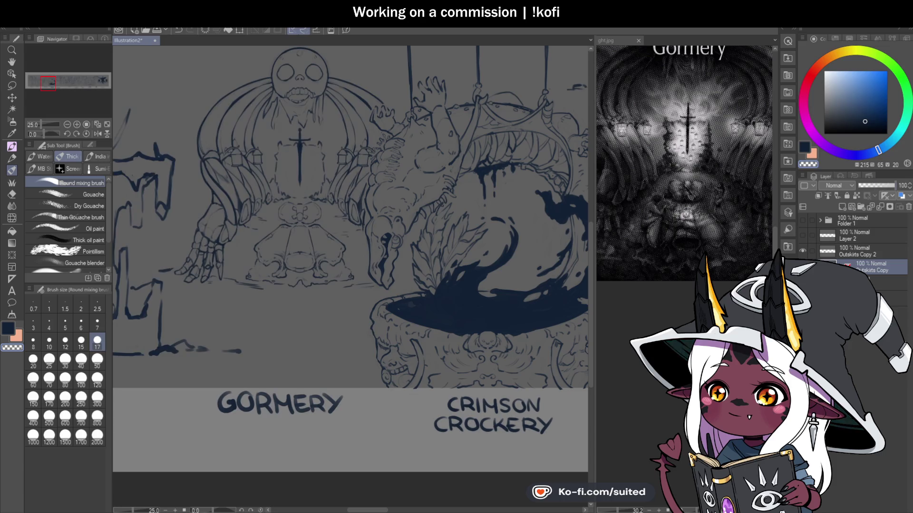
scroll(424, 229, "down", 1)
scroll(338, 318, "up", 1)
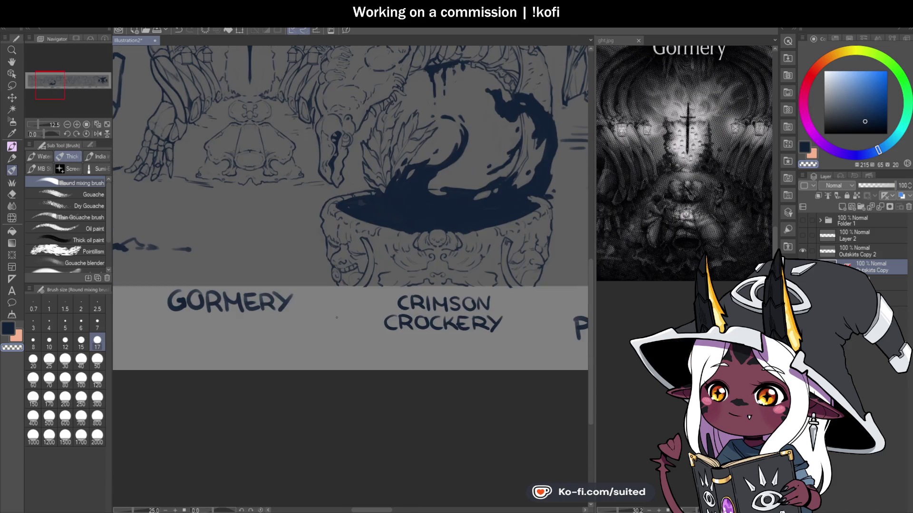
scroll(336, 320, "down", 1)
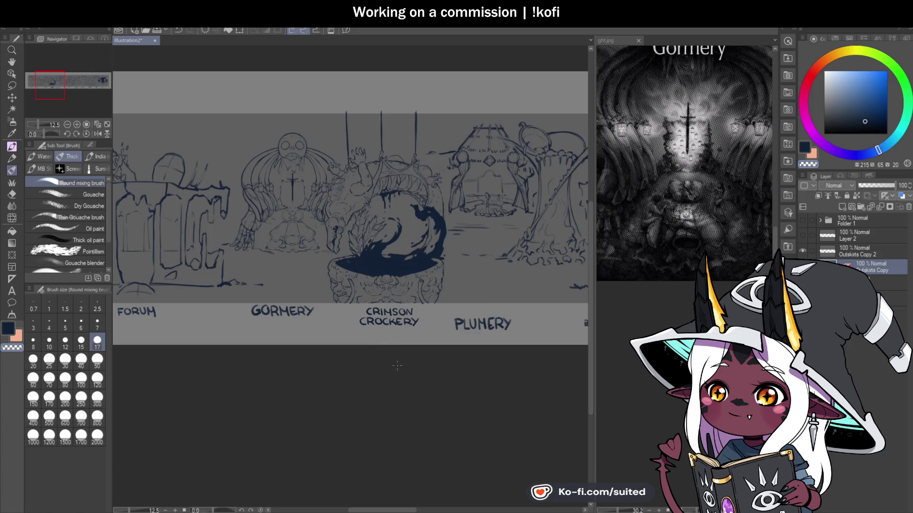
scroll(392, 363, "up", 1)
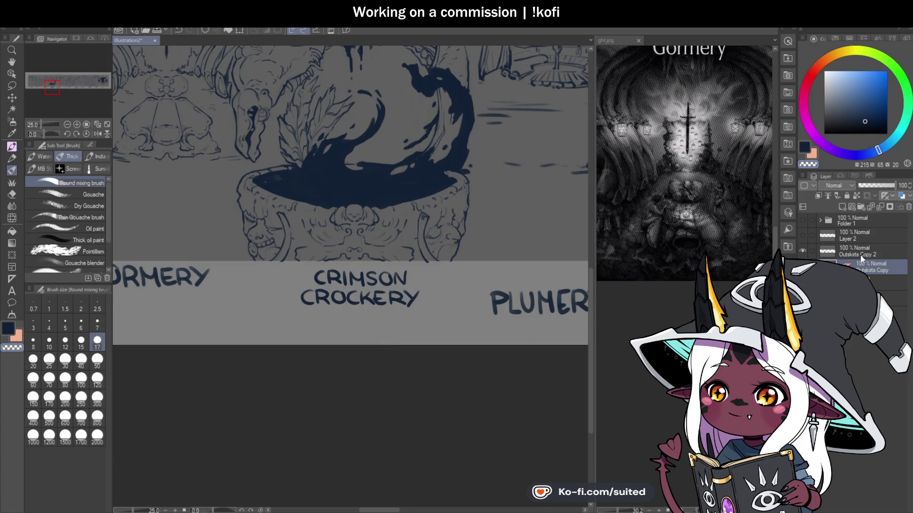
Loop a freehand selection around the CRIMSON CROCKERY label, then clear it
key("m")
left_click_drag(292, 284, 423, 267)
key("ctrl+d")
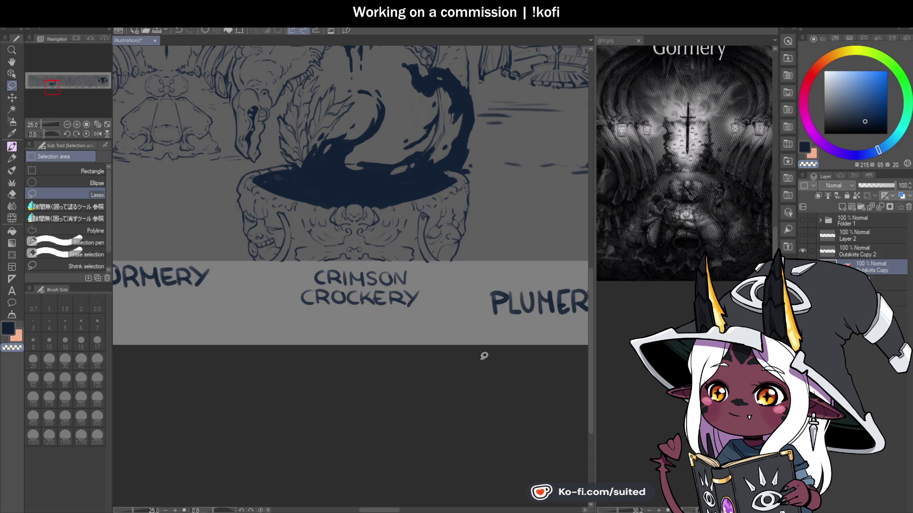
Delete the Outskirts Copy 2 layer and check the Outskirts Copy layer's visibility
scroll(481, 353, "down", 1)
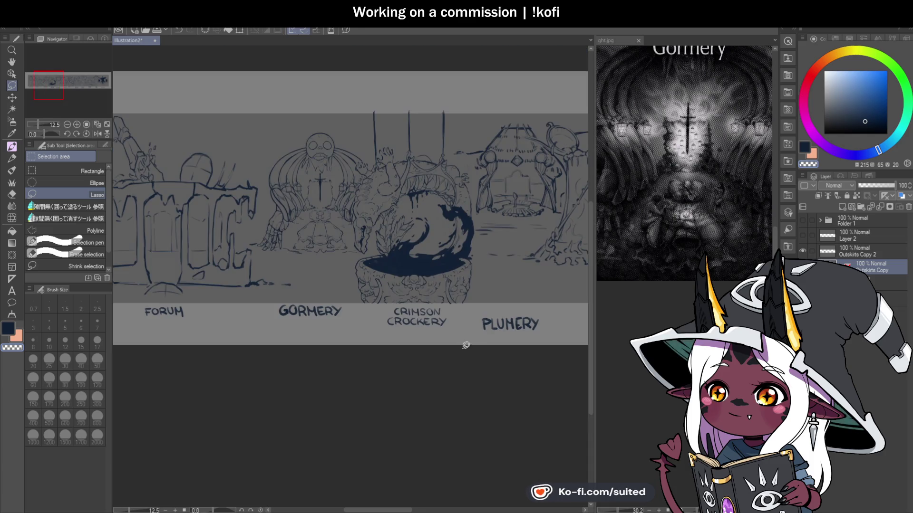
left_click(870, 254)
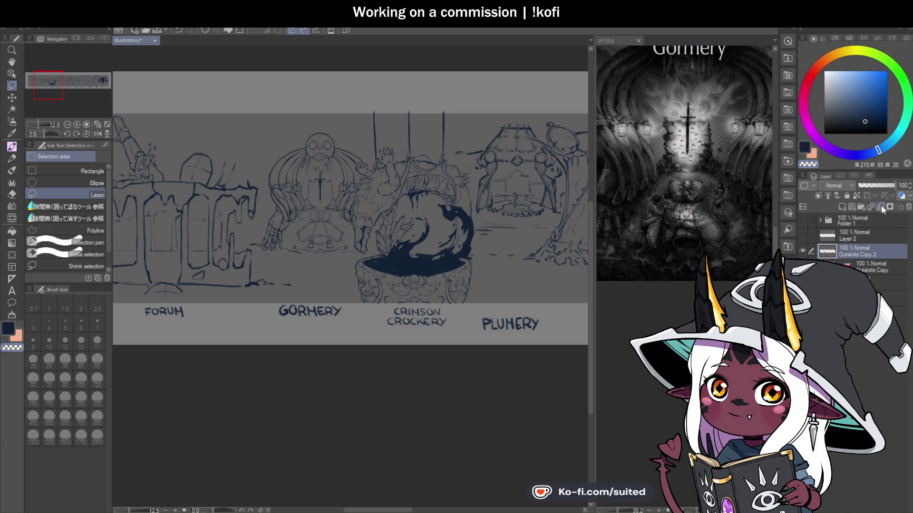
left_click(881, 205)
left_click(803, 251)
left_click(804, 248)
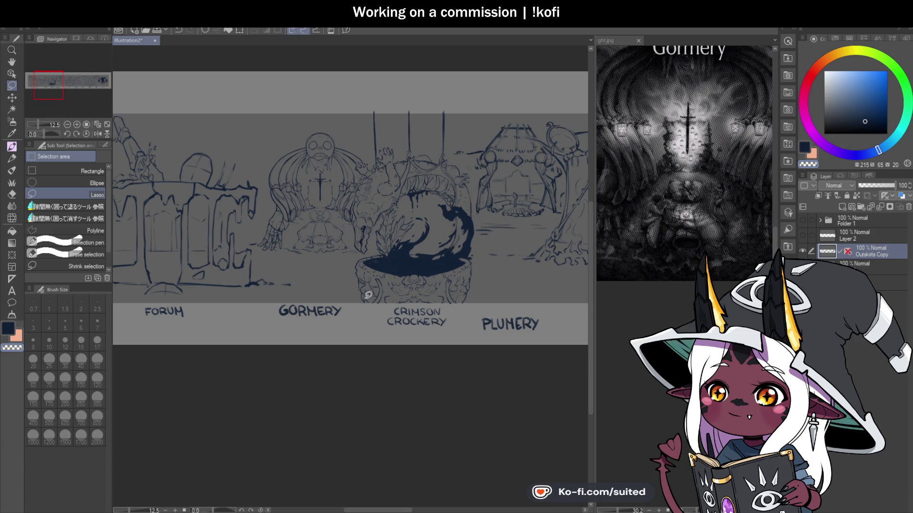
key("b")
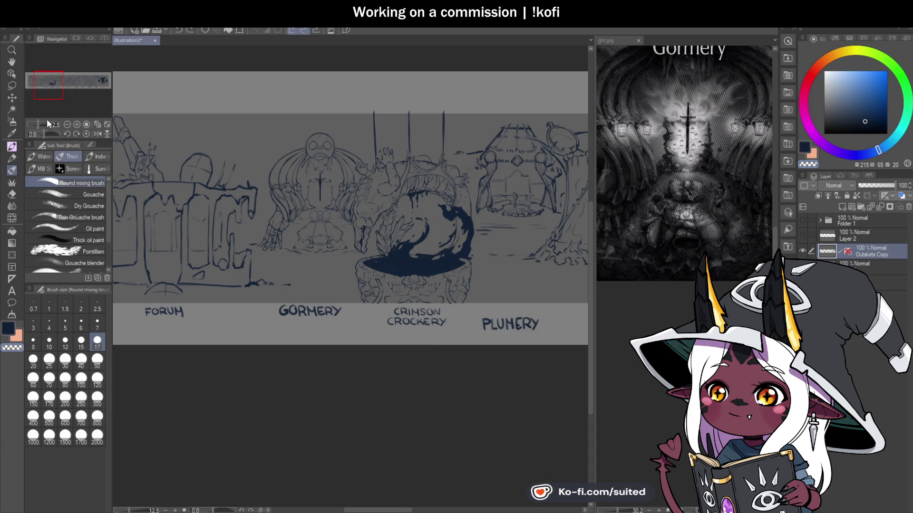
Pan along the banner and close the Gormery reference image
key("h")
left_click_drag(430, 326, 352, 320)
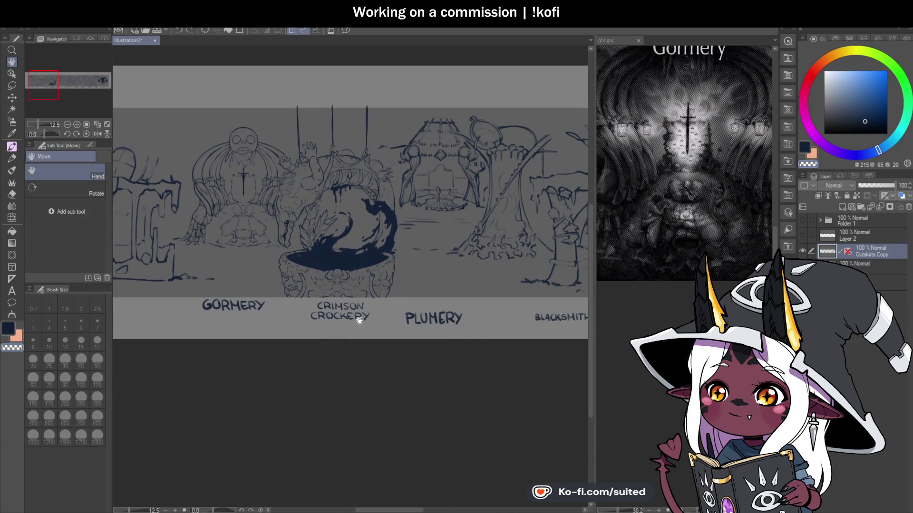
scroll(352, 319, "right", 3)
scroll(379, 322, "right", 3)
scroll(370, 326, "right", 3)
scroll(418, 315, "right", 3)
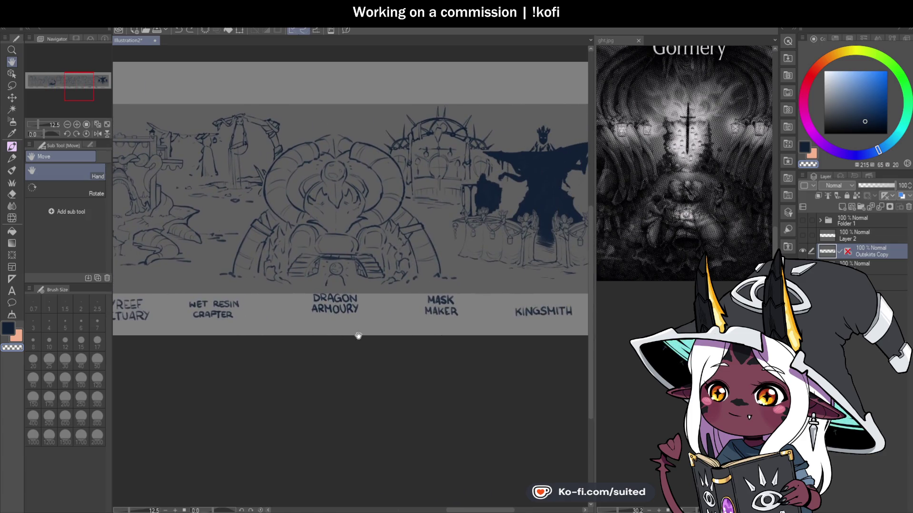
scroll(338, 339, "right", 3)
scroll(369, 183, "up", 3)
scroll(400, 292, "up", 2)
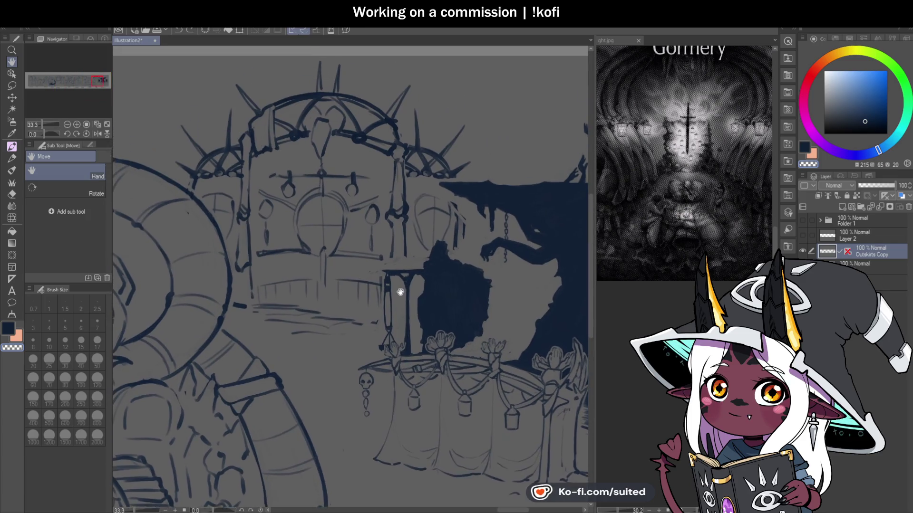
scroll(400, 292, "down", 1)
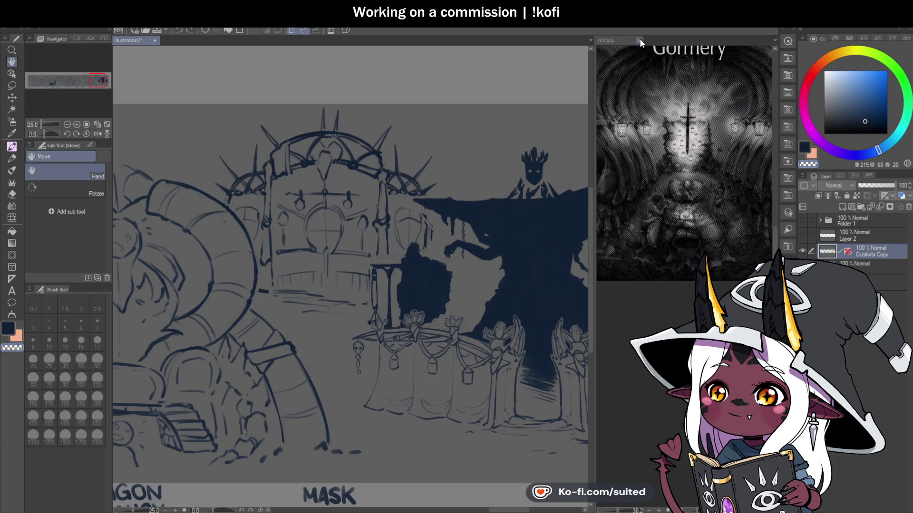
left_click(639, 40)
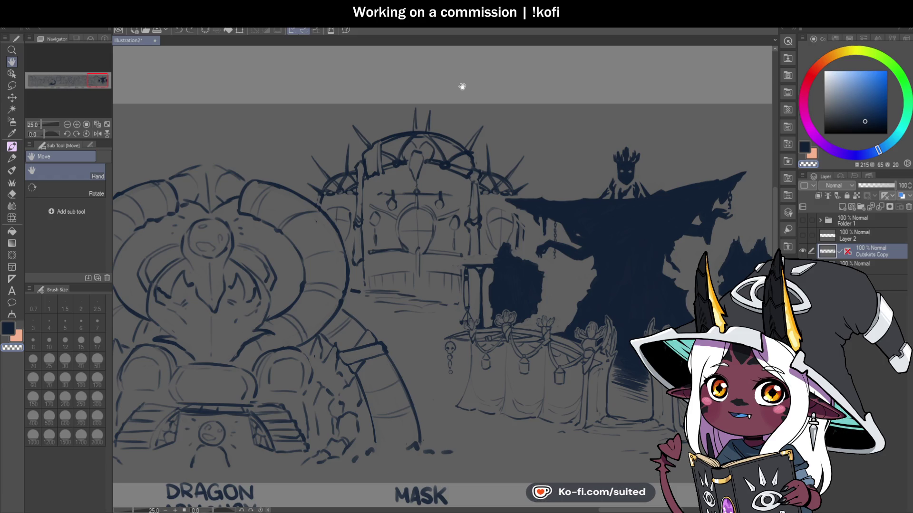
Pan the banner back past Crimson Crockery and Plumery to bring Gormery into view
left_click_drag(333, 342, 485, 320)
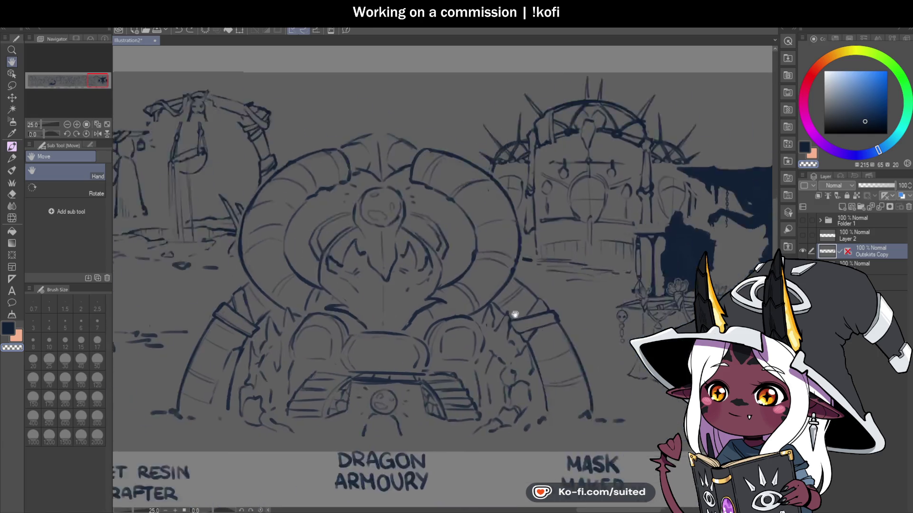
left_click_drag(214, 314, 562, 306)
left_click_drag(255, 295, 583, 291)
left_click_drag(238, 333, 569, 343)
left_click_drag(281, 333, 482, 351)
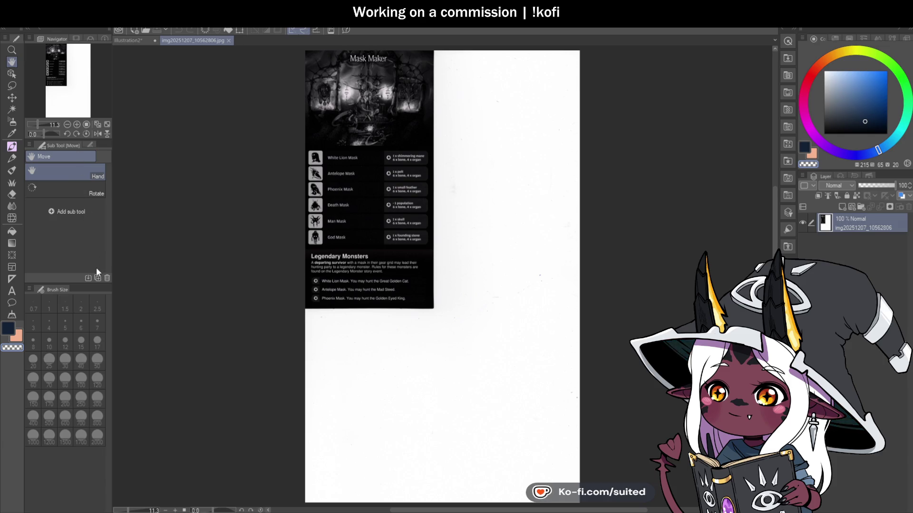
Crop the reference image's bottom and right edges down to the Mask Maker artwork
key("ctrl+t")
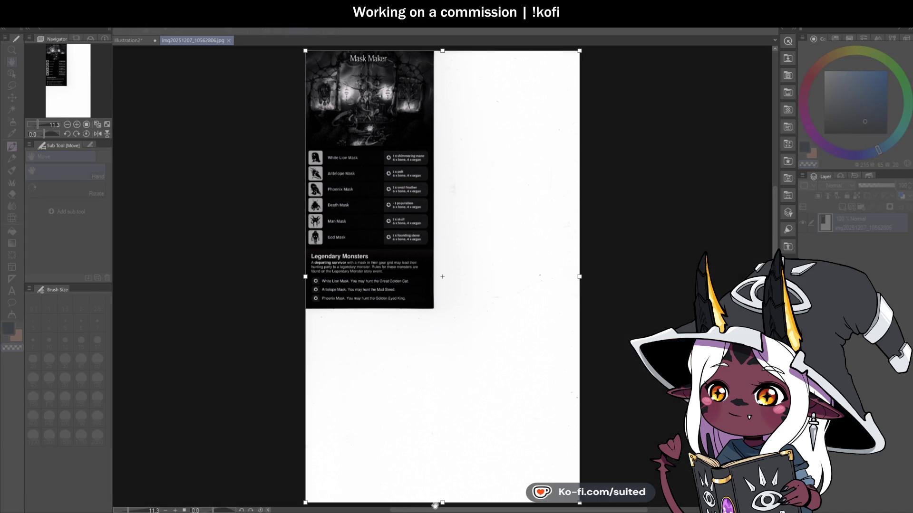
left_click_drag(440, 504, 459, 147)
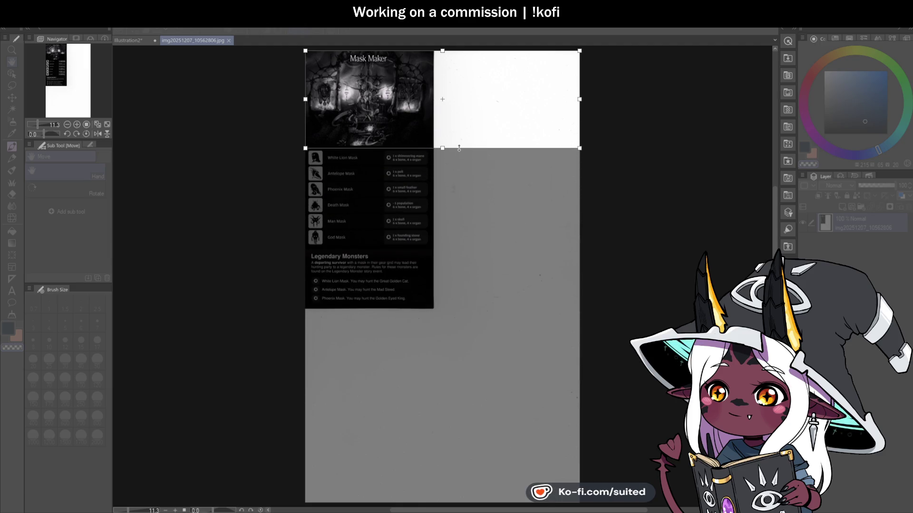
left_click_drag(581, 97, 434, 92)
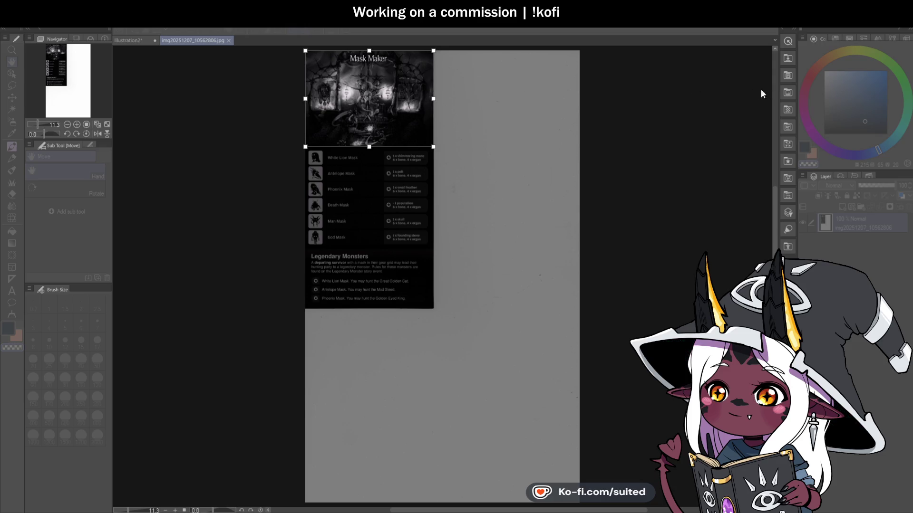
key("Return")
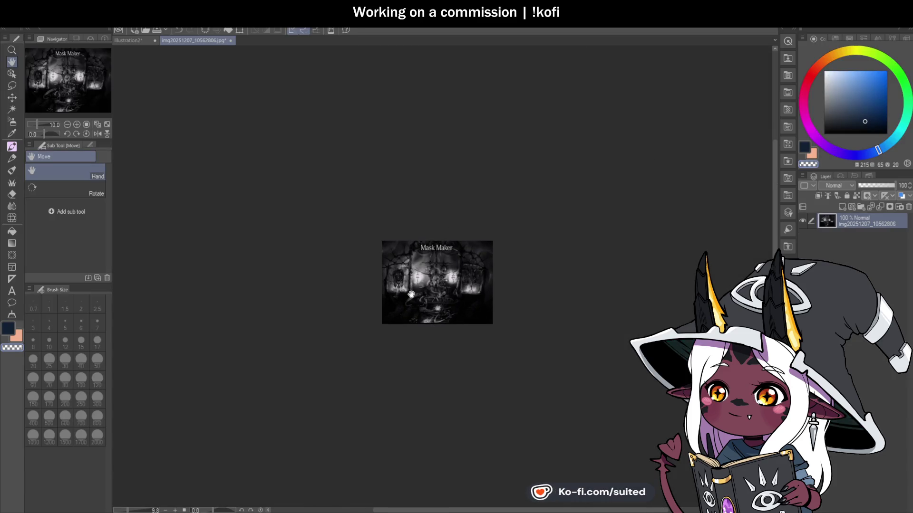
Enlarge the Mask Maker reference and tile it beside the banner, panned to Skyreef Sanctuary
scroll(411, 295, "up", 5)
left_click_drag(460, 274, 515, 273)
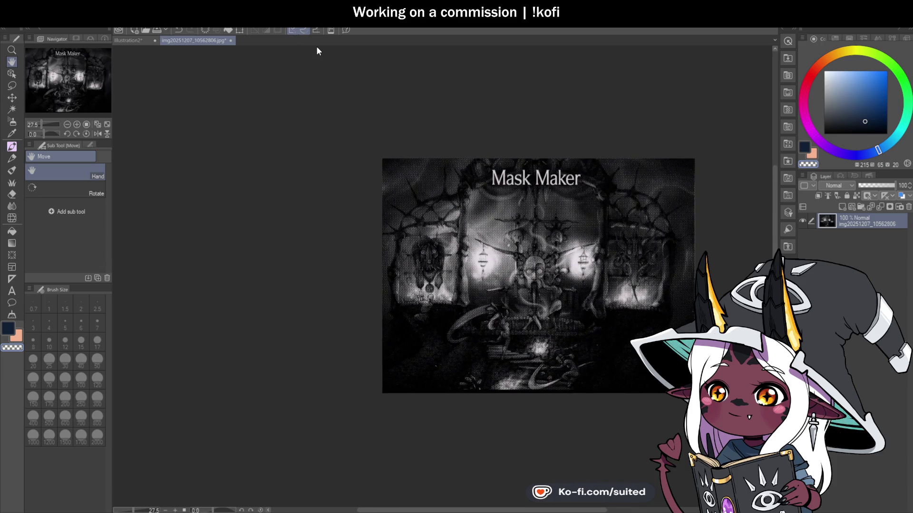
key("ctrl+shift+t")
mouse_move(269, 163)
left_mouse_down()
mouse_move(200, 272)
mouse_move(155, 270)
left_mouse_up()
scroll(189, 265, "right", 5)
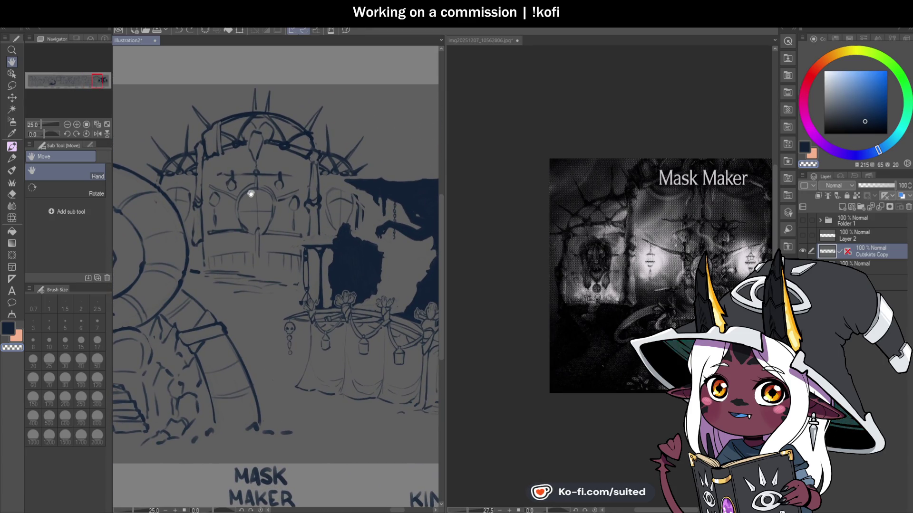
Nudge the reference image and pan the banner view back toward Mask Maker
left_click(654, 280)
left_click_drag(655, 279, 576, 257)
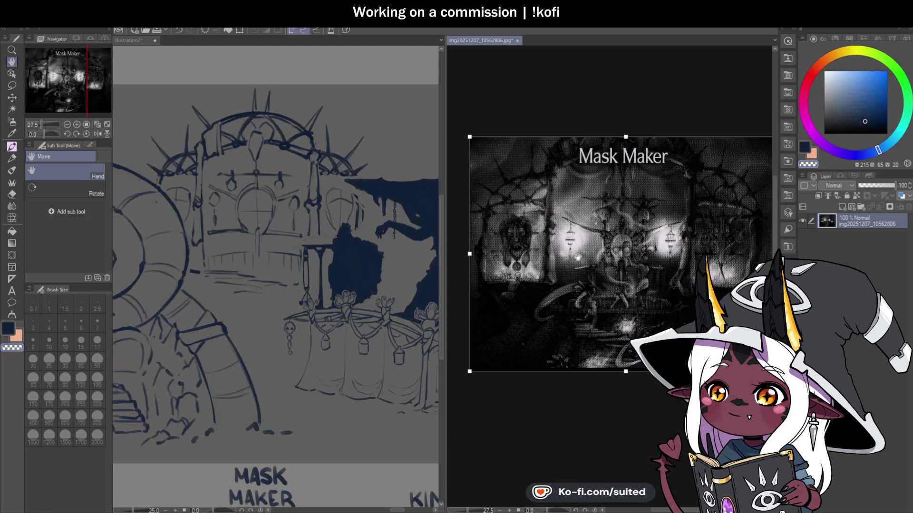
mouse_move(199, 226)
left_mouse_down()
mouse_move(221, 203)
mouse_move(264, 211)
left_mouse_up()
scroll(264, 211, "up", 2)
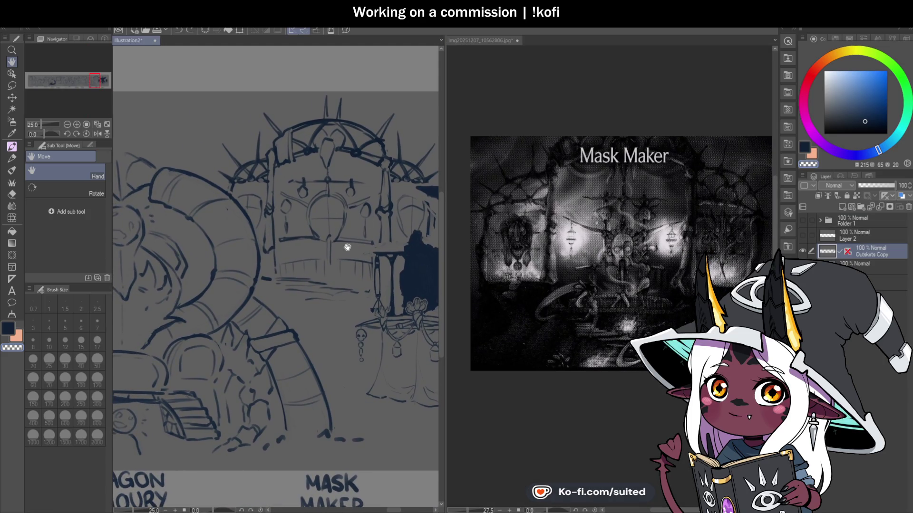
scroll(344, 242, "up", 2)
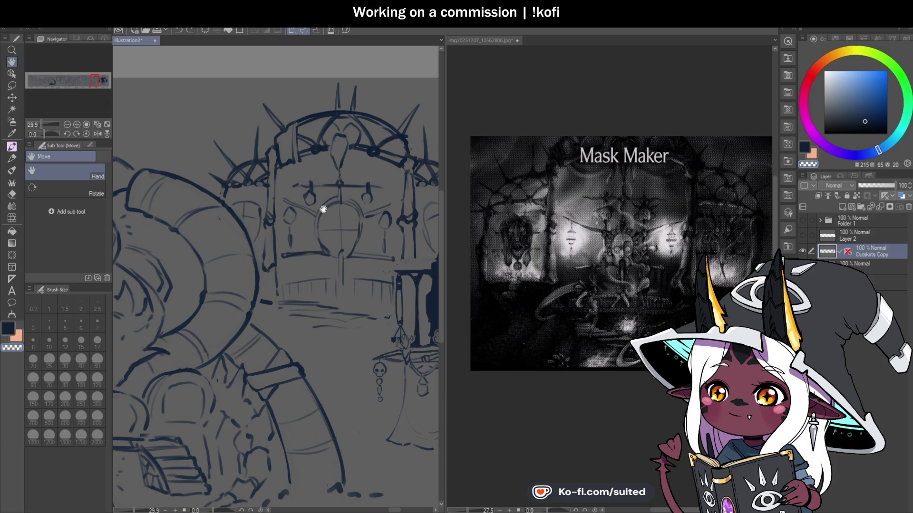
scroll(313, 244, "down", 1)
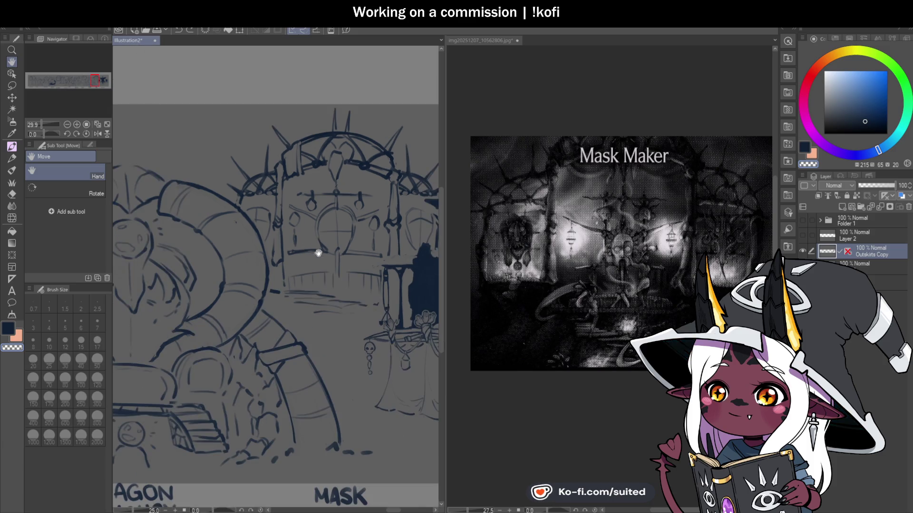
left_click_drag(443, 275, 526, 285)
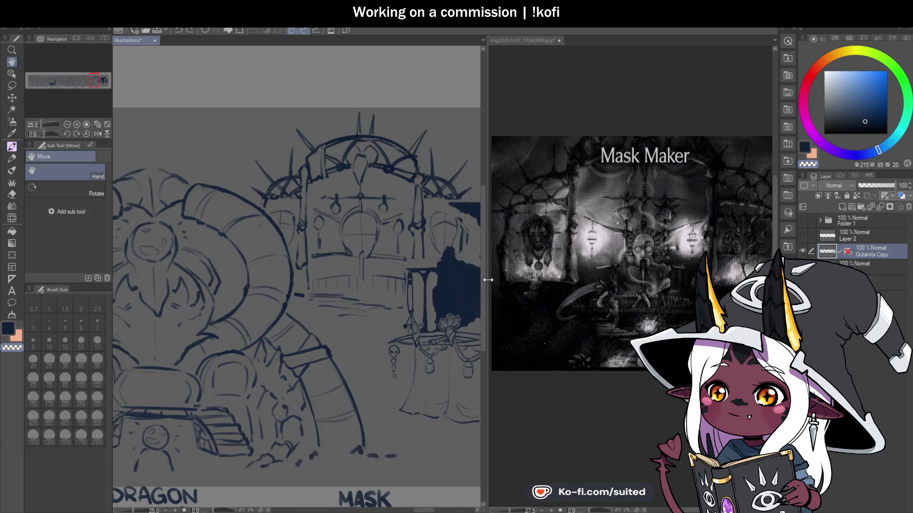
Reposition the mask shop reference, then bring the banner's arched canopy into view
left_click(619, 277)
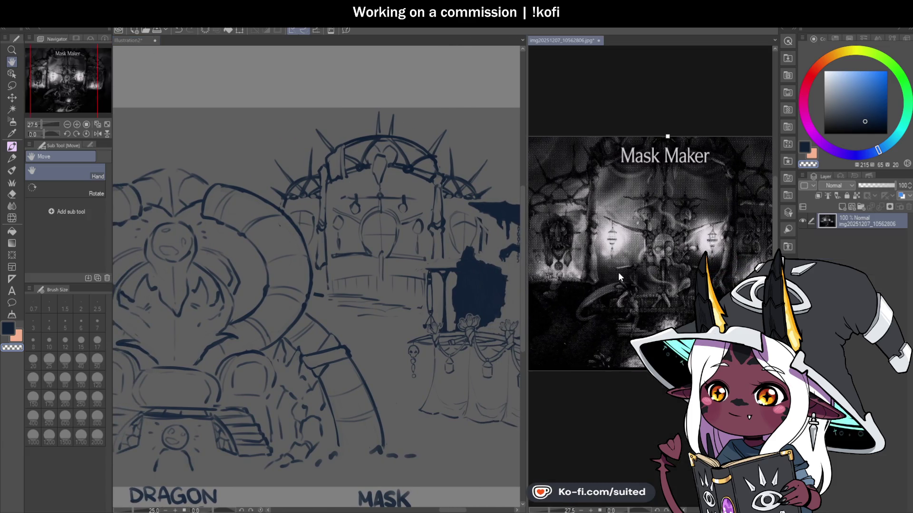
left_click_drag(661, 114, 658, 109)
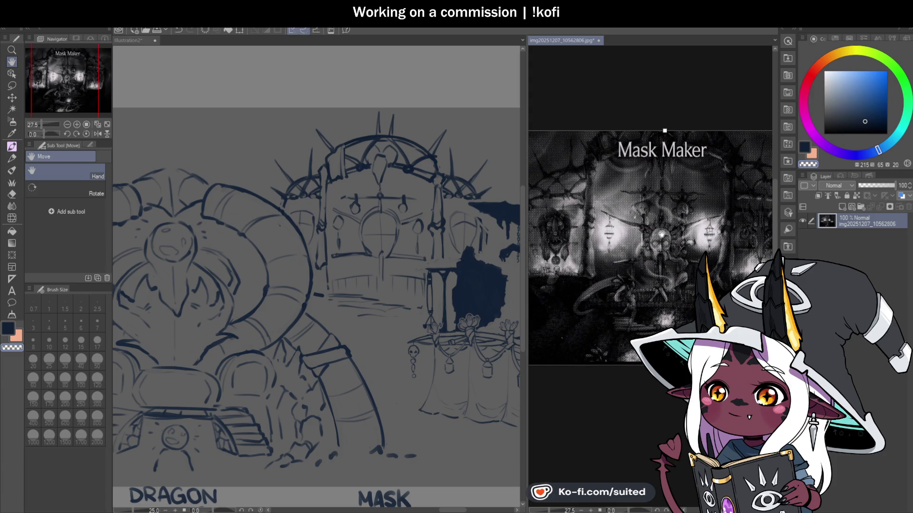
key("m")
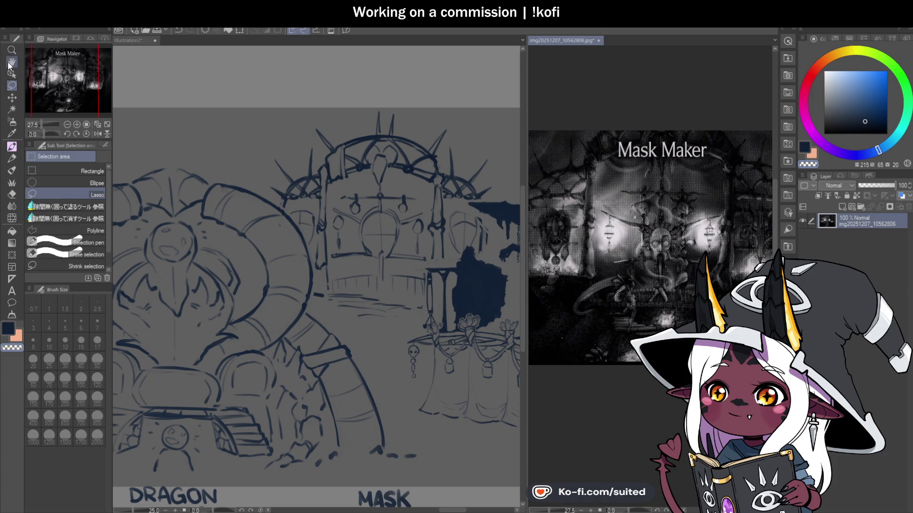
left_click(10, 62)
scroll(614, 328, "up", 2)
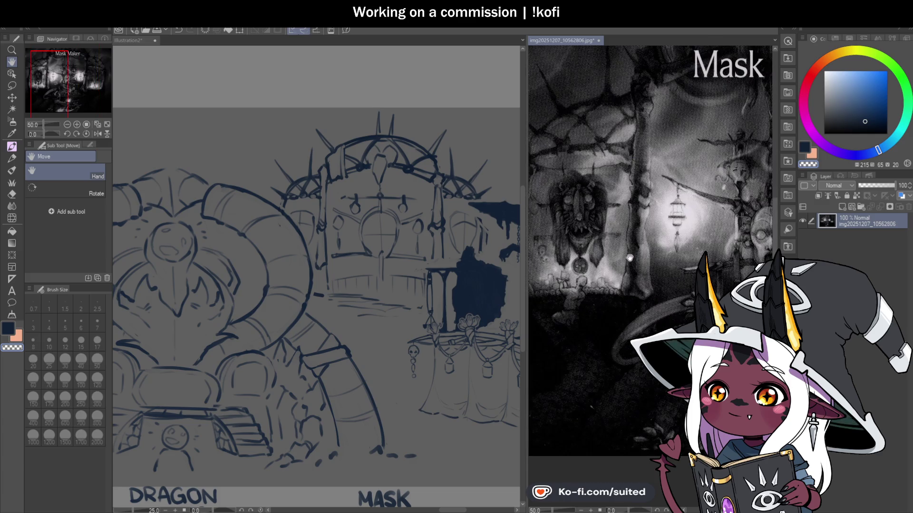
left_click_drag(630, 258, 671, 271)
left_click(328, 252)
scroll(328, 252, "up", 2)
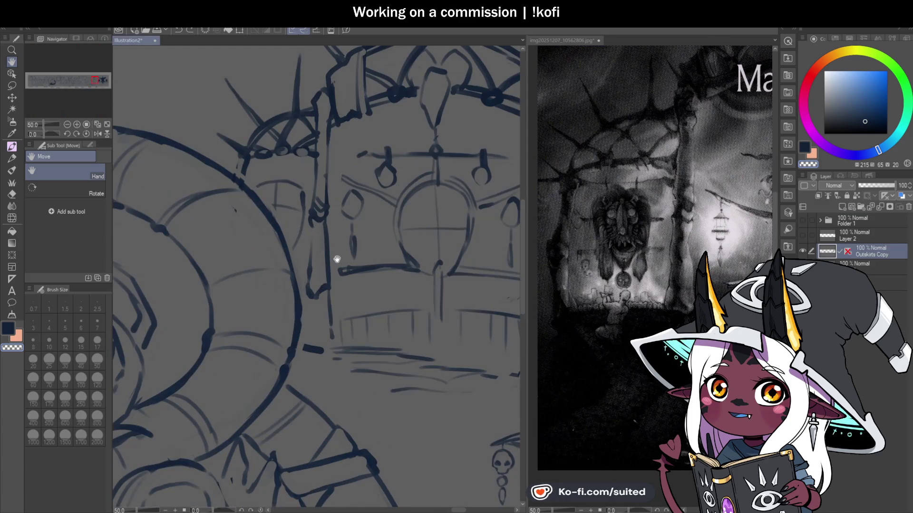
left_click_drag(336, 260, 357, 287)
Soften the dark stroke by the canopy and erase part of the column's vertical line
key("b")
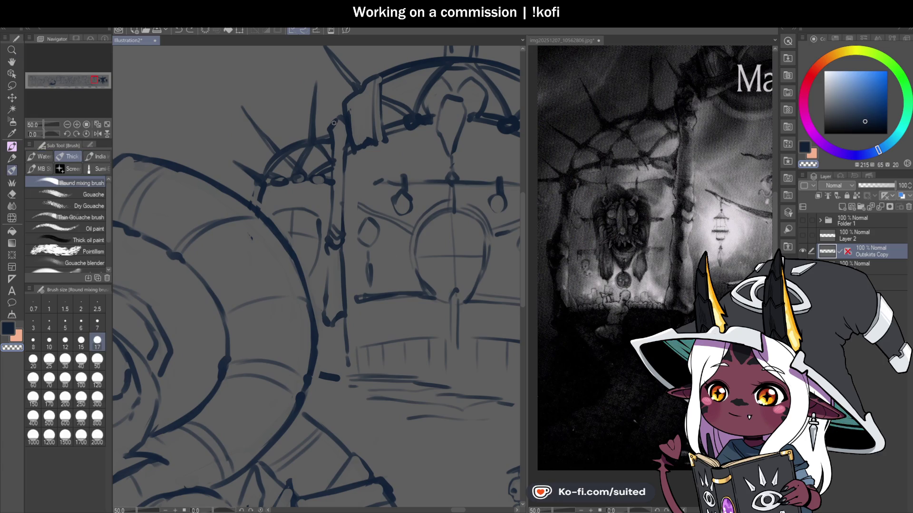
left_click_drag(333, 135, 336, 119)
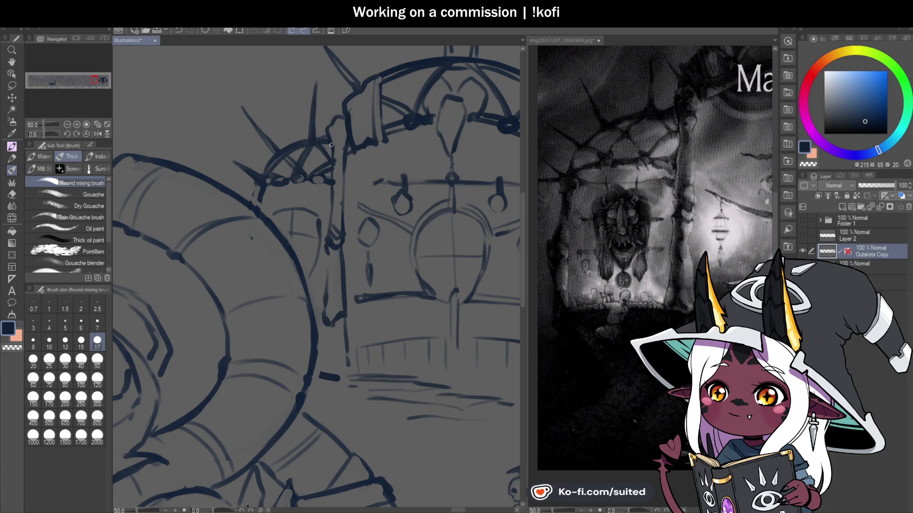
key("c")
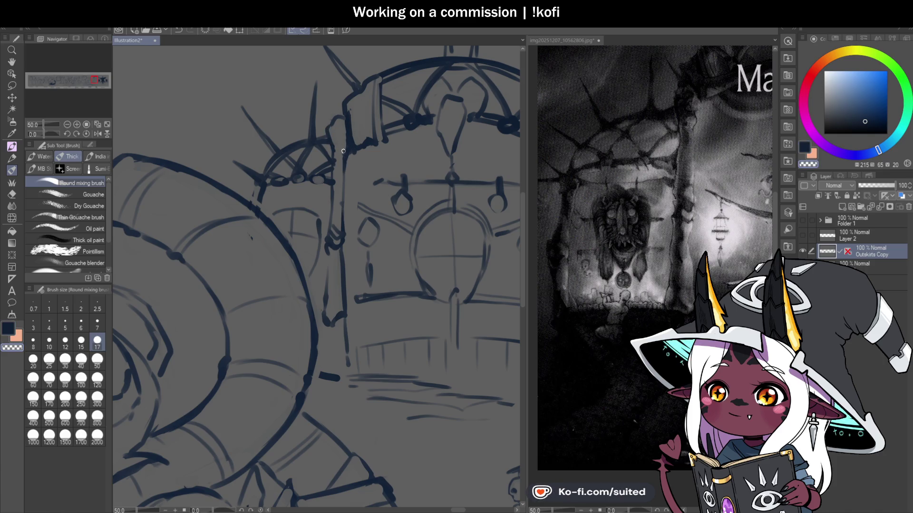
scroll(258, 219, "down", 3)
scroll(321, 196, "up", 4)
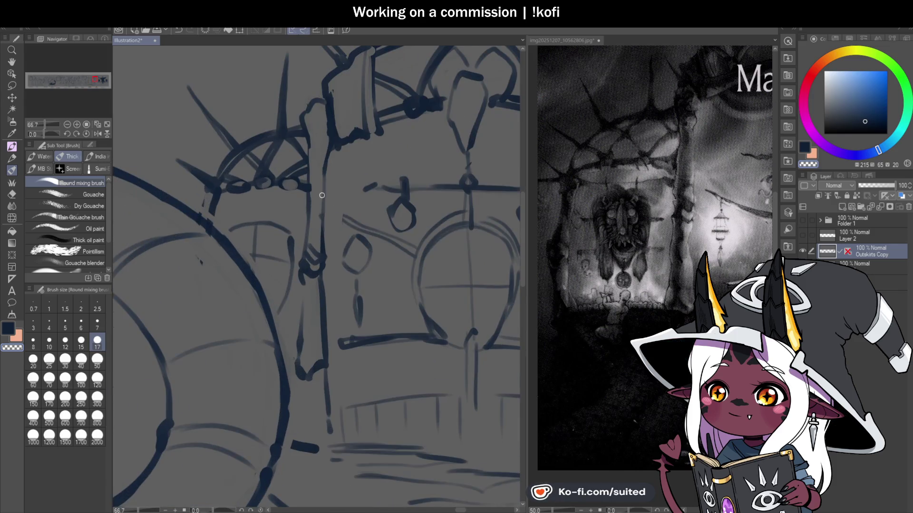
mouse_move(313, 156)
left_mouse_down()
mouse_move(307, 257)
mouse_move(324, 252)
mouse_move(303, 271)
mouse_move(324, 259)
mouse_move(306, 268)
mouse_move(321, 257)
mouse_move(317, 284)
mouse_move(312, 261)
mouse_move(298, 279)
mouse_move(302, 309)
left_mouse_up()
Erase and redraw the left column's right edge in dark line colour
key("c")
key("c")
key("c")
key("c")
key("c")
key("c")
key("c")
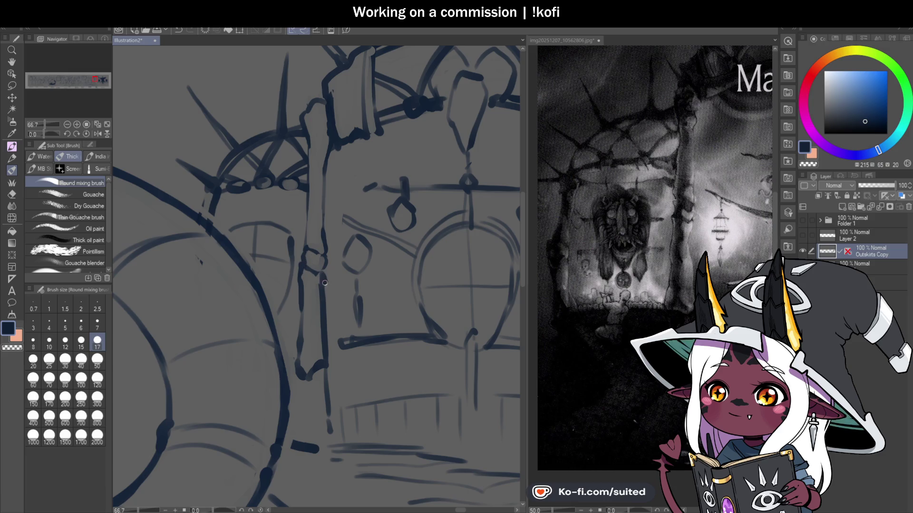
key("c")
left_click_drag(326, 290, 323, 316)
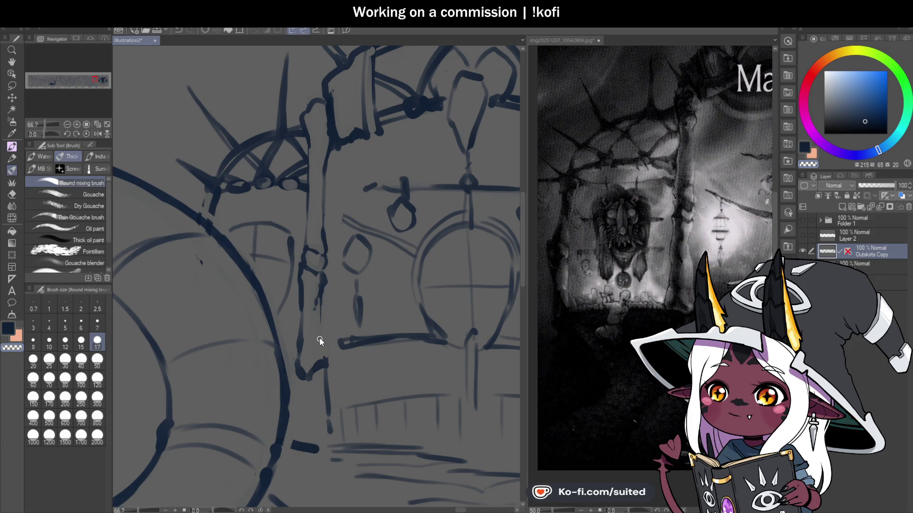
key("c")
left_click_drag(326, 291, 323, 343)
key("c")
left_click_drag(320, 300, 323, 343)
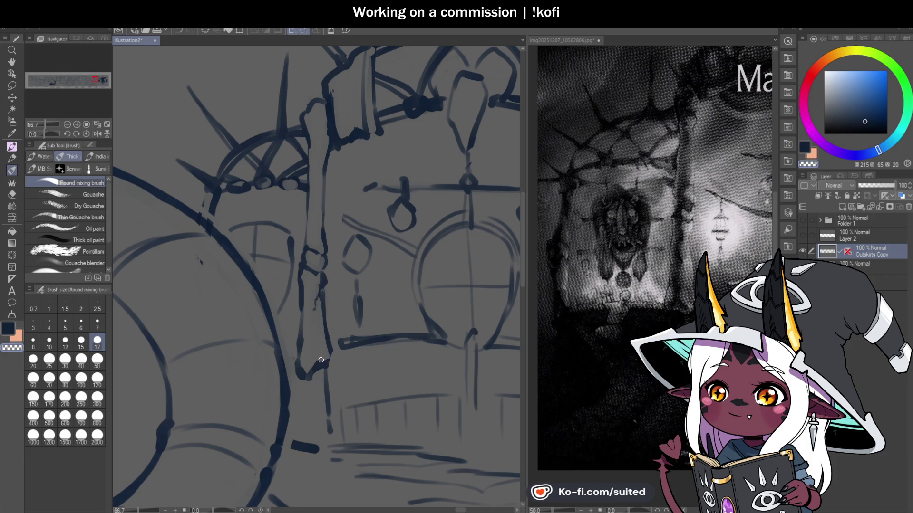
key("c")
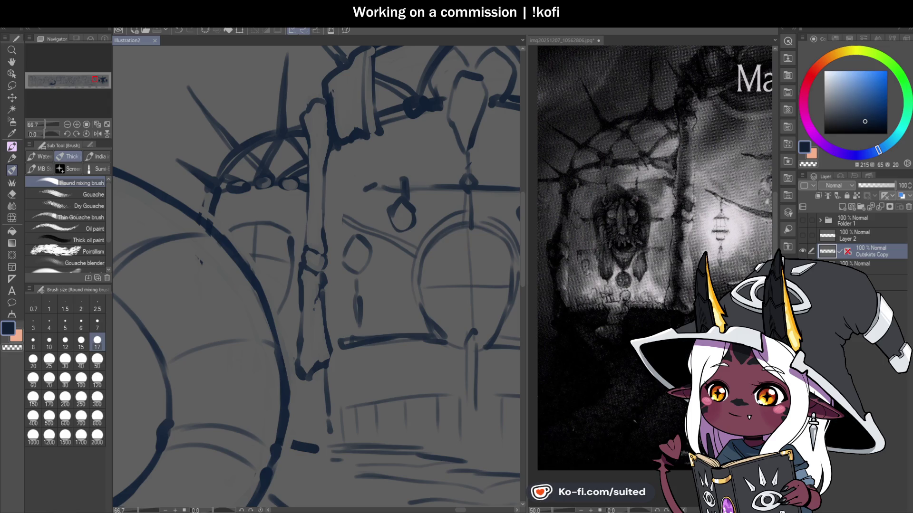
Re-enable the mask on the Outskirts Copy layer, then remove it
left_click_drag(201, 256, 210, 245)
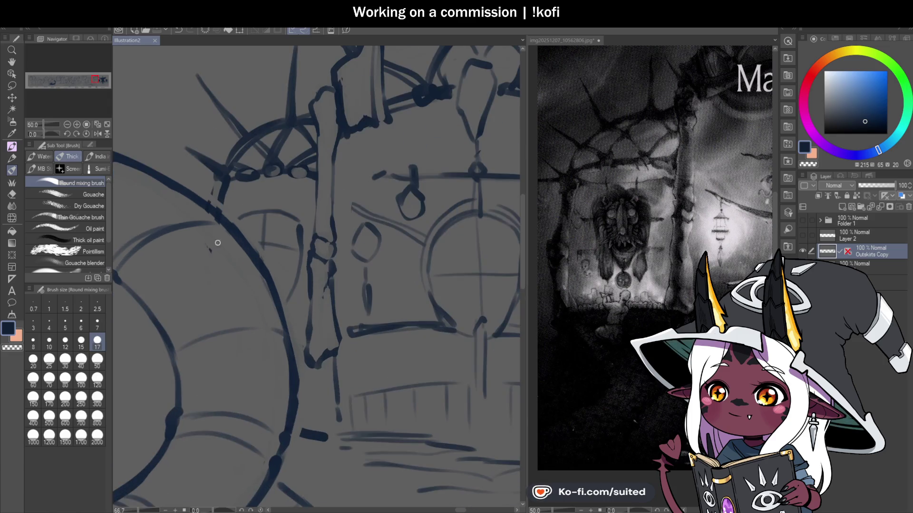
scroll(228, 209, "down", 1)
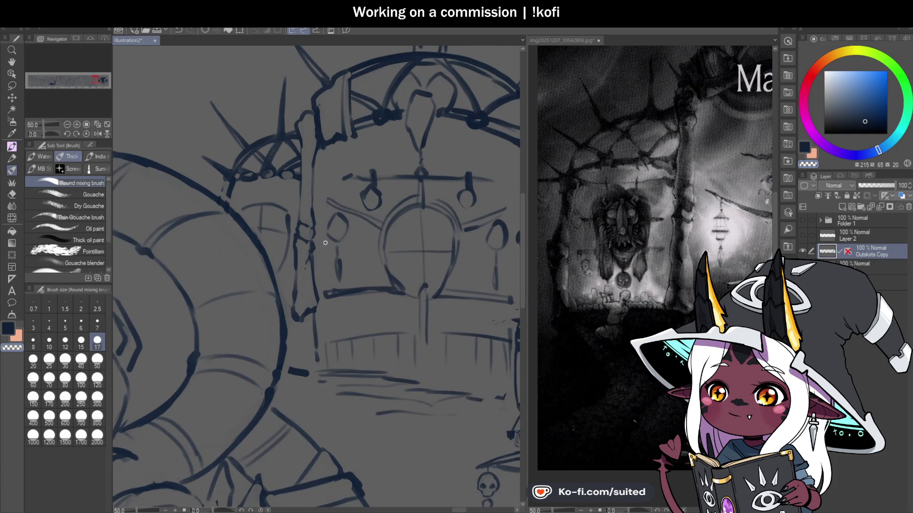
scroll(340, 245, "down", 1)
scroll(337, 308, "up", 1)
scroll(321, 266, "up", 1)
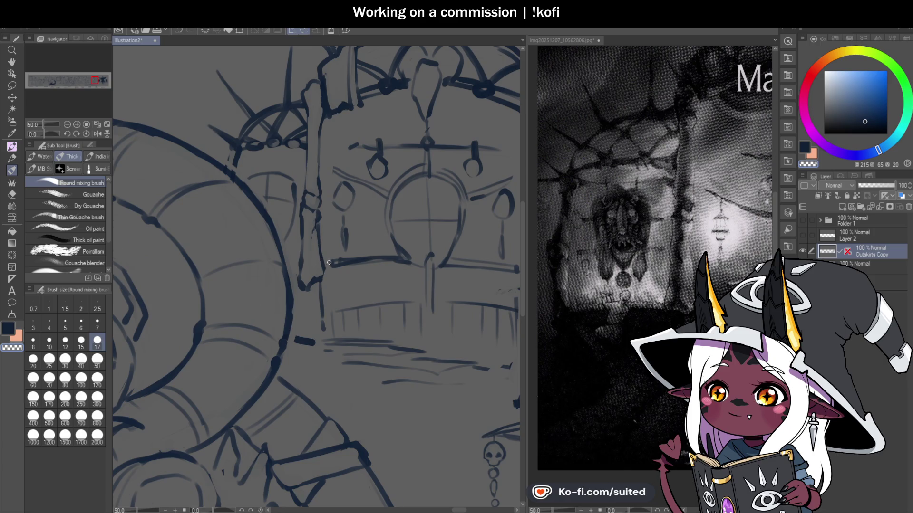
scroll(309, 266, "down", 2)
scroll(300, 267, "up", 2)
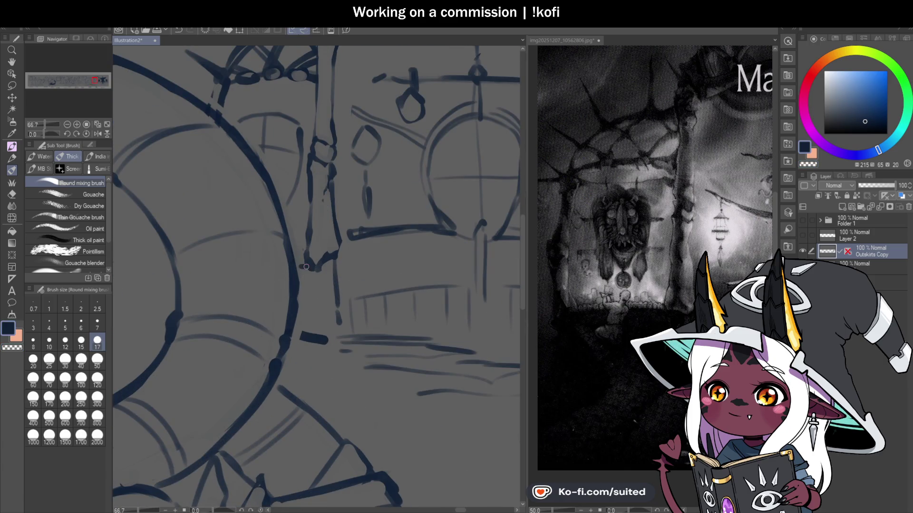
scroll(301, 266, "down", 1)
scroll(332, 261, "down", 2)
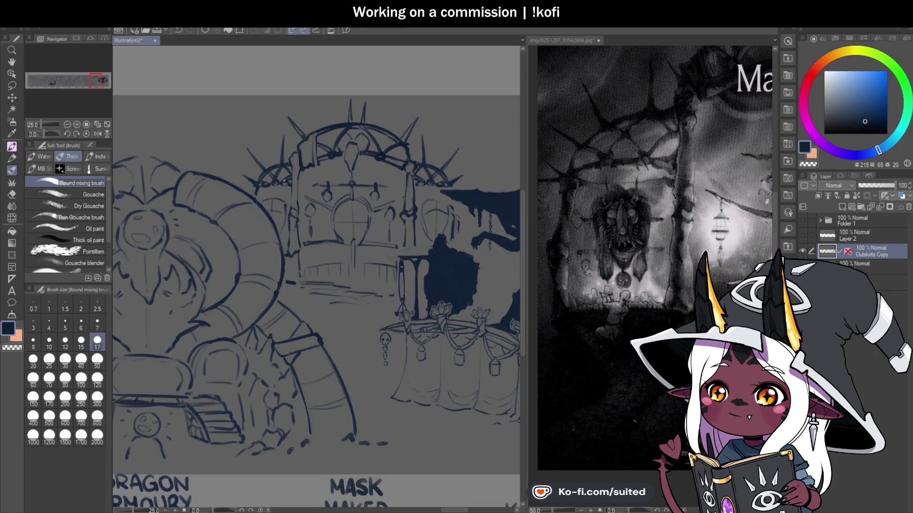
scroll(282, 199, "up", 2)
scroll(349, 198, "down", 1)
scroll(381, 219, "down", 1)
scroll(395, 231, "up", 1)
scroll(395, 231, "down", 1)
scroll(397, 261, "up", 1)
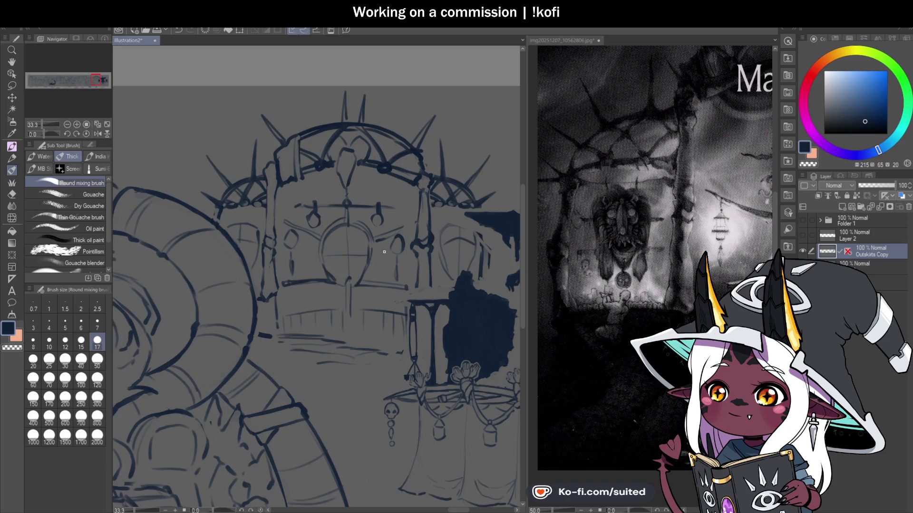
left_click(847, 253)
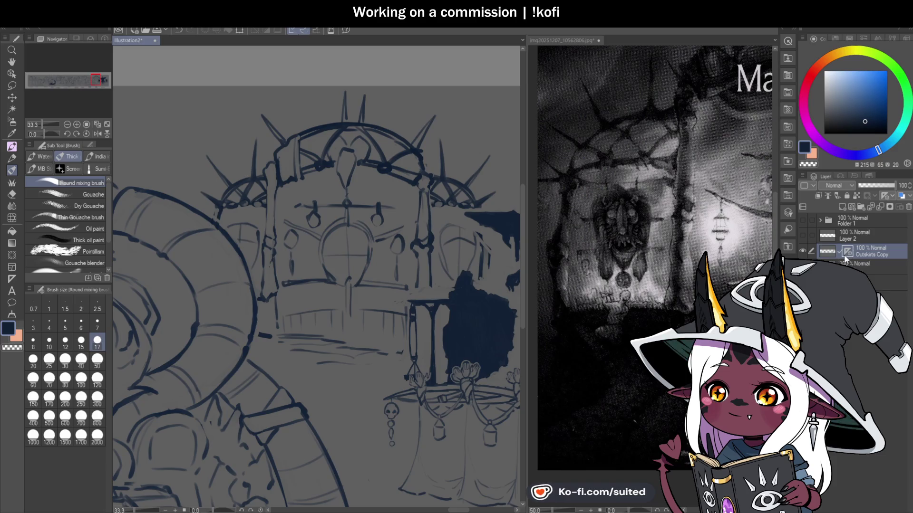
key("ctrl+z")
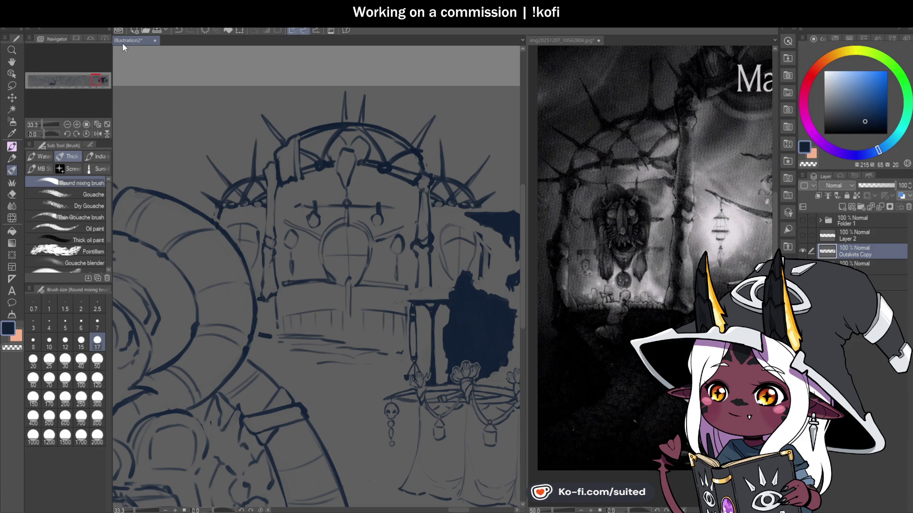
left_click(12, 279)
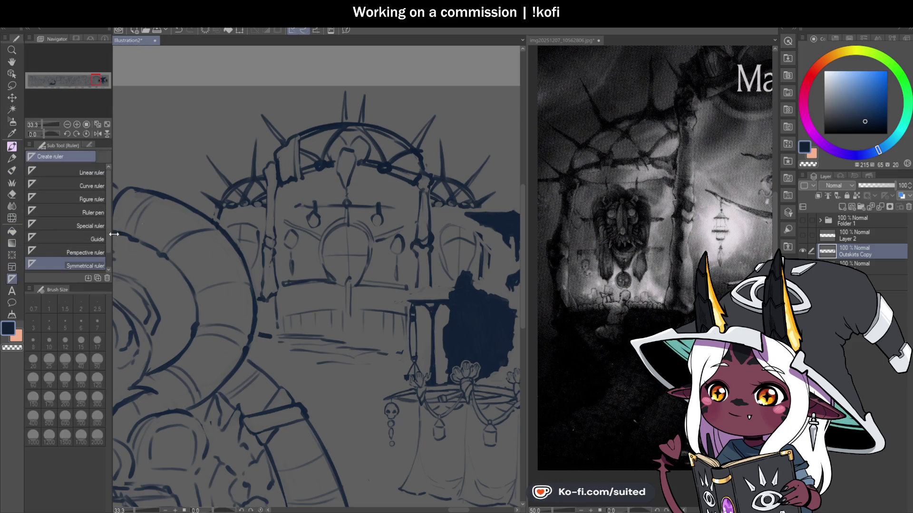
Place a vertical symmetry ruler through the Mask Maker building's centre
left_click_drag(346, 216, 346, 219)
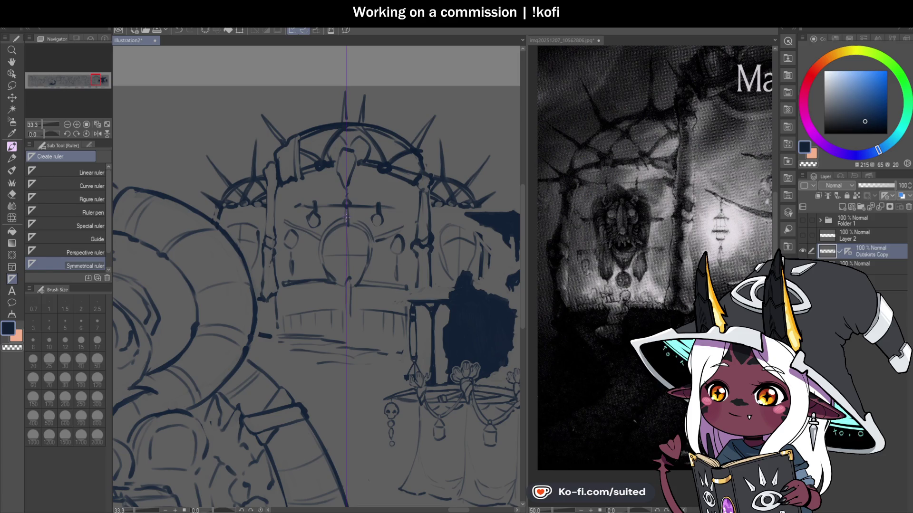
scroll(264, 192, "up", 1)
key("b")
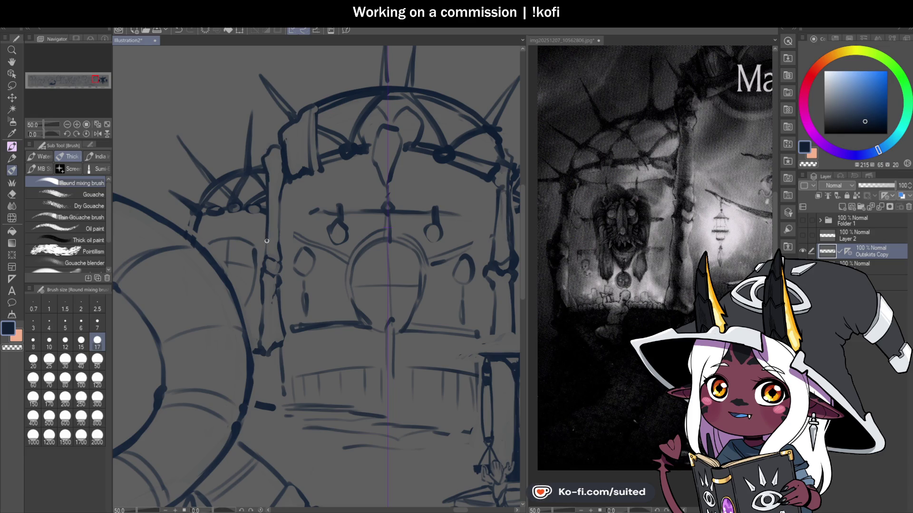
Lighten the right pillar's dark lines and add a short stroke to the left pillar
scroll(391, 207, "down", 1)
scroll(391, 208, "up", 1)
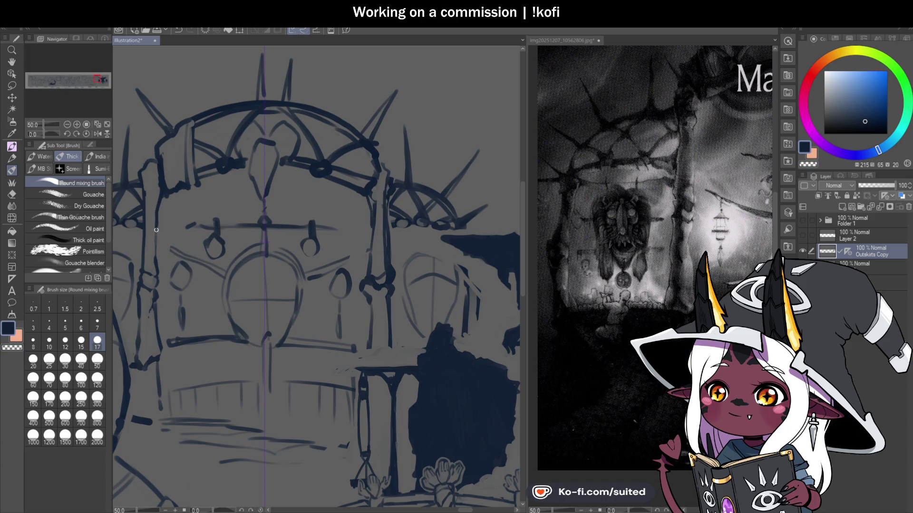
key("c")
left_click_drag(373, 212, 374, 243)
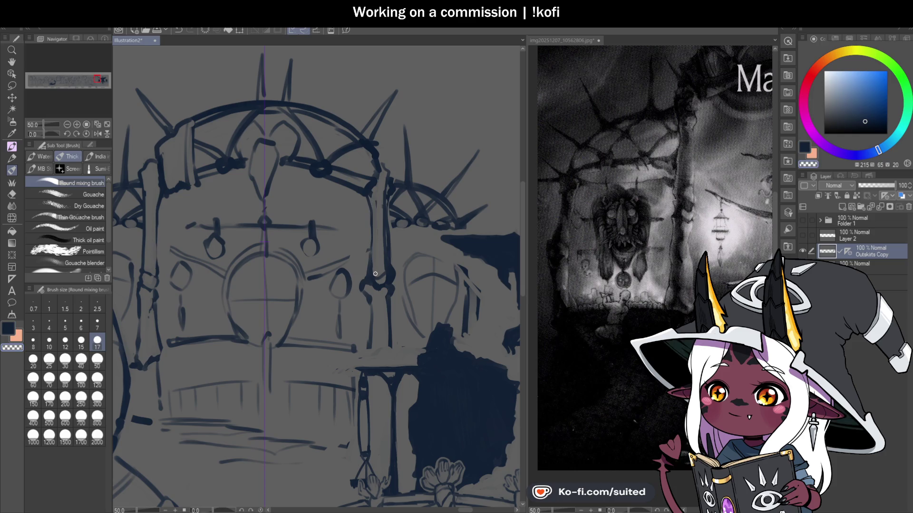
key("c")
left_click_drag(151, 271, 155, 286)
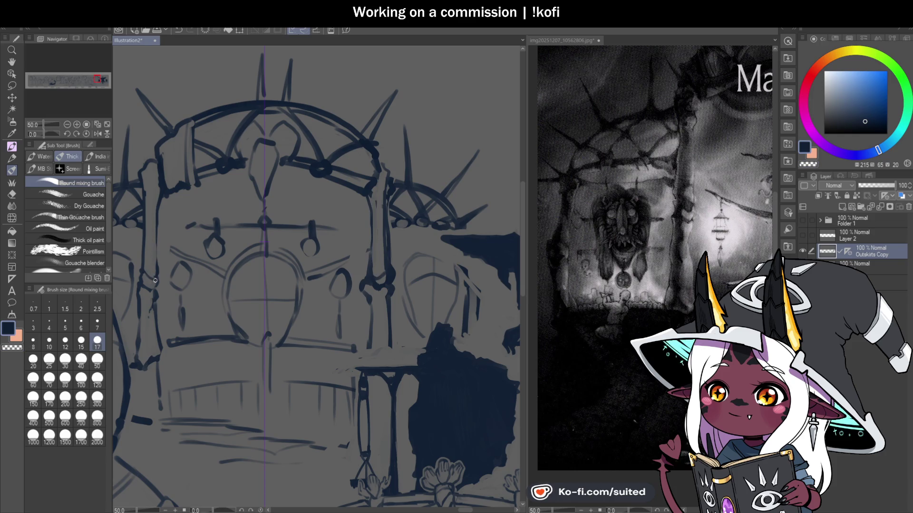
key("c")
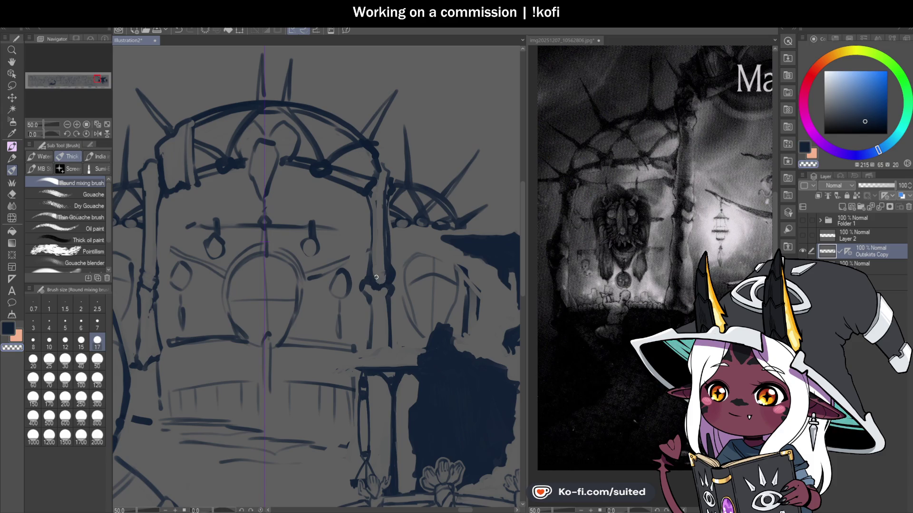
left_click_drag(387, 283, 388, 305)
key("c")
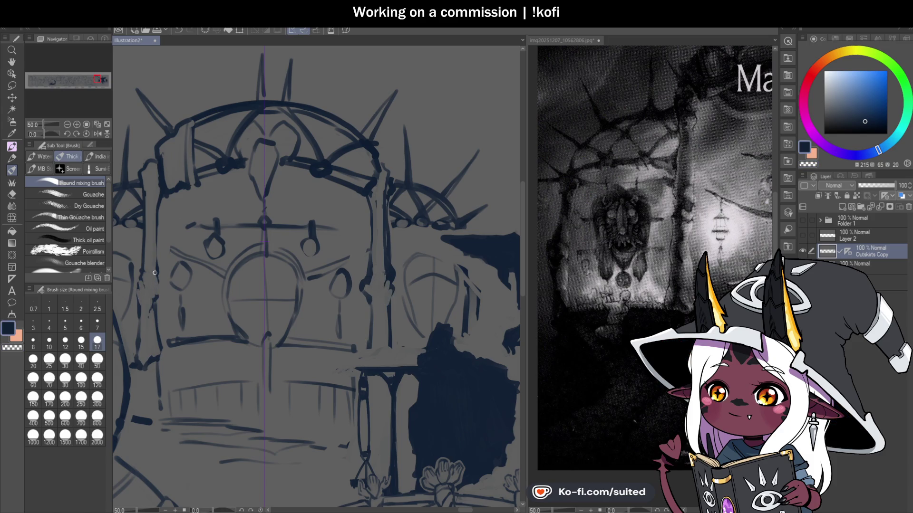
scroll(349, 224, "up", 1)
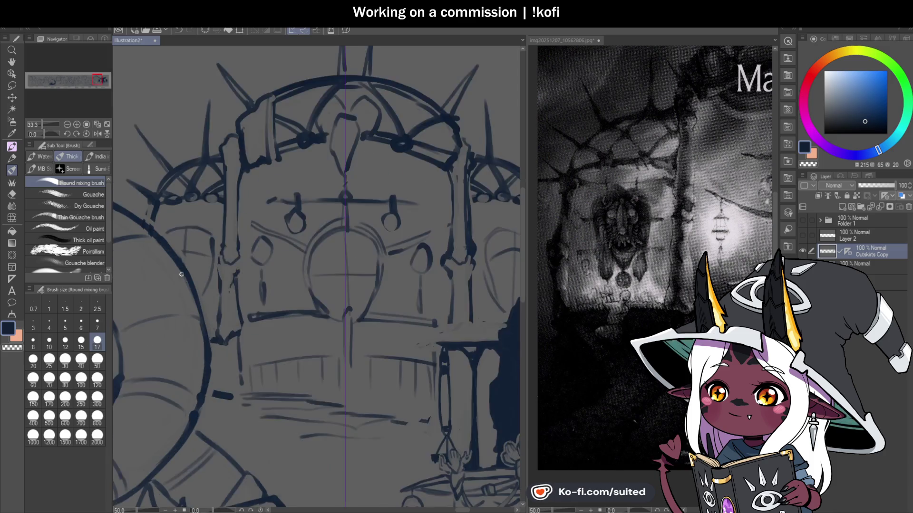
mouse_move(234, 251)
left_mouse_down()
mouse_move(229, 278)
mouse_move(258, 281)
left_mouse_up()
key("c")
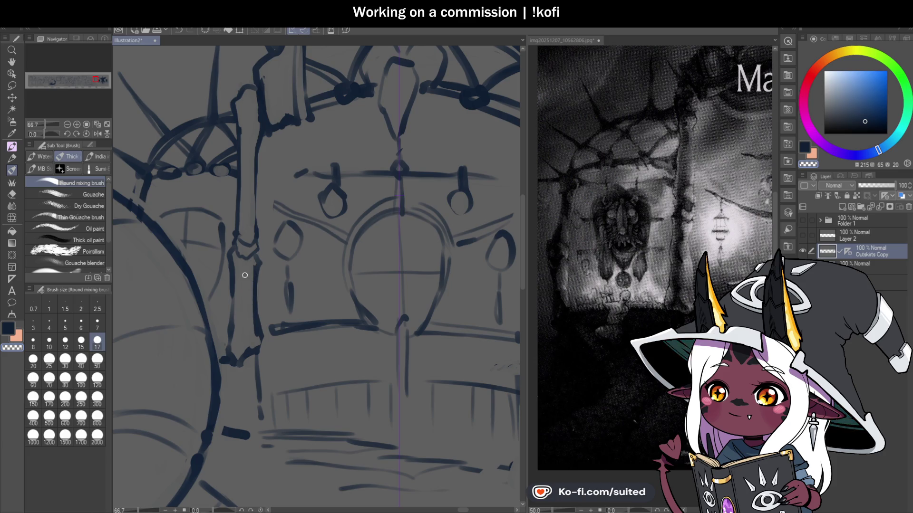
scroll(253, 346, "down", 1)
scroll(254, 346, "down", 1)
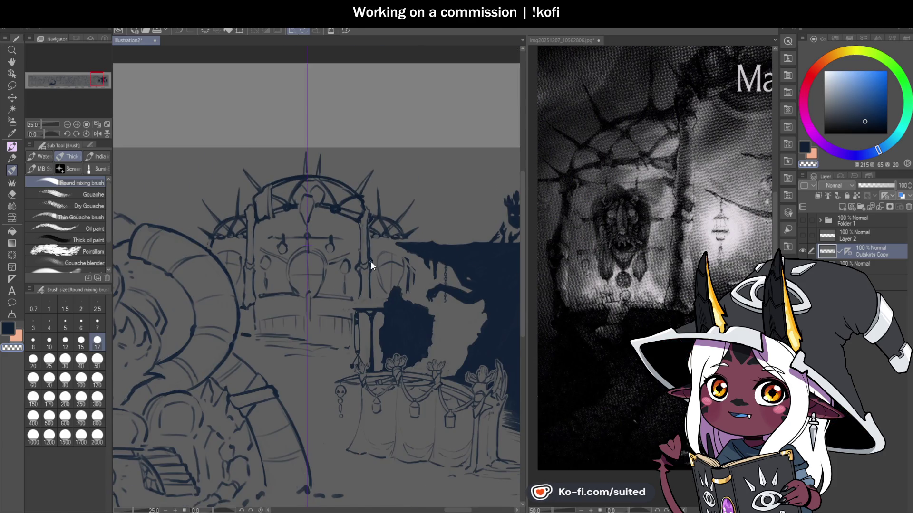
scroll(371, 262, "up", 1)
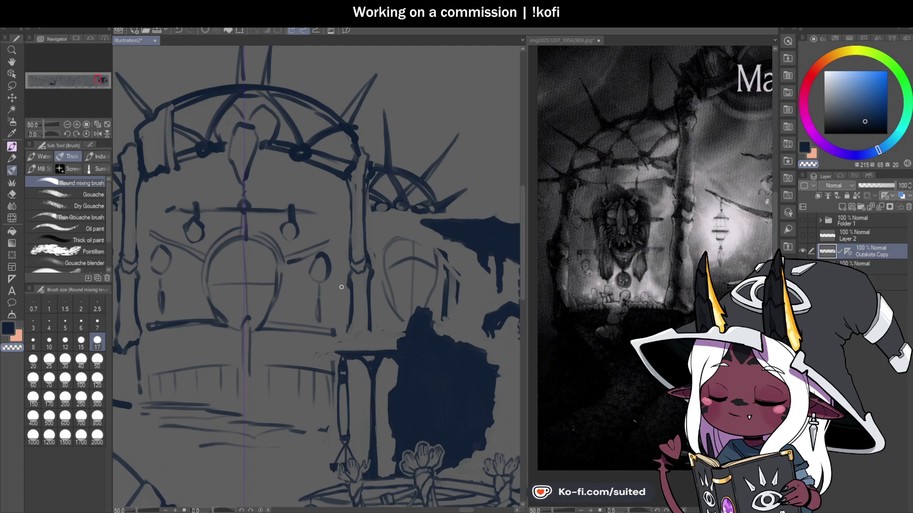
scroll(375, 333, "up", 1)
mouse_move(198, 326)
left_mouse_down()
mouse_move(251, 276)
mouse_move(230, 314)
mouse_move(225, 305)
left_mouse_up()
key("c")
key("c")
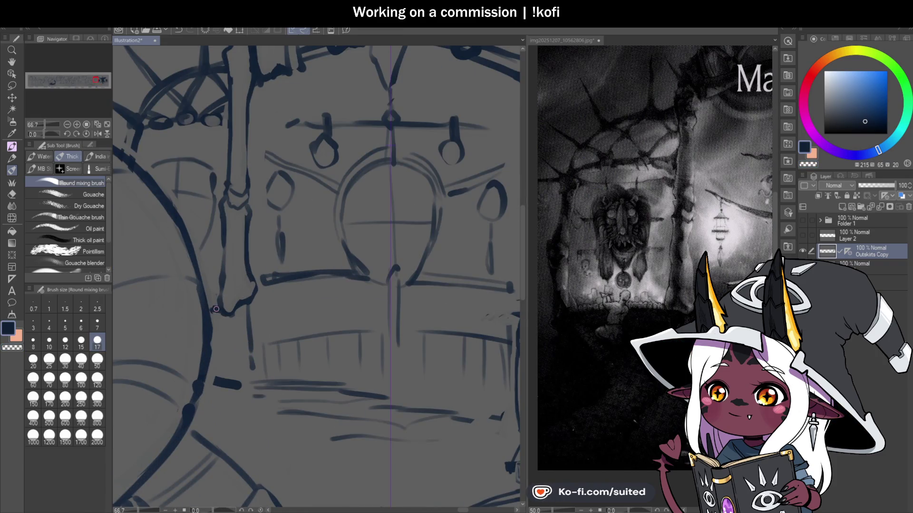
scroll(295, 285, "down", 2)
scroll(434, 295, "up", 2)
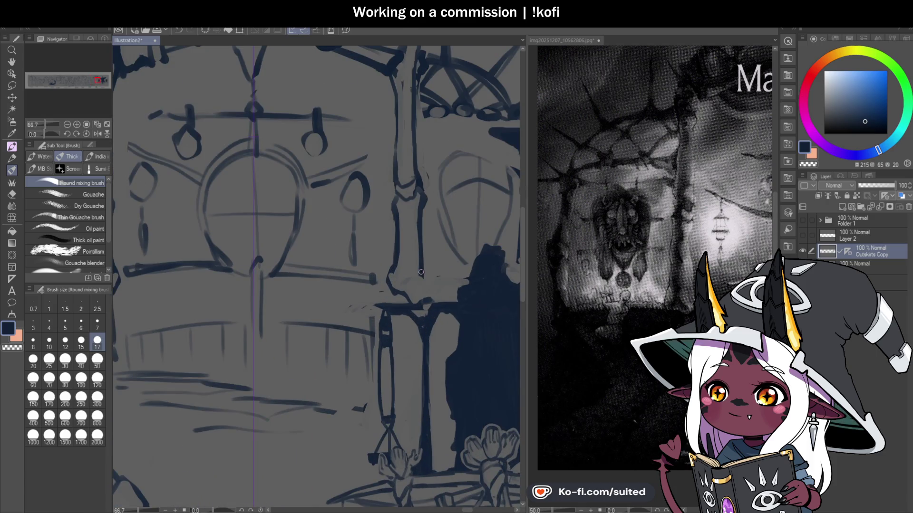
scroll(421, 288, "down", 1)
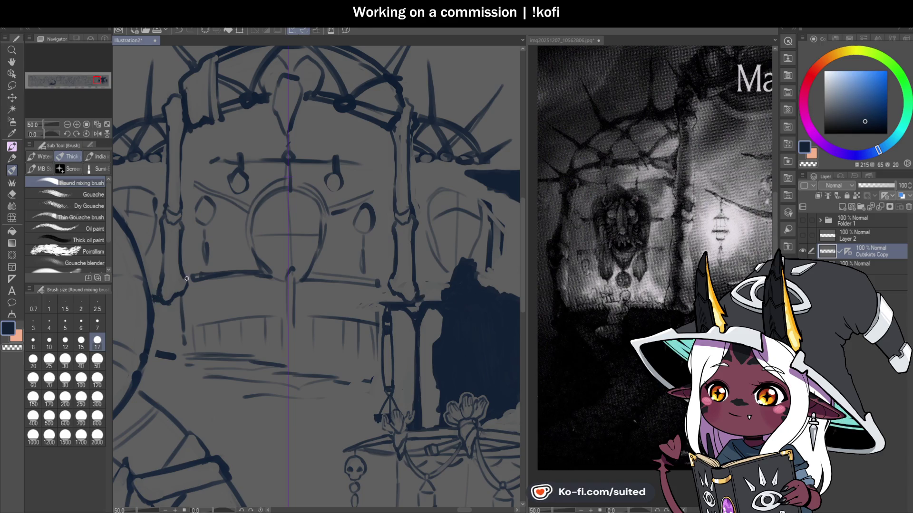
scroll(273, 255, "down", 2)
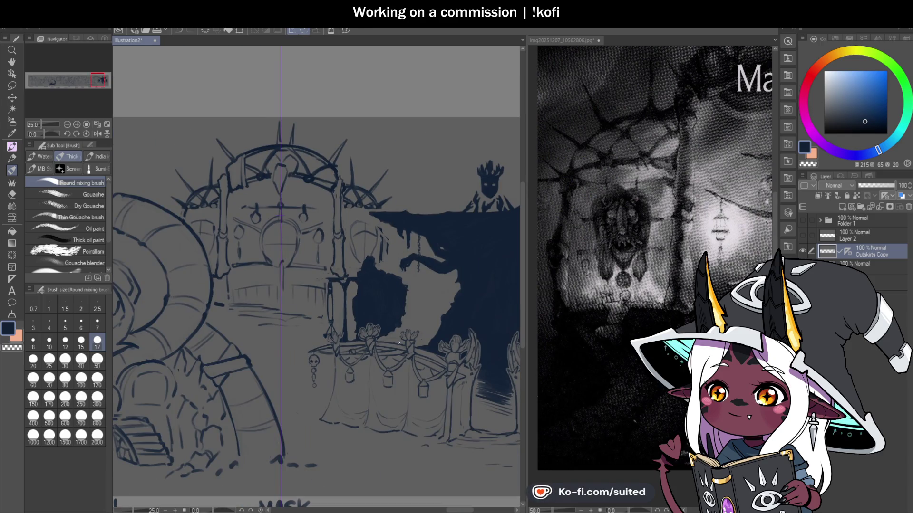
scroll(399, 343, "up", 2)
scroll(350, 261, "up", 1)
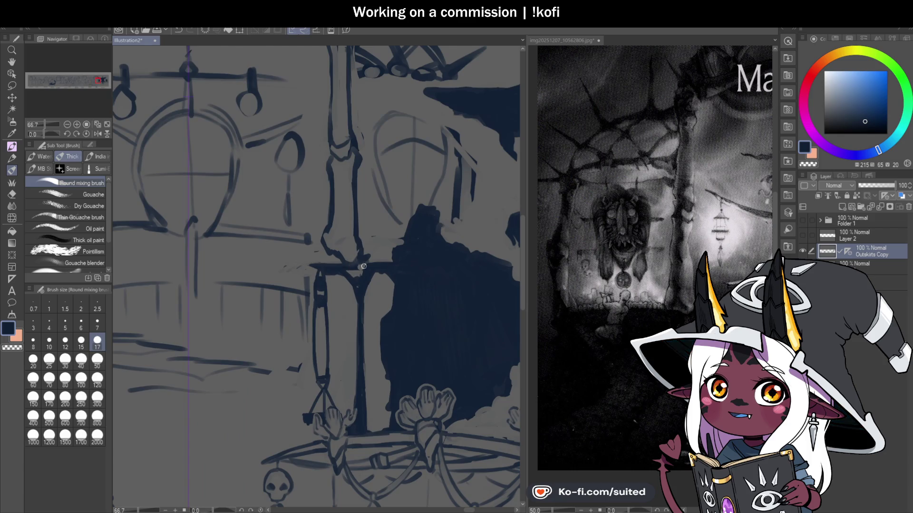
scroll(340, 267, "down", 1)
scroll(361, 266, "down", 1)
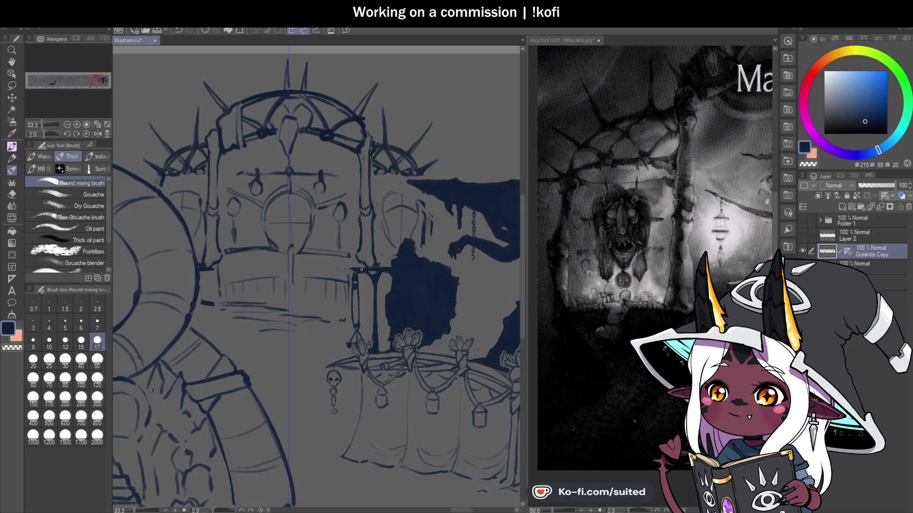
scroll(362, 270, "down", 1)
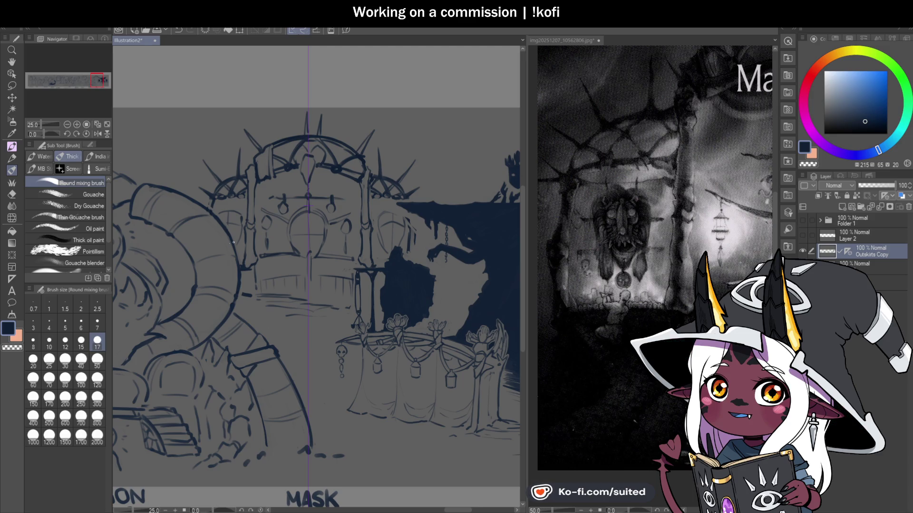
scroll(214, 243, "up", 1)
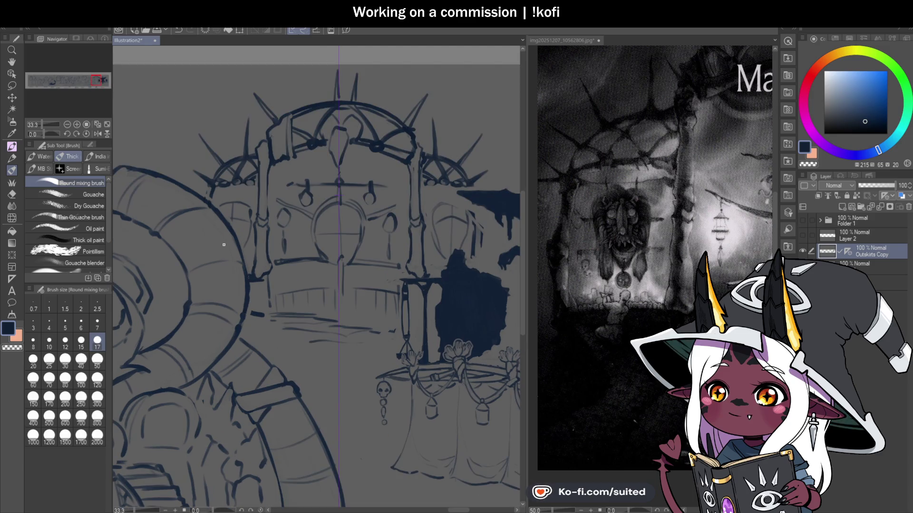
scroll(208, 189, "up", 2)
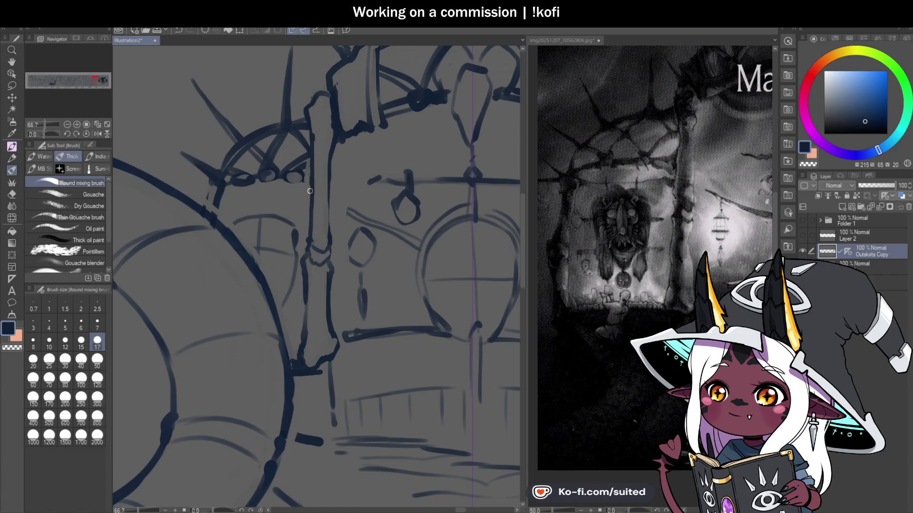
Darken the bead line along the wheel's edge and save the illustration
left_click_drag(310, 192, 280, 174)
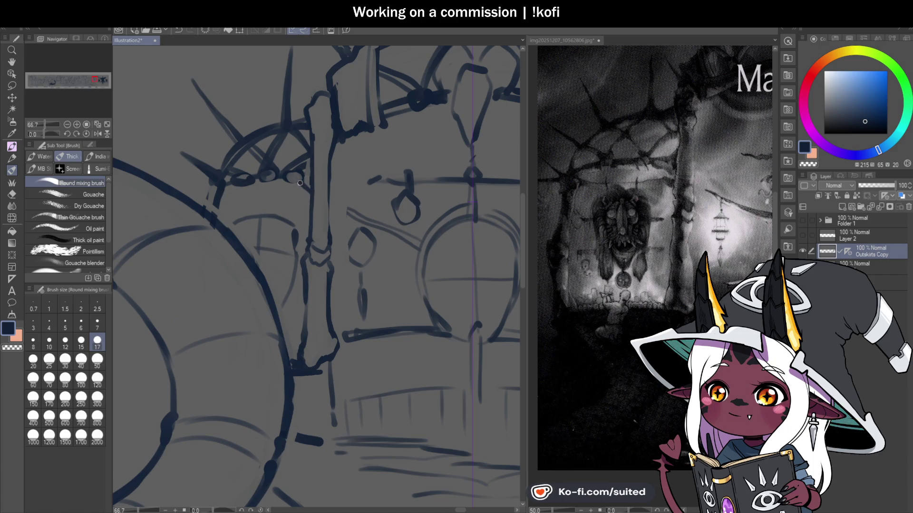
key("c")
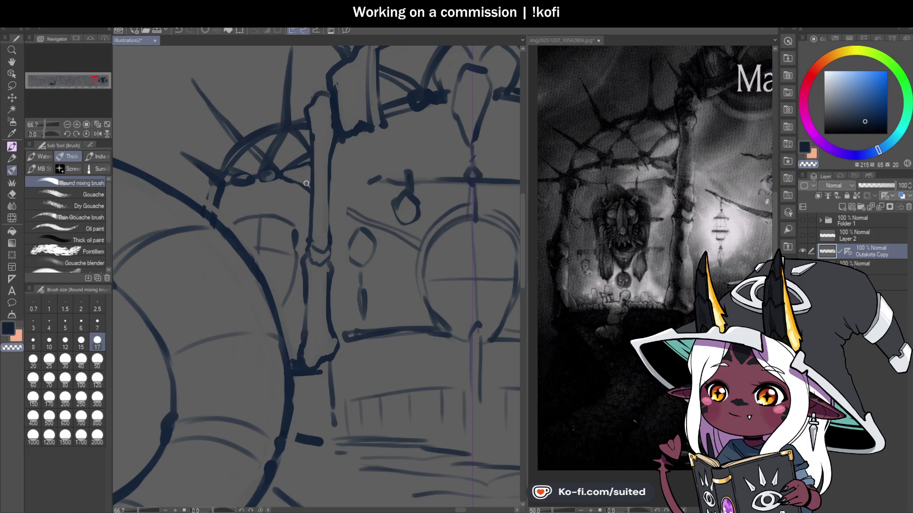
key("ctrl+s")
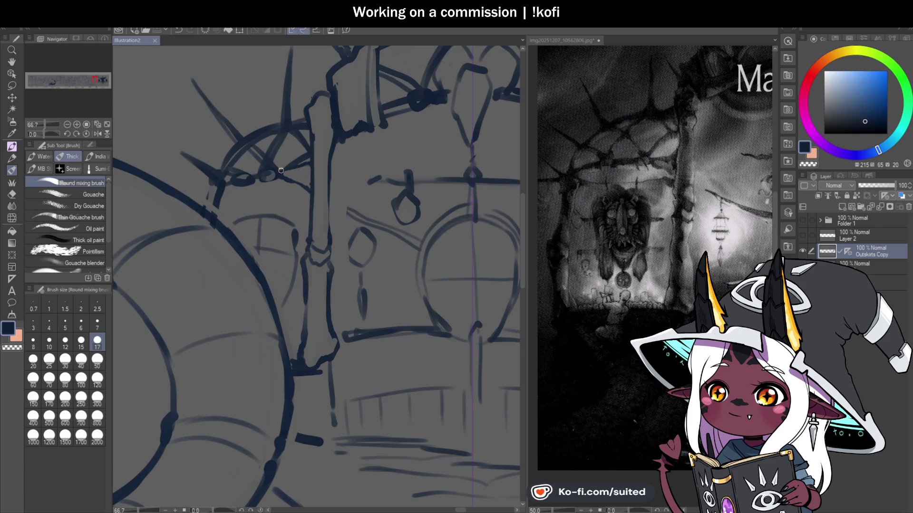
Erase the leftover left canopy arch lines with a size-50 transparent brush
key("c")
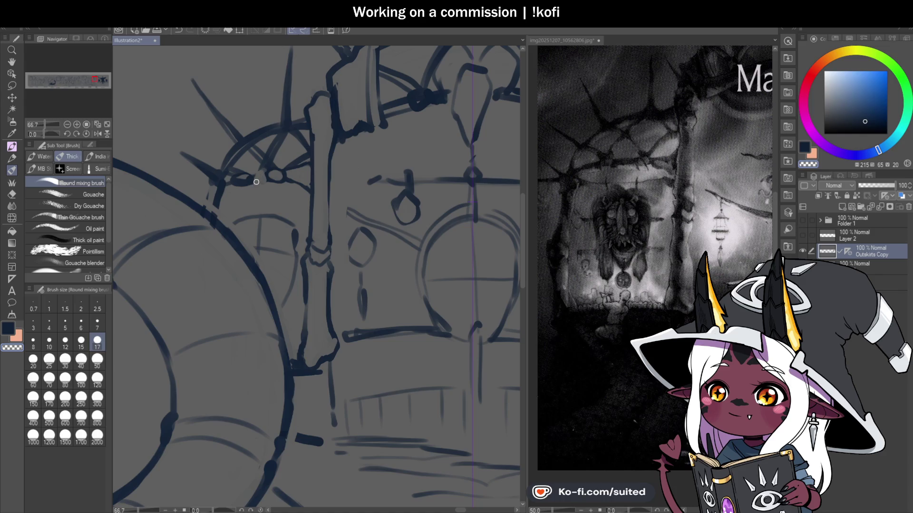
left_click_drag(257, 177, 238, 192)
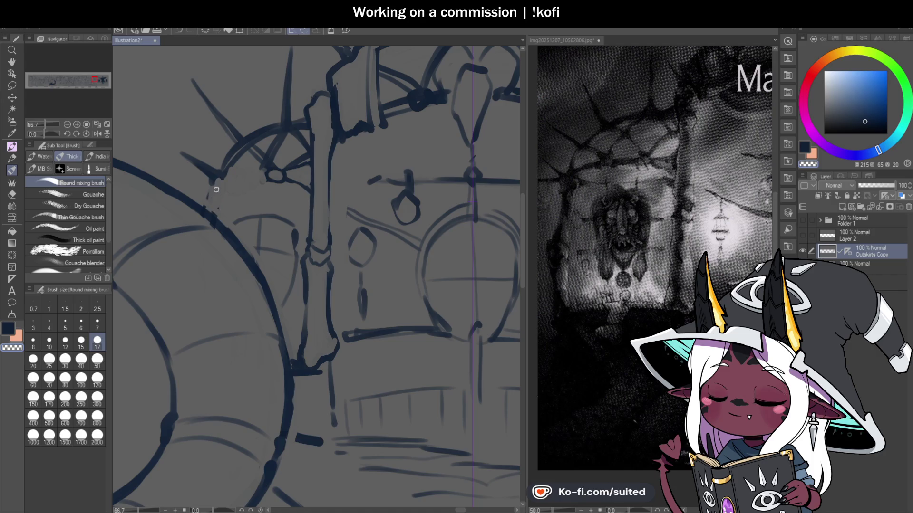
left_click(97, 361)
mouse_move(173, 151)
left_mouse_down()
mouse_move(290, 105)
mouse_move(301, 147)
mouse_move(266, 159)
left_mouse_up()
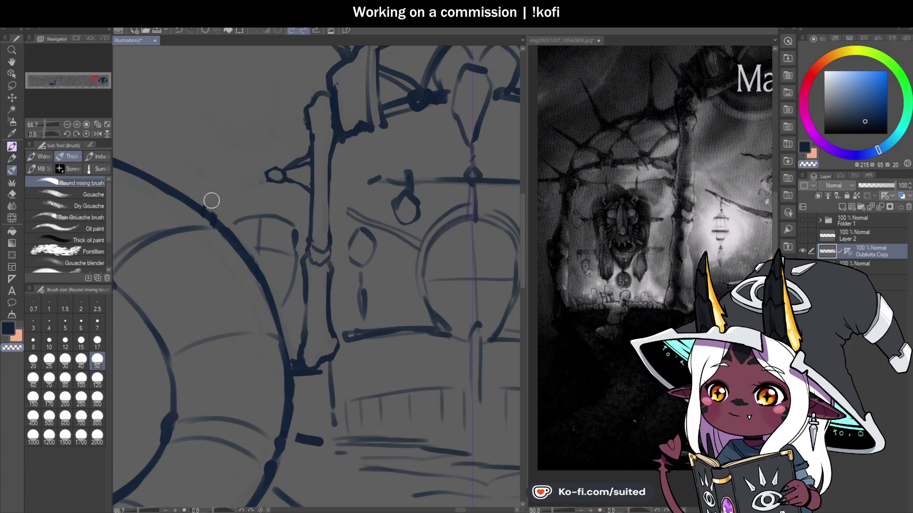
scroll(229, 241, "down", 5)
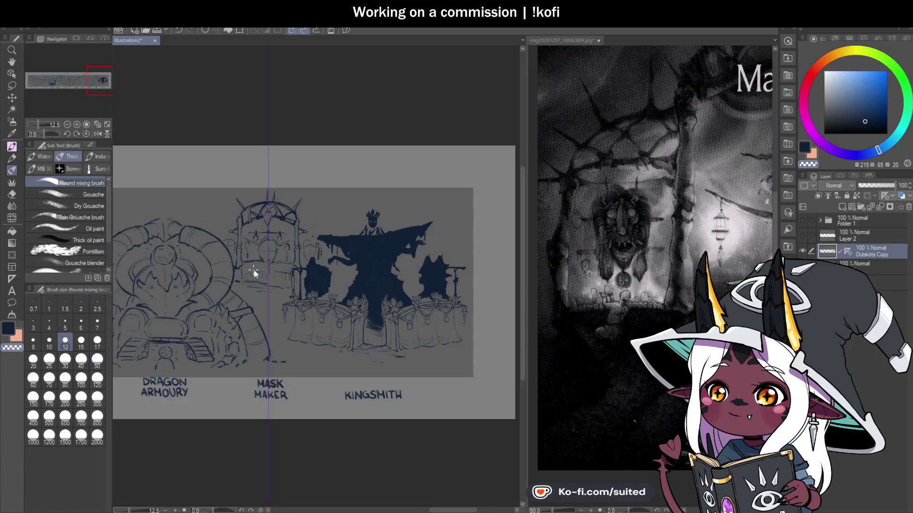
Set the brush size back to 17, ink a bracket stroke from the star to the bone, and save
scroll(234, 279, "up", 3)
scroll(231, 227, "up", 2)
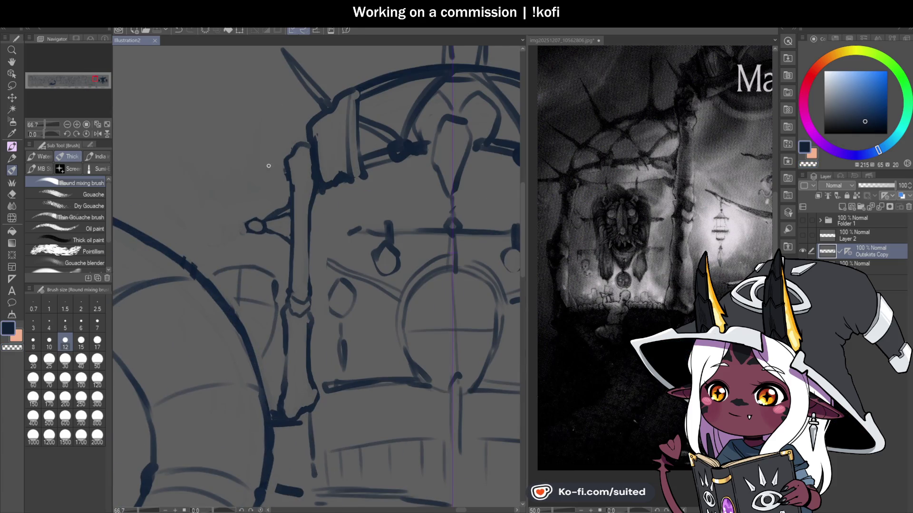
key("bracketright")
key("bracketright")
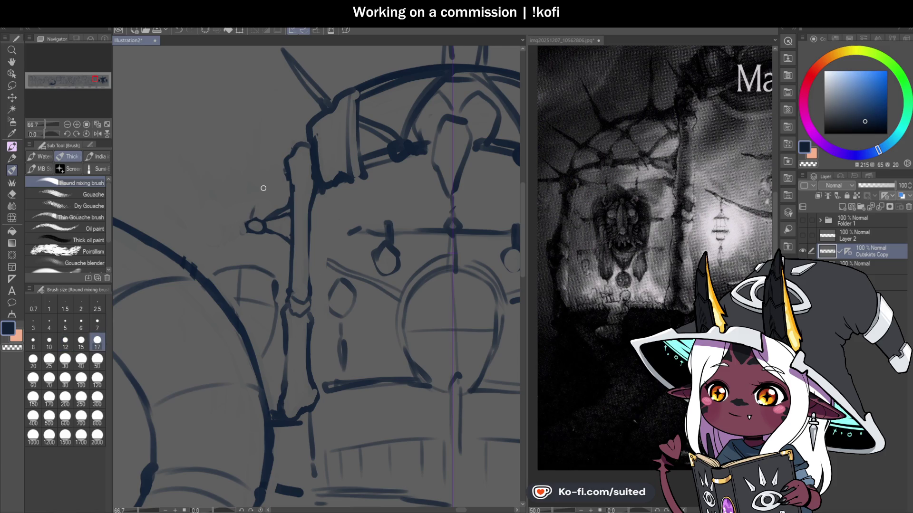
mouse_move(265, 188)
left_mouse_down()
mouse_move(289, 178)
mouse_move(249, 220)
mouse_move(288, 194)
mouse_move(277, 194)
mouse_move(288, 177)
mouse_move(253, 214)
left_mouse_up()
key("c")
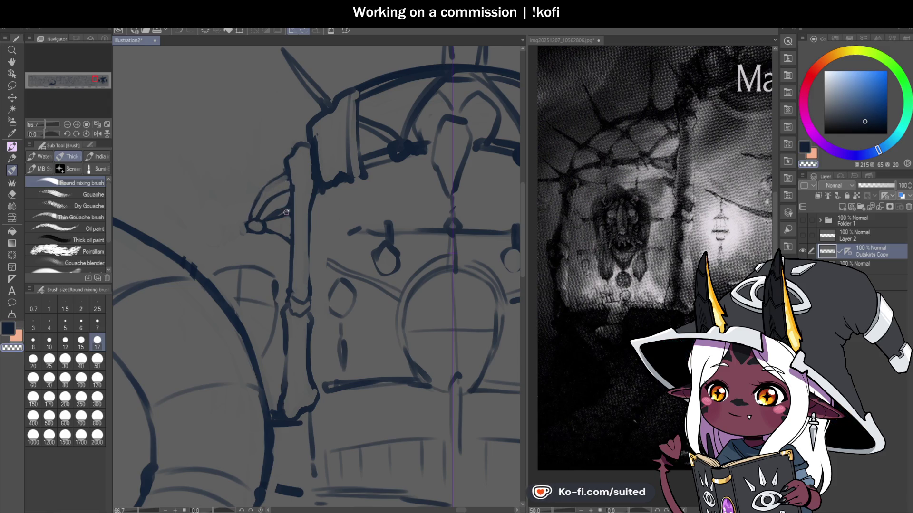
key("c")
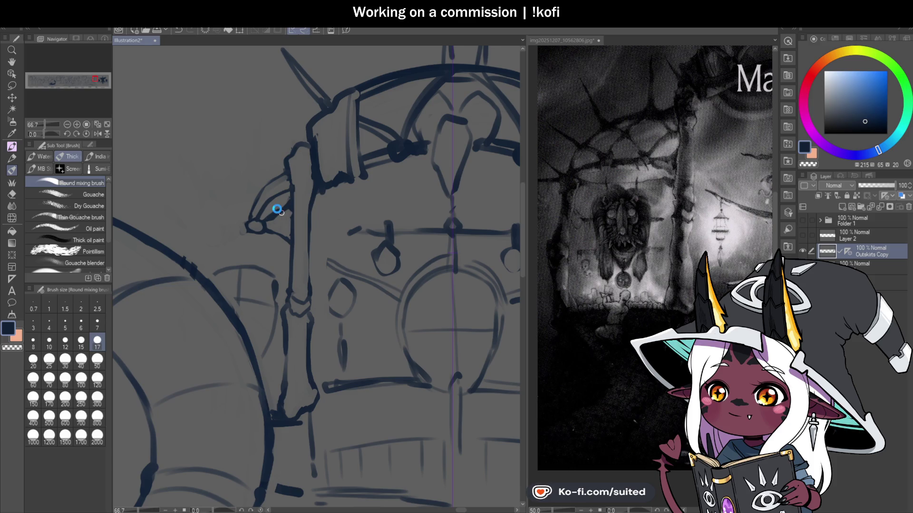
key("ctrl+s")
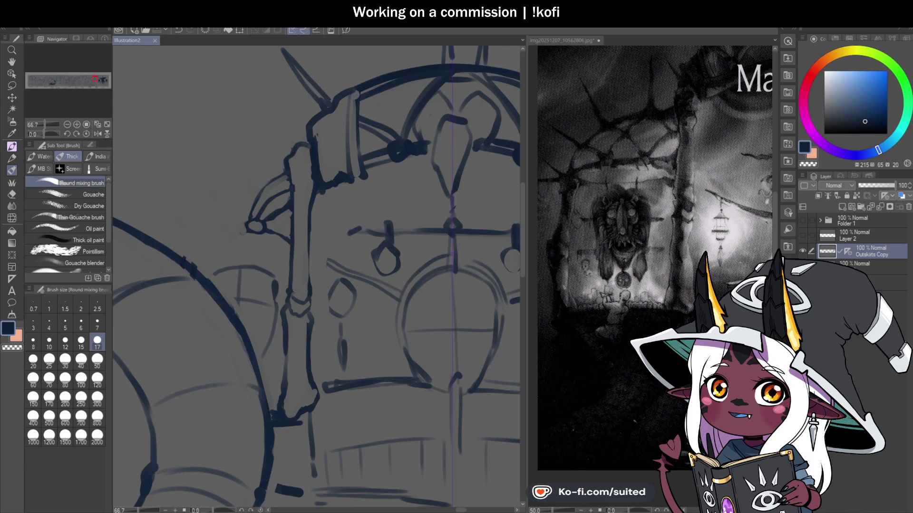
Add a thin horizontal sketch line, ink and touch up the bone's left edge, and save
scroll(421, 186, "down", 1)
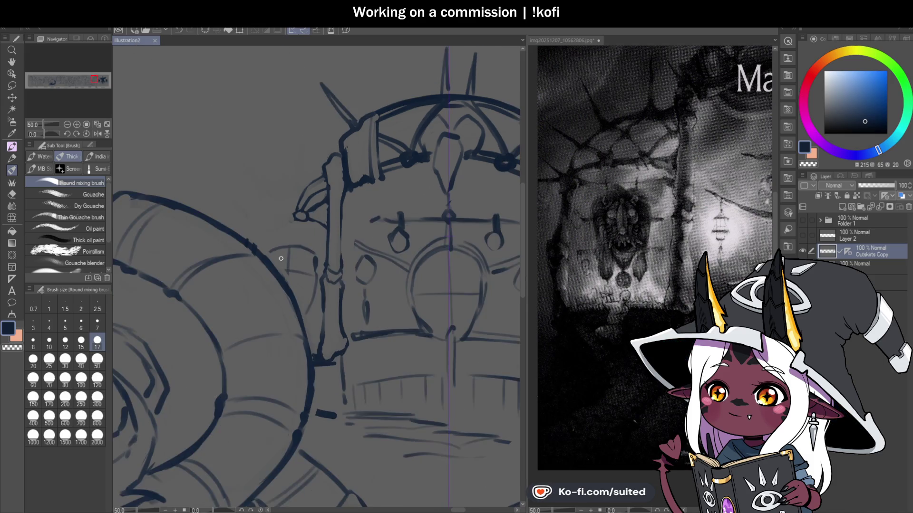
scroll(289, 256, "up", 1)
left_click_drag(299, 207, 261, 206)
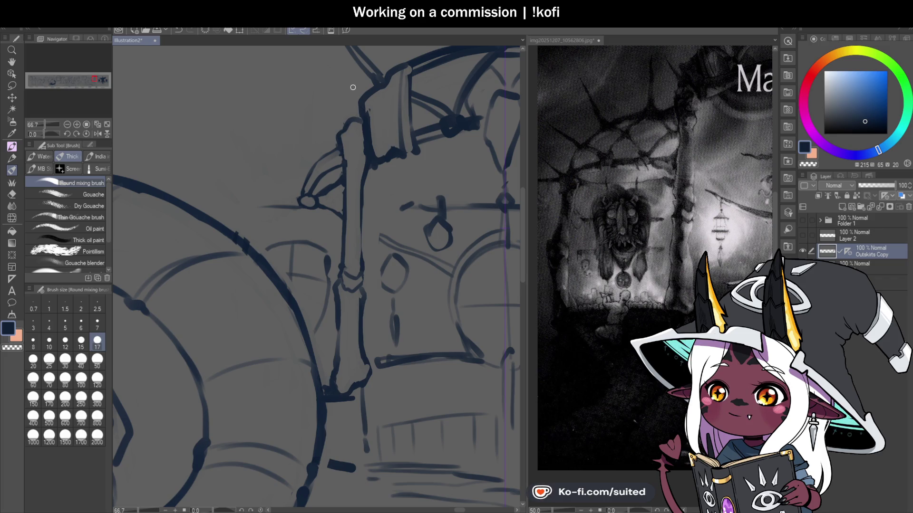
left_click_drag(351, 101, 338, 136)
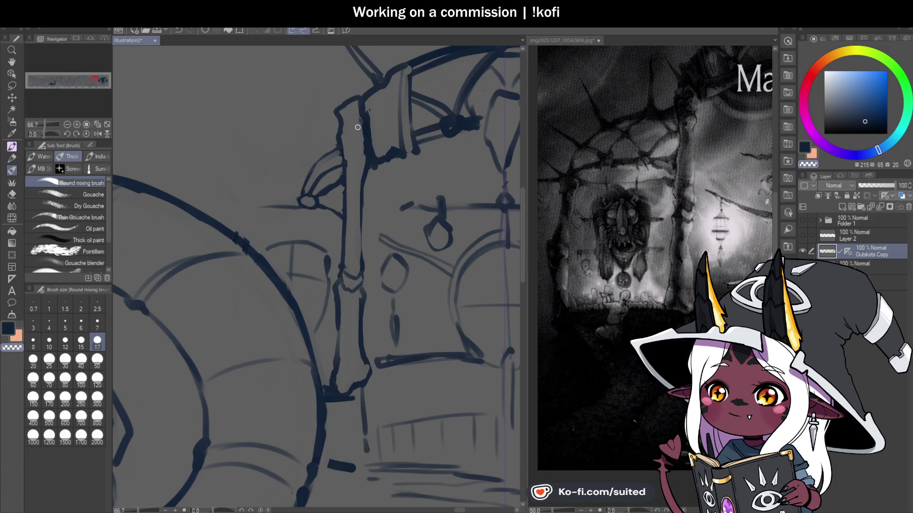
key("ctrl+s")
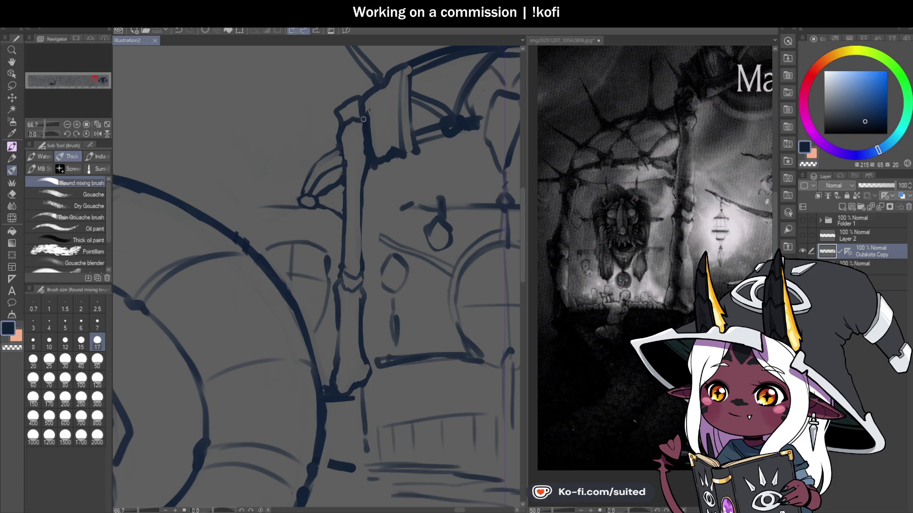
left_click_drag(346, 129, 335, 142)
key("c")
key("c")
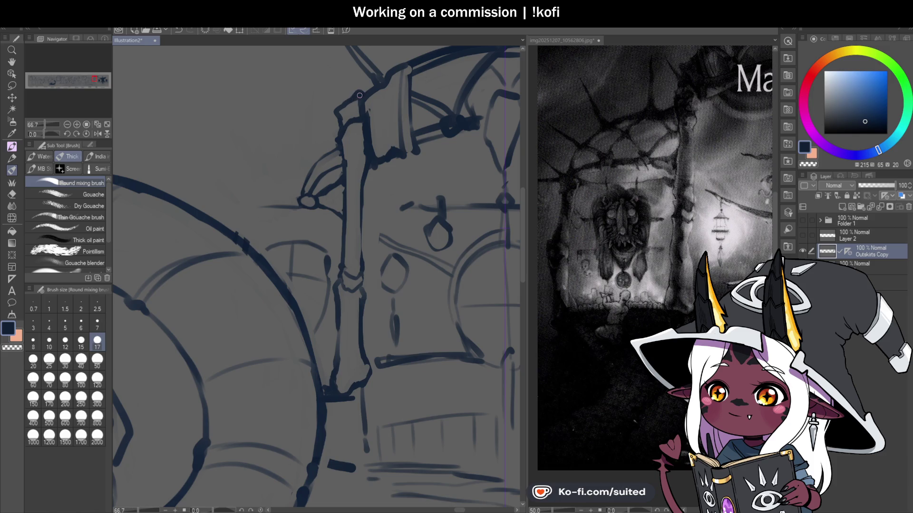
Sketch a faint side-bracket line and ink the triangular bracket's left edge
scroll(334, 134, "down", 3)
scroll(318, 214, "down", 2)
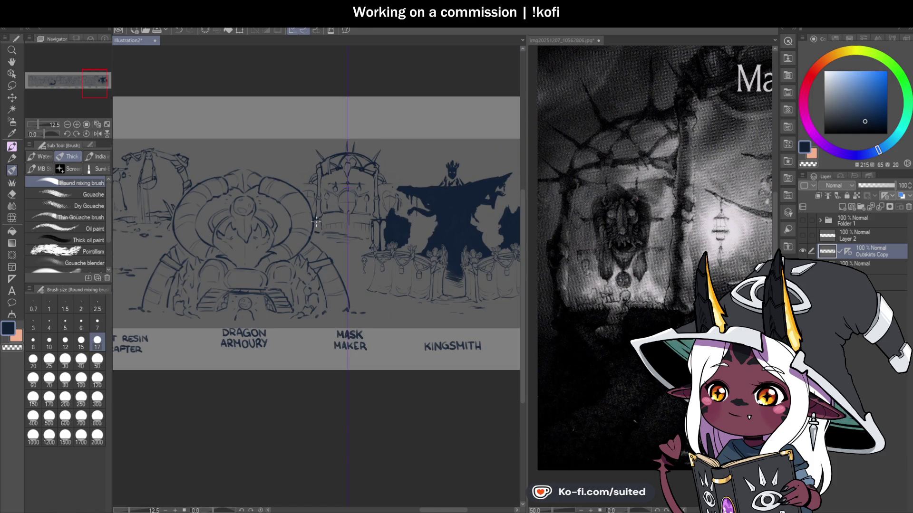
scroll(316, 221, "up", 2)
scroll(285, 119, "up", 2)
scroll(280, 133, "up", 1)
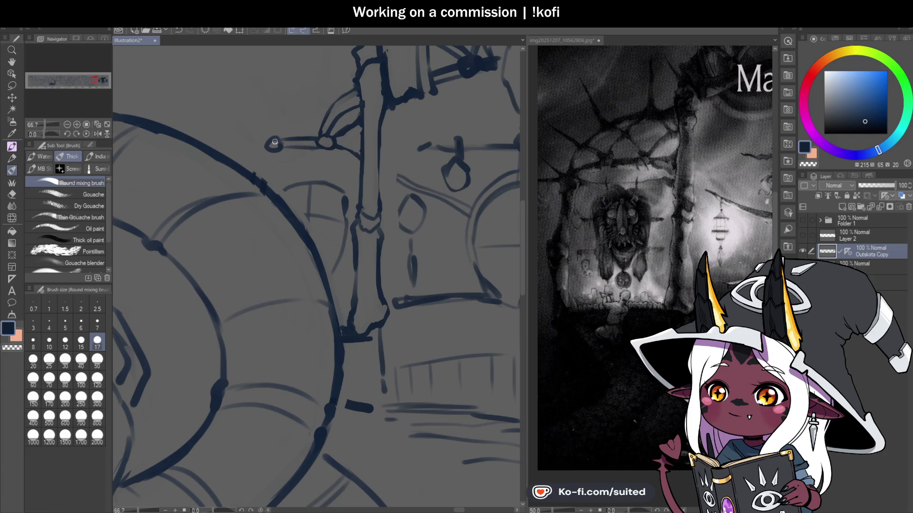
left_click_drag(316, 122, 301, 102)
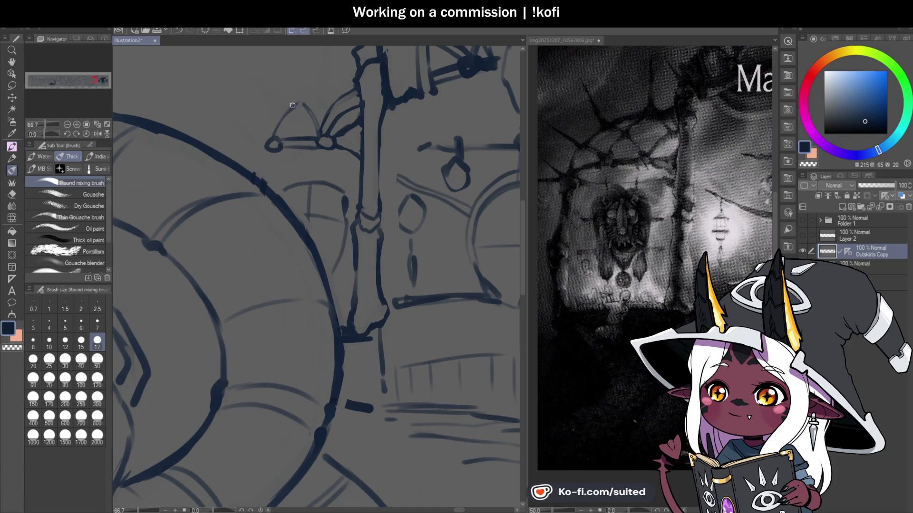
key("c")
mouse_move(277, 132)
left_mouse_down()
mouse_move(301, 104)
mouse_move(297, 132)
left_mouse_up()
key("c")
key("c")
key("c")
key("c")
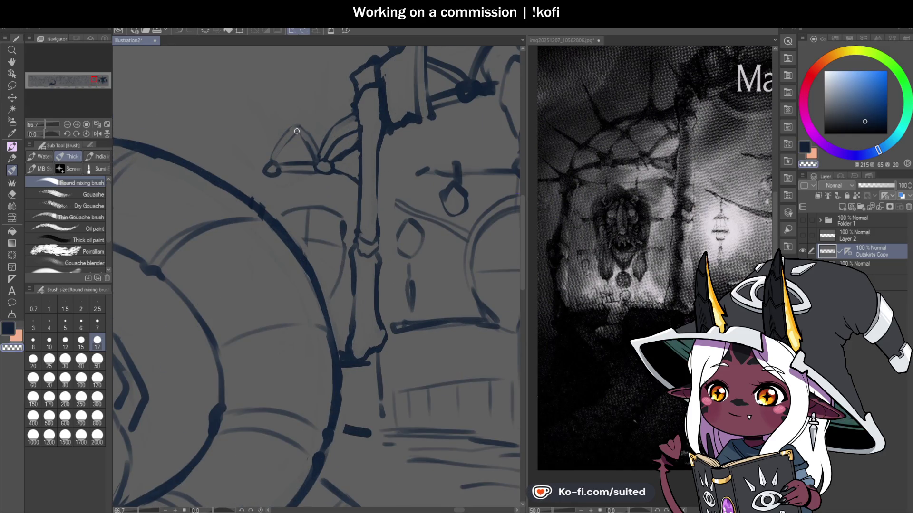
key("c")
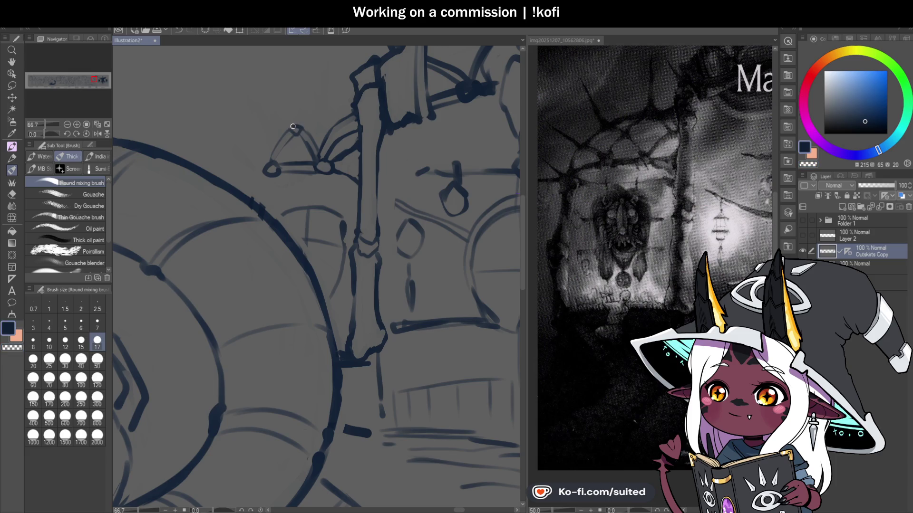
Scroll-zoom out to check the linework against the entire labelled banner
scroll(266, 169, "down", 1)
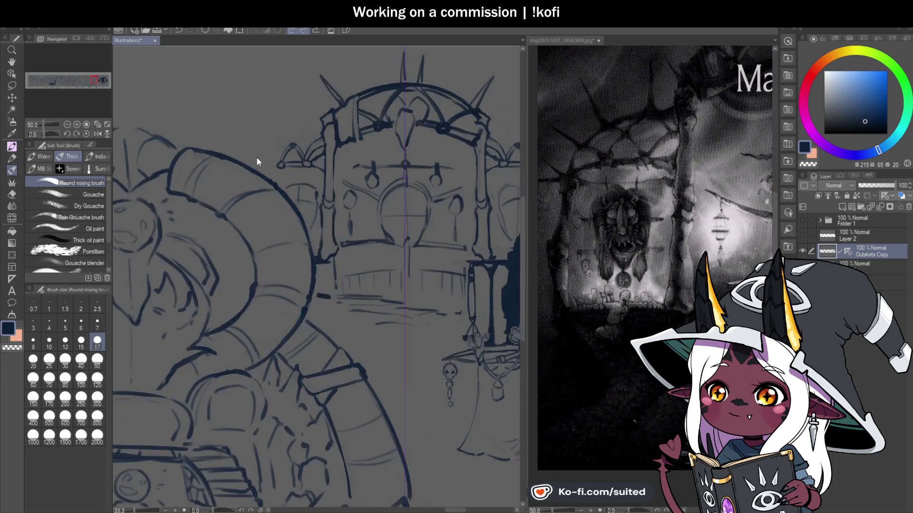
scroll(266, 170, "down", 1)
scroll(288, 164, "down", 1)
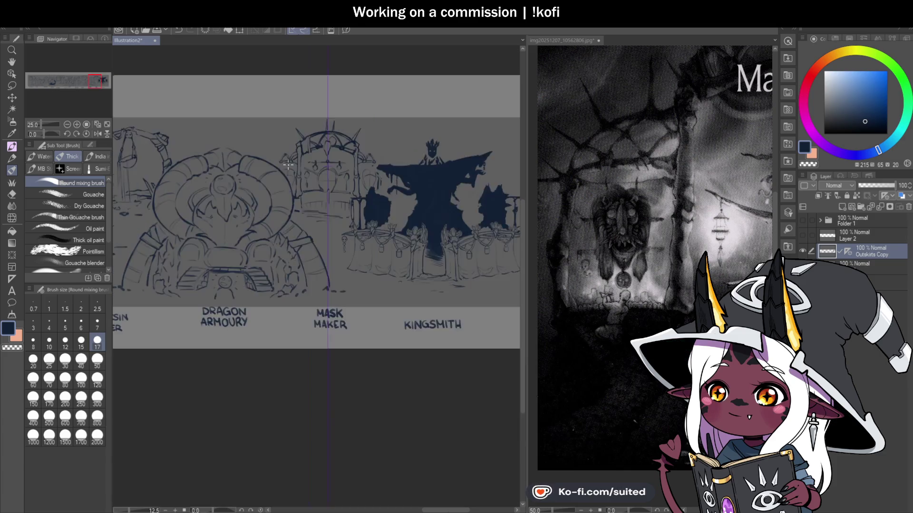
scroll(292, 188, "down", 1)
scroll(291, 185, "up", 3)
scroll(261, 150, "up", 1)
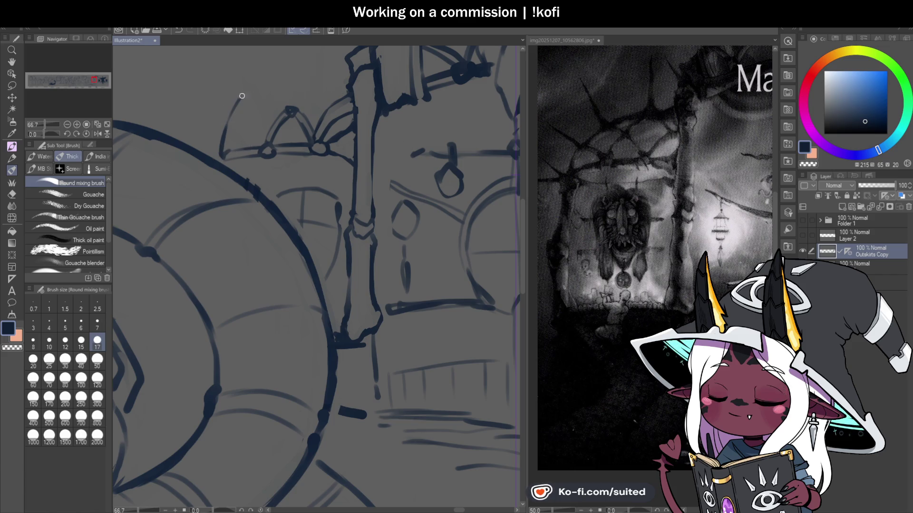
scroll(241, 217, "down", 1)
scroll(267, 100, "up", 1)
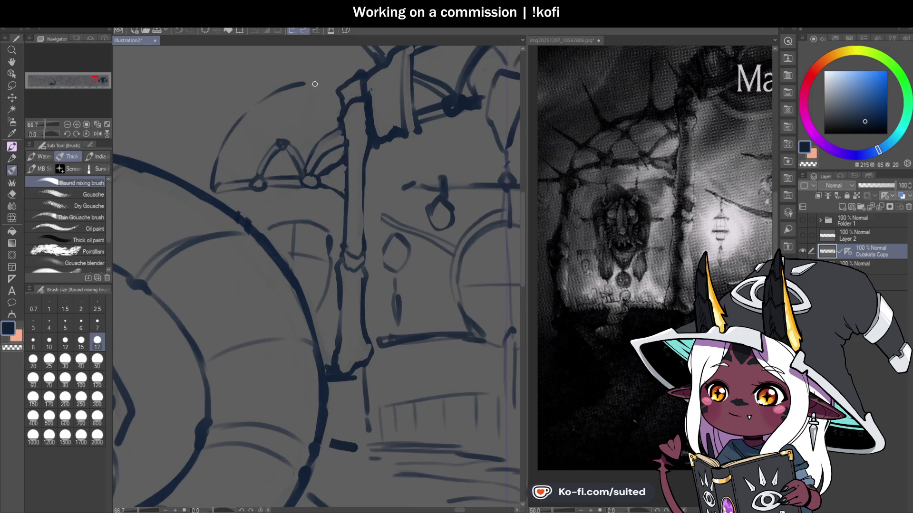
scroll(274, 151, "down", 3)
scroll(414, 201, "down", 2)
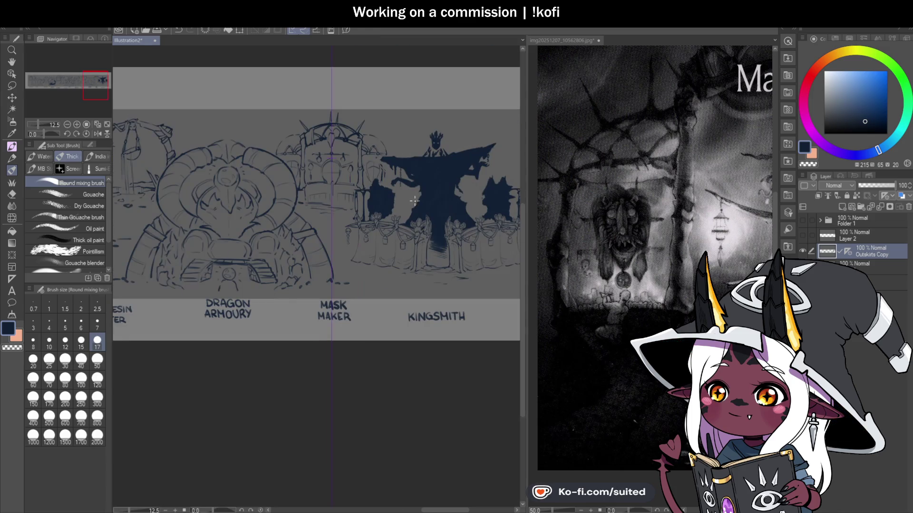
scroll(279, 156, "up", 2)
scroll(271, 171, "up", 2)
scroll(263, 182, "up", 2)
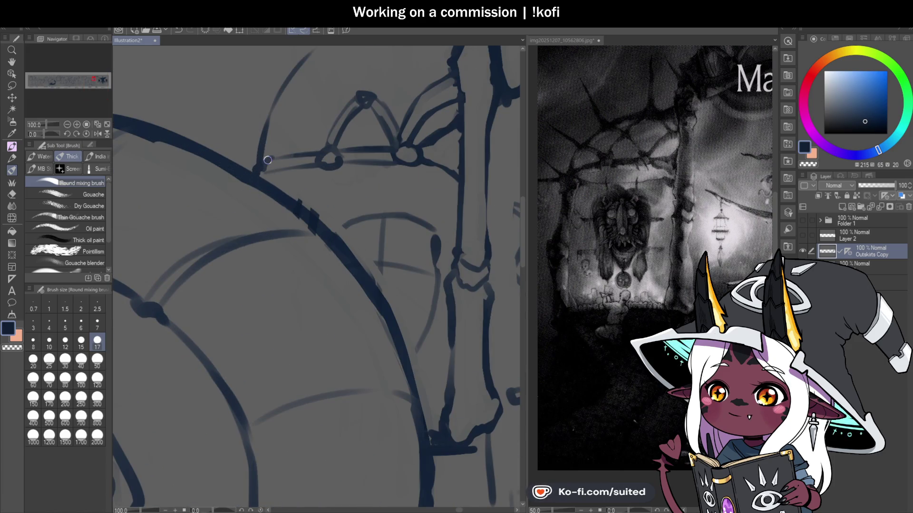
Draw and darken the line along the left side arch, then save
left_click_drag(313, 127, 275, 102)
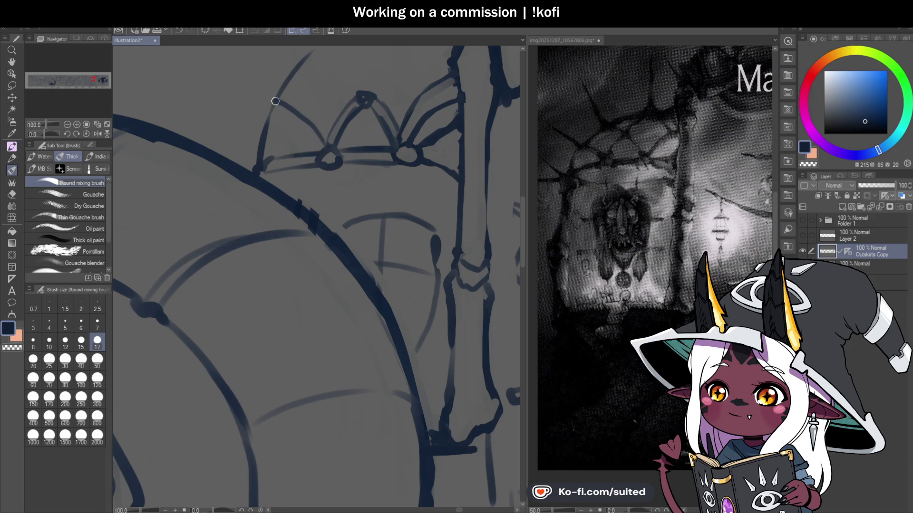
left_click_drag(329, 149, 275, 108)
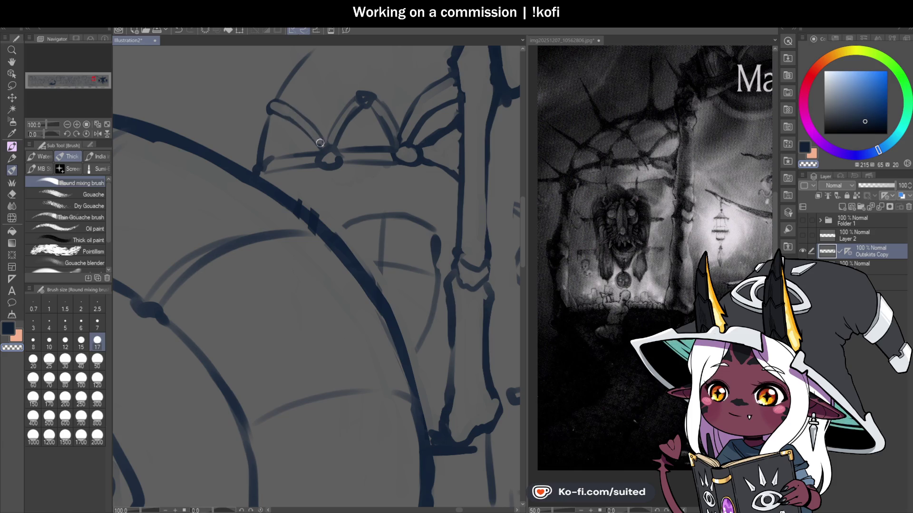
key("ctrl+s")
scroll(354, 216, "down", 2)
scroll(279, 169, "up", 2)
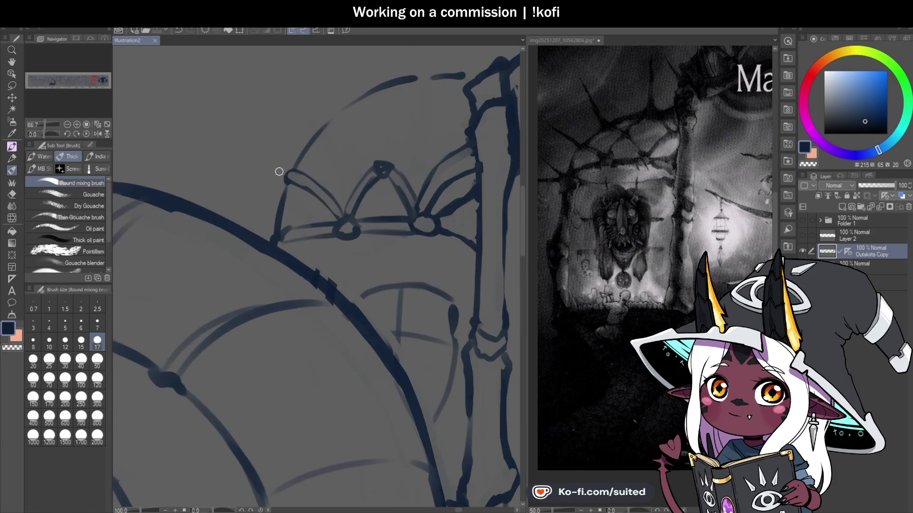
Add short strokes on the left arch edge and trace the side arch's upper curve
left_click_drag(284, 174, 289, 185)
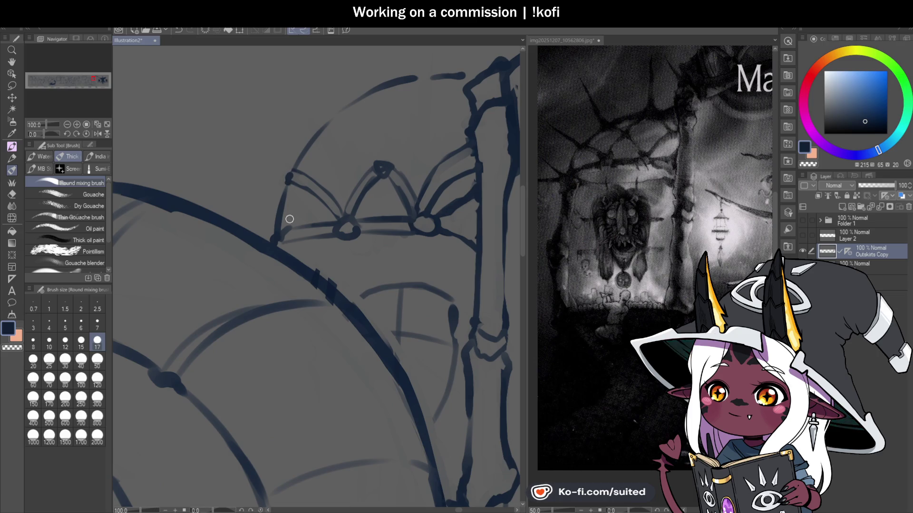
left_click_drag(288, 230, 291, 207)
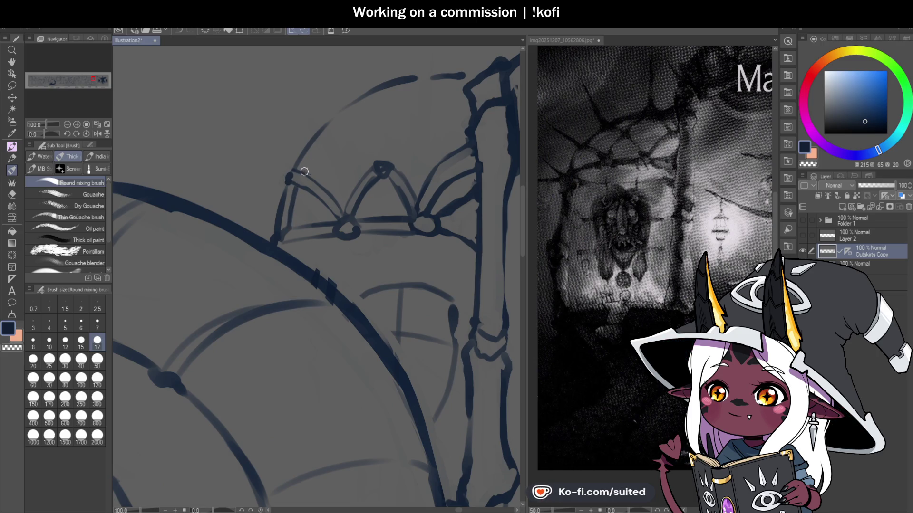
left_click_drag(306, 162, 476, 77)
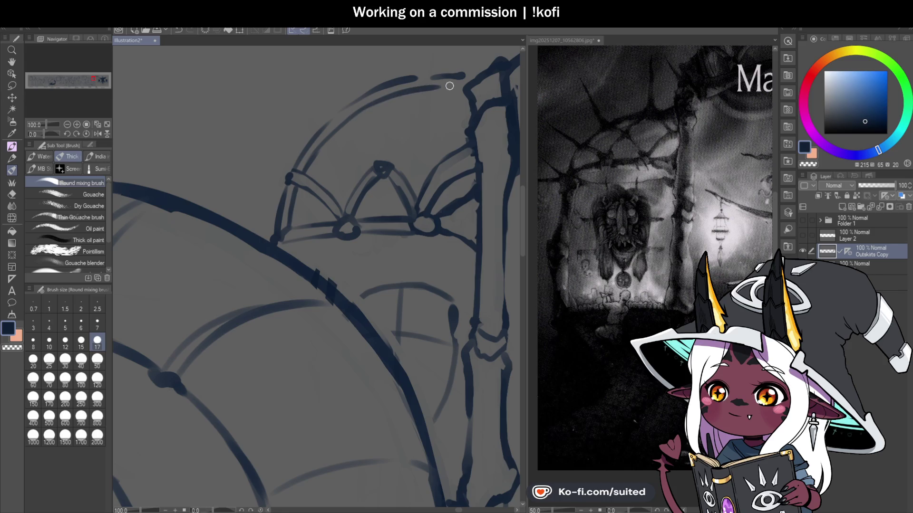
scroll(297, 184, "down", 4)
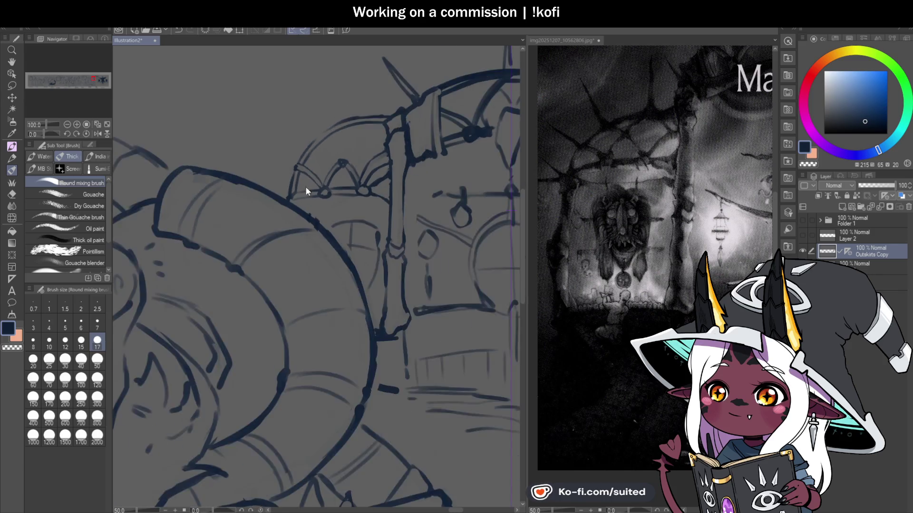
scroll(344, 239, "down", 2)
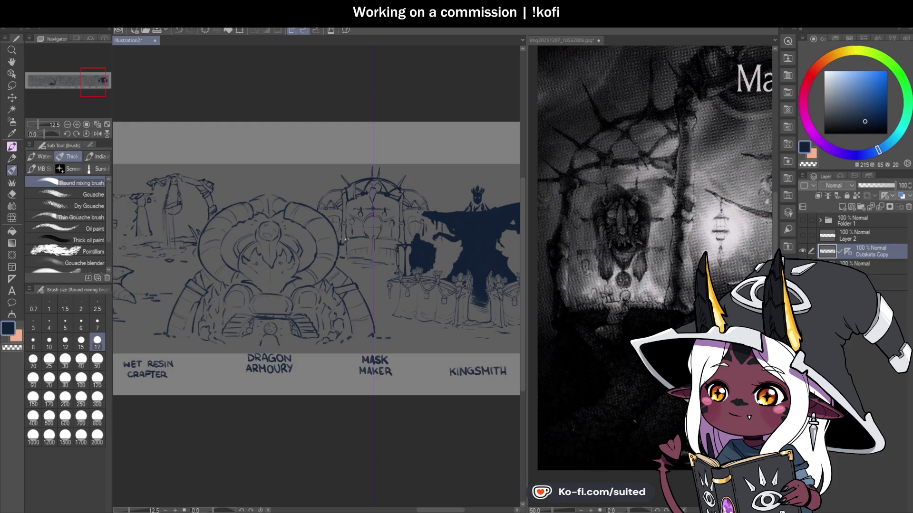
scroll(344, 239, "up", 3)
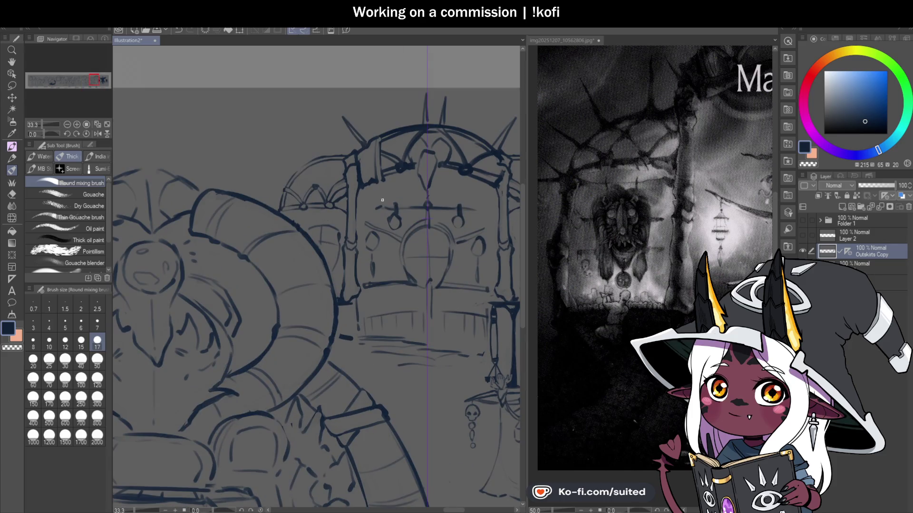
scroll(297, 183, "up", 3)
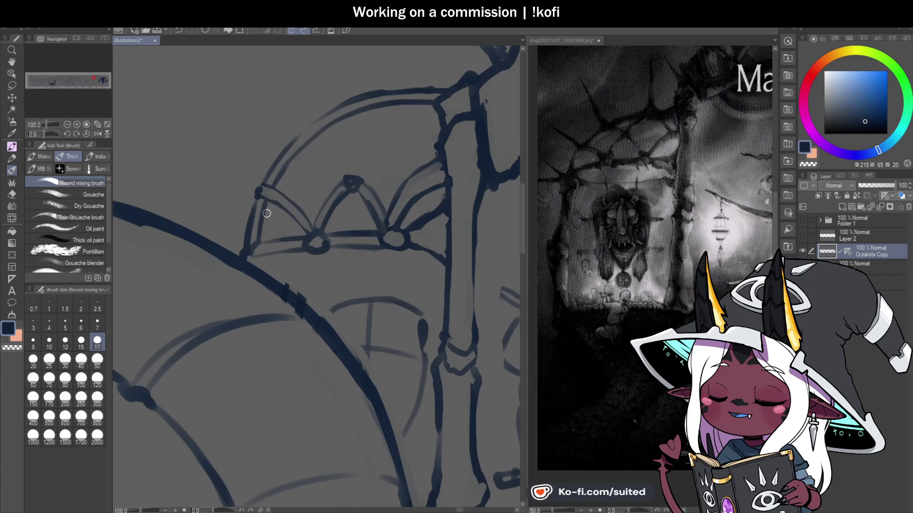
Undo a stray stroke, thicken the arch's left end, and add lines radiating from the apex
mouse_move(257, 194)
left_mouse_down()
mouse_move(214, 168)
mouse_move(264, 189)
left_mouse_up()
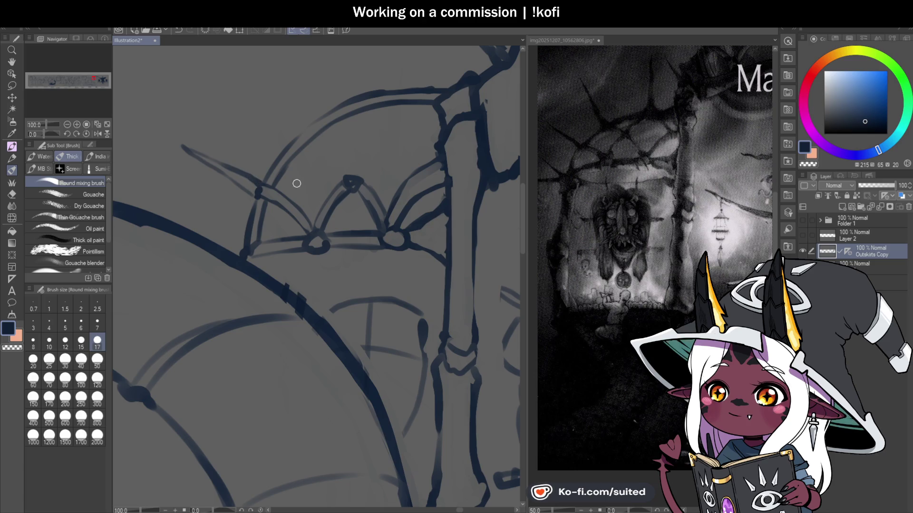
scroll(295, 190, "down", 2)
scroll(289, 204, "up", 2)
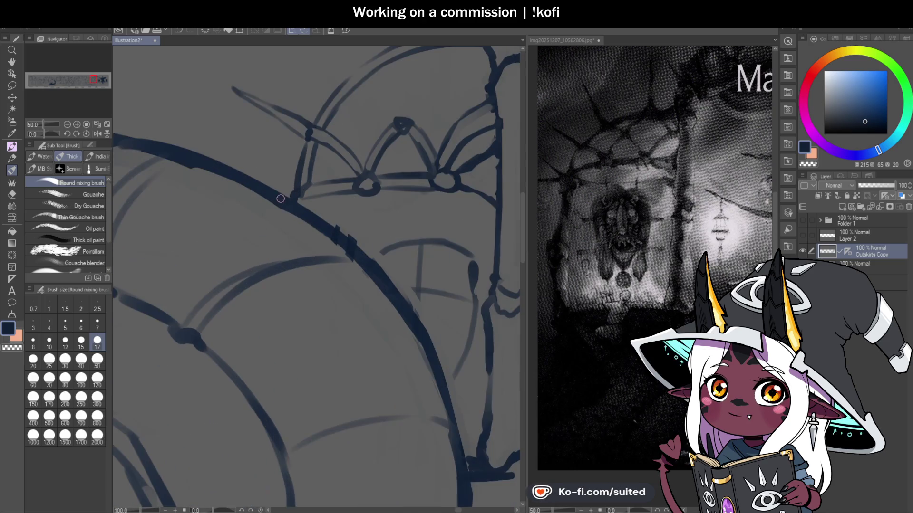
left_click_drag(287, 192, 238, 149)
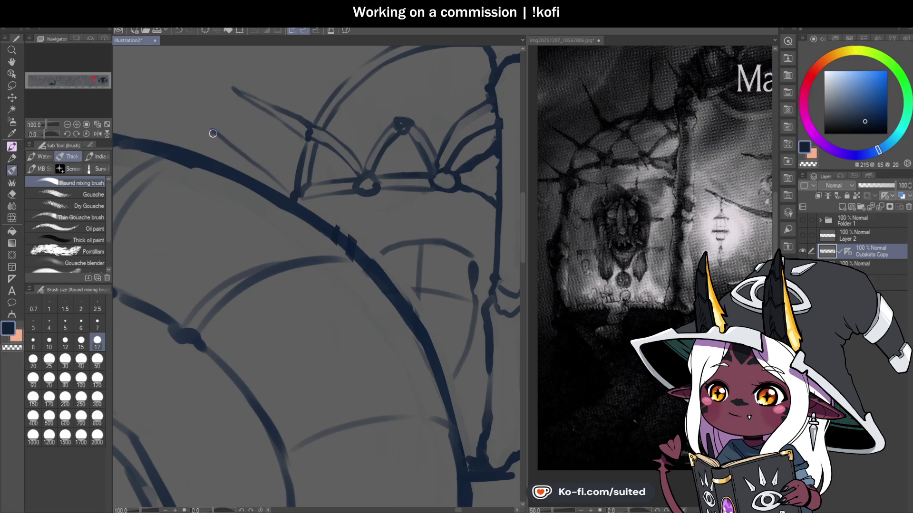
key("ctrl+z")
left_click_drag(293, 195, 223, 145)
mouse_move(256, 185)
left_mouse_down()
mouse_move(232, 154)
mouse_move(295, 202)
left_mouse_up()
scroll(290, 190, "down", 2)
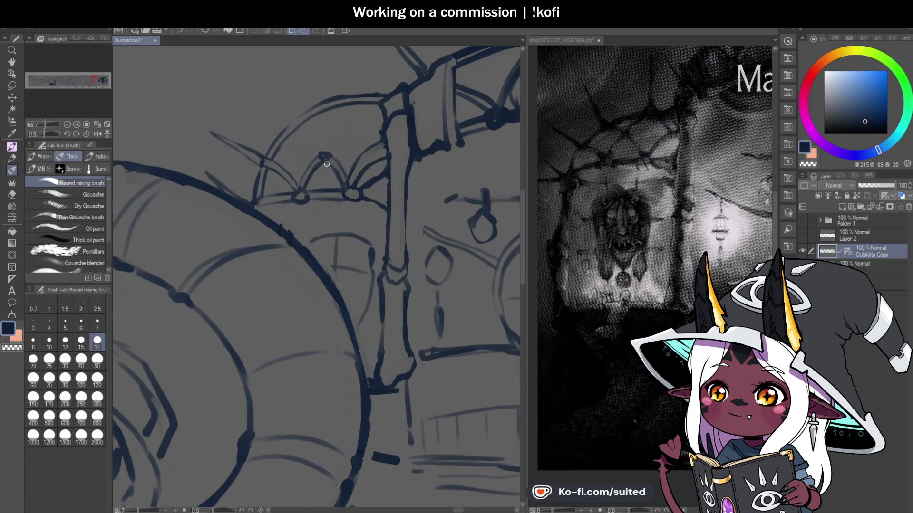
left_click_drag(320, 151, 299, 122)
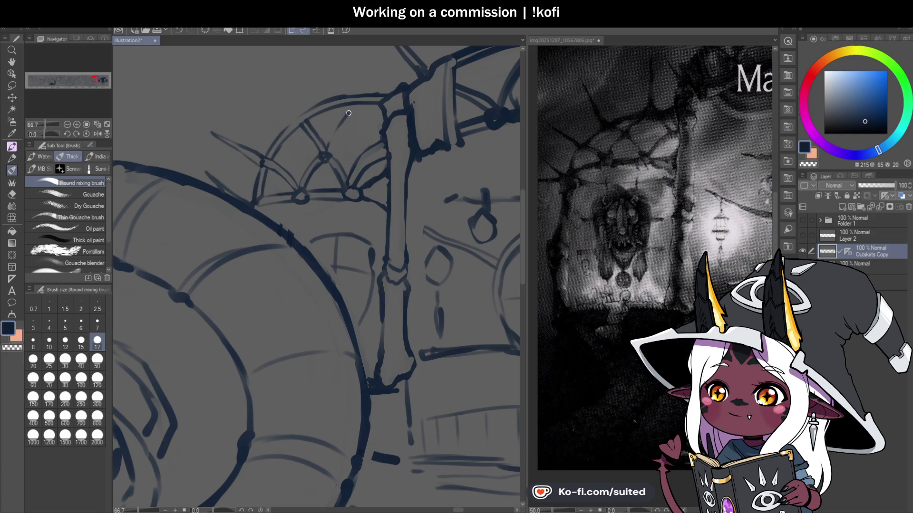
Add a rib inside the side canopy and sketch a spike rising above the arch
left_click_drag(333, 145, 350, 123)
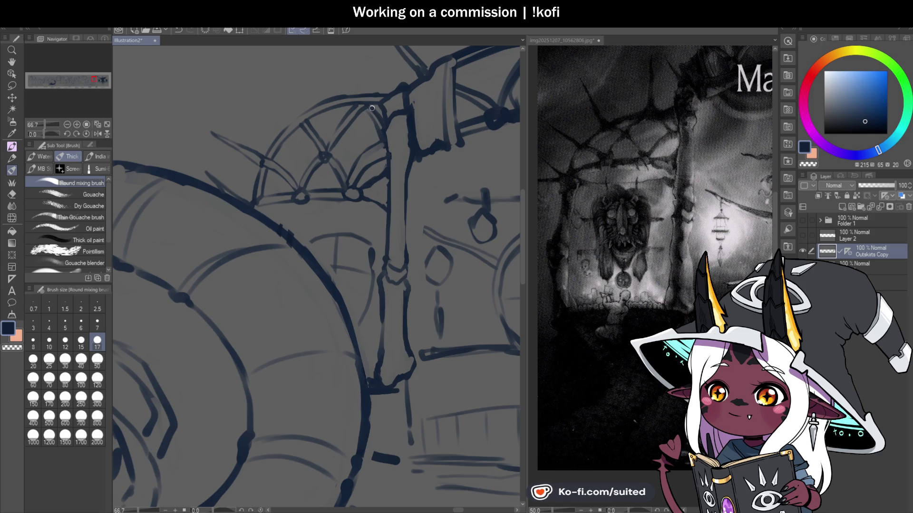
scroll(369, 108, "down", 1)
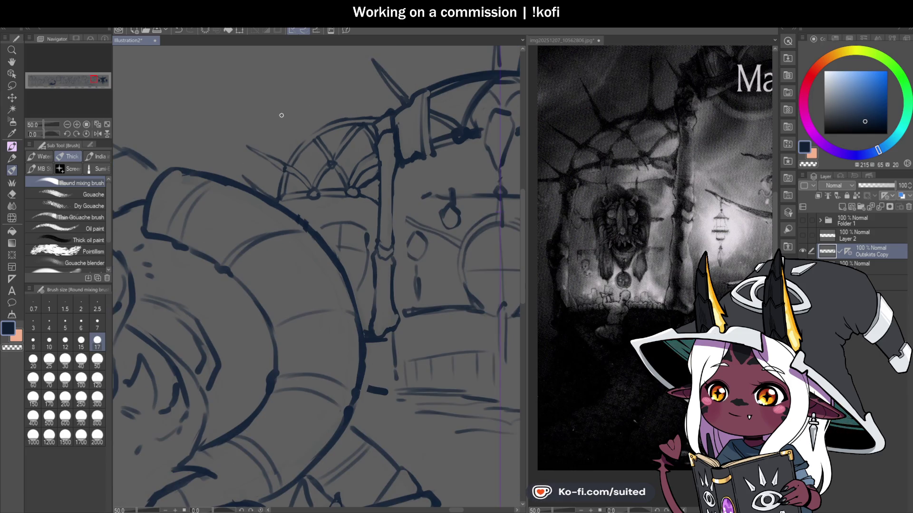
left_click_drag(299, 113, 287, 86)
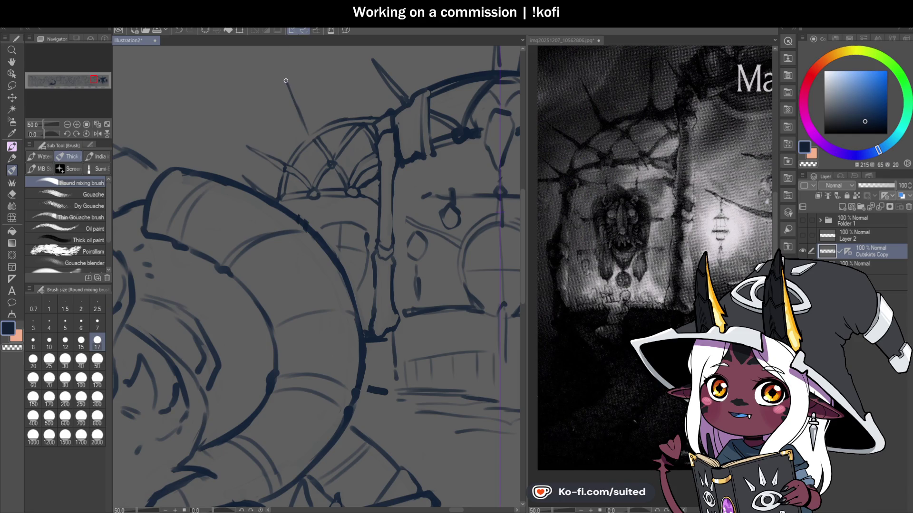
scroll(309, 121, "down", 2)
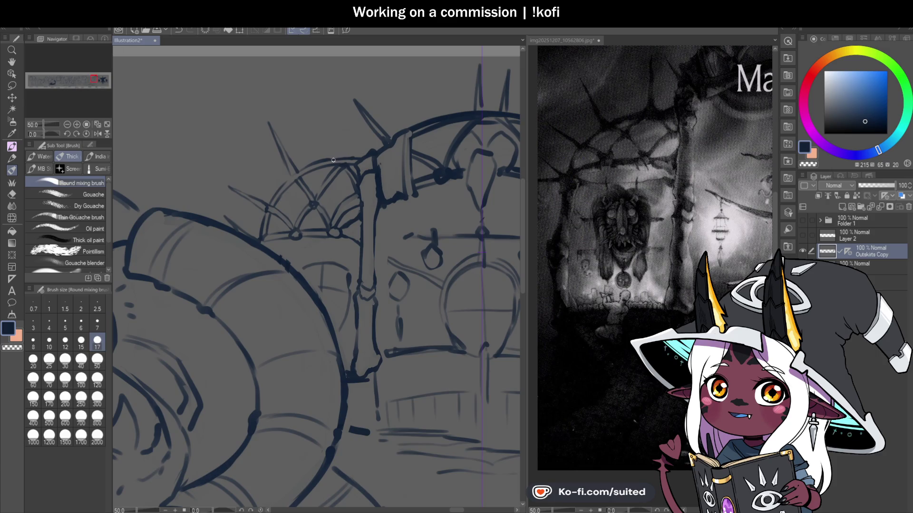
Draw a tall vertical line and shape it into a pointed spike above the arch
mouse_move(340, 153)
left_mouse_down()
mouse_move(341, 70)
mouse_move(351, 155)
left_mouse_up()
left_click_drag(340, 75, 332, 157)
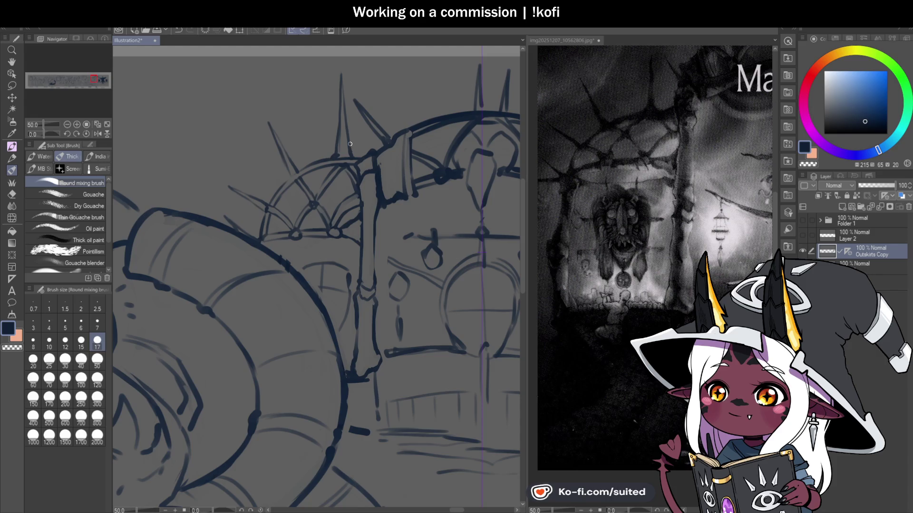
scroll(340, 210, "down", 4)
scroll(340, 210, "down", 2)
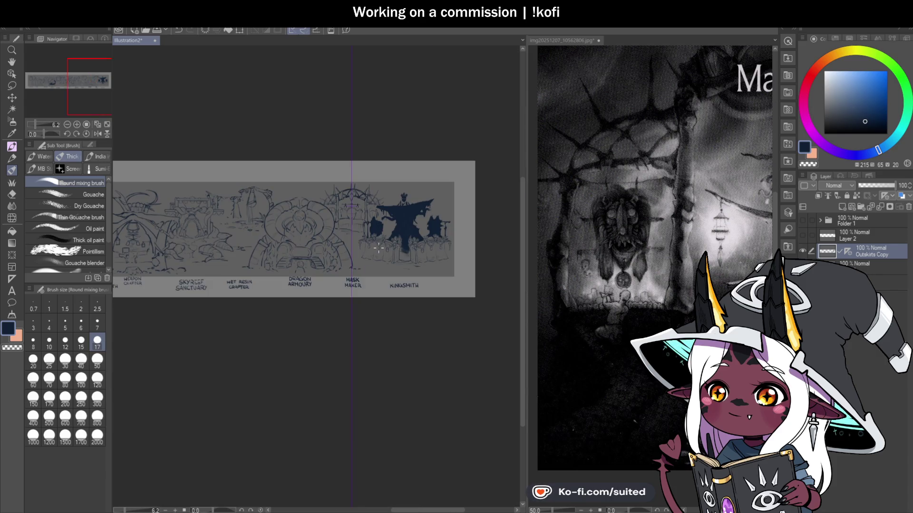
scroll(345, 213, "up", 4)
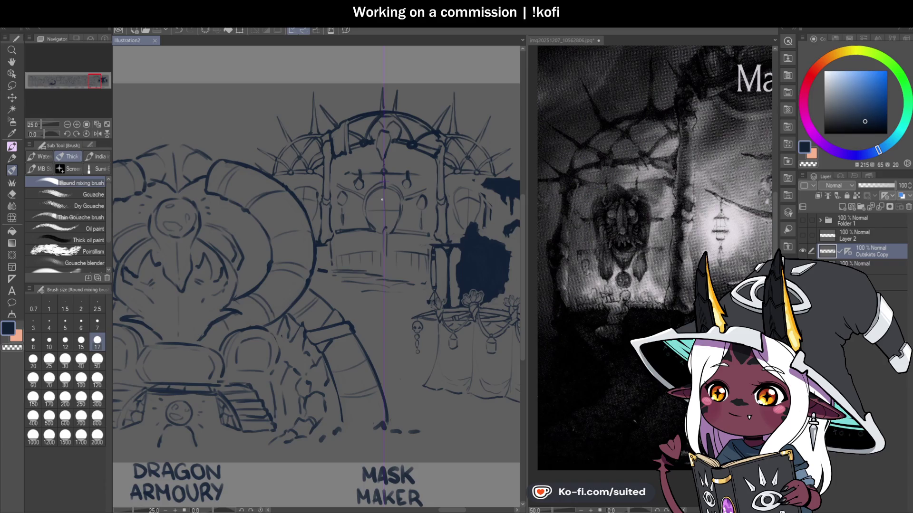
scroll(345, 213, "down", 2)
scroll(440, 239, "down", 2)
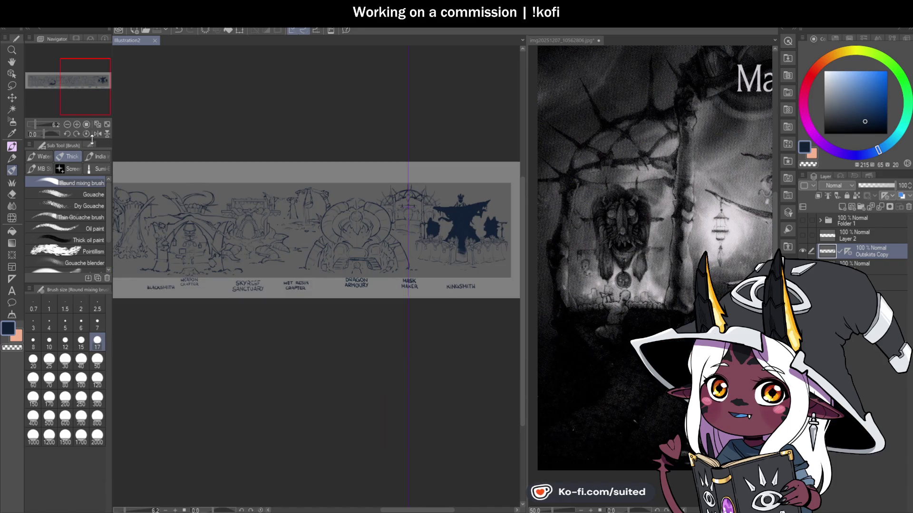
key("h")
left_click_drag(420, 211, 449, 214)
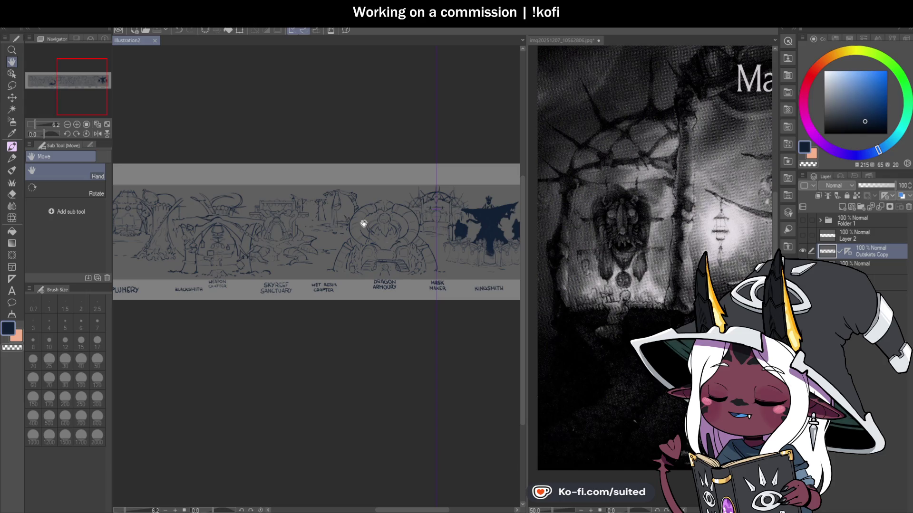
left_click_drag(320, 265, 444, 286)
mouse_move(295, 258)
left_mouse_down()
mouse_move(418, 258)
mouse_move(236, 248)
left_mouse_up()
left_click_drag(397, 267, 354, 228)
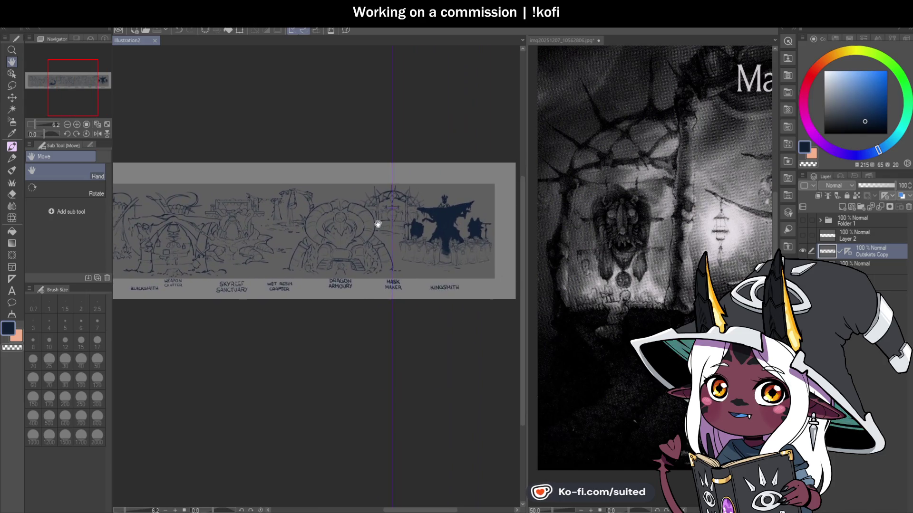
scroll(385, 224, "up", 5)
scroll(384, 231, "up", 3)
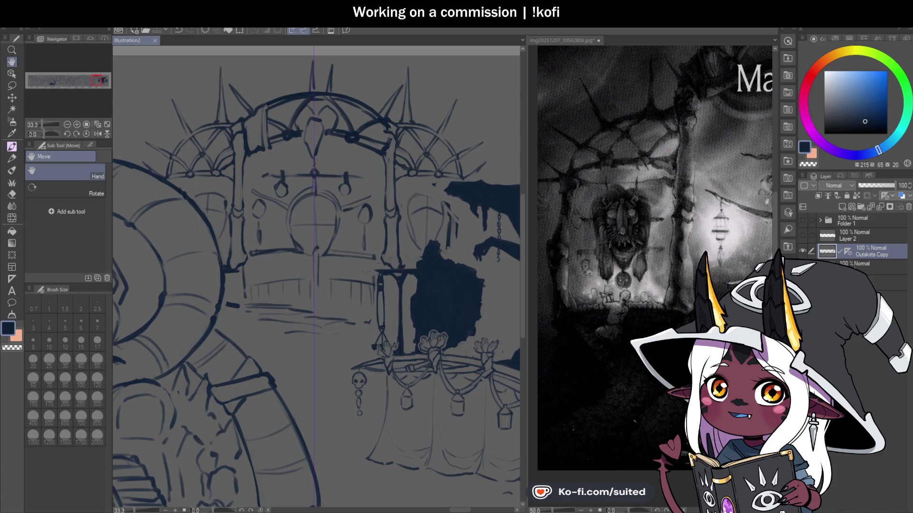
scroll(434, 214, "down", 1)
scroll(360, 214, "down", 1)
scroll(309, 216, "down", 2)
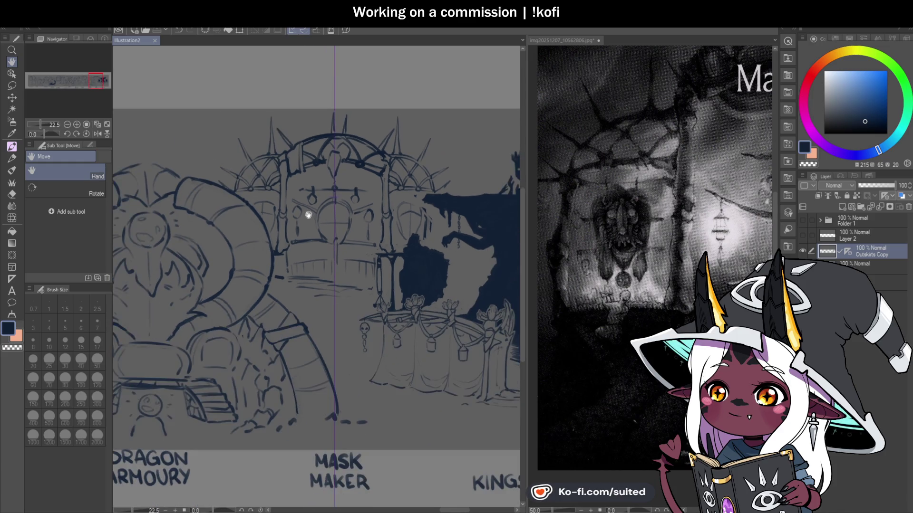
scroll(257, 193, "up", 1)
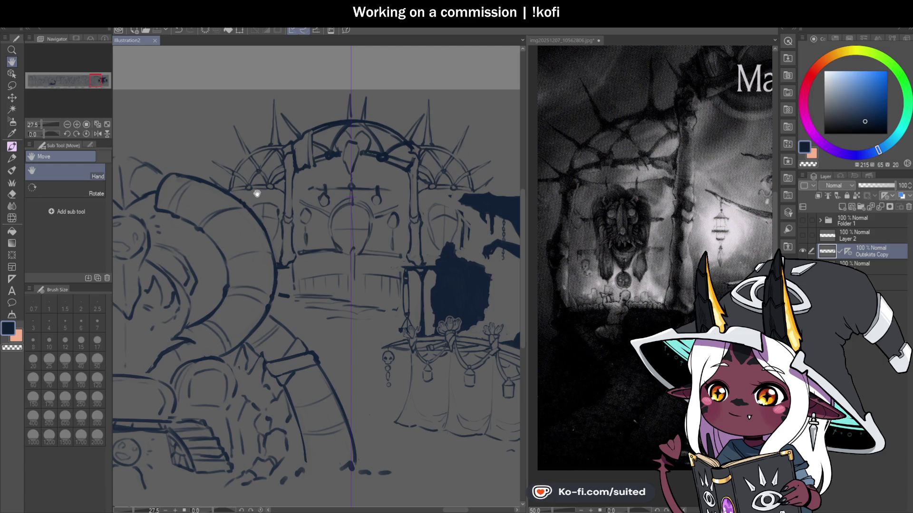
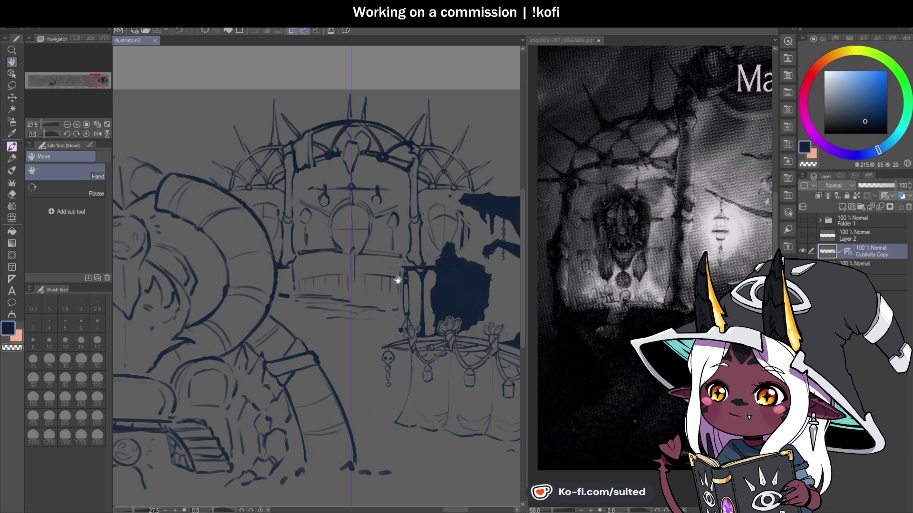
Erase the stray sketch marks around the dark silhouette with the transparent colour
left_click_drag(422, 285, 361, 327)
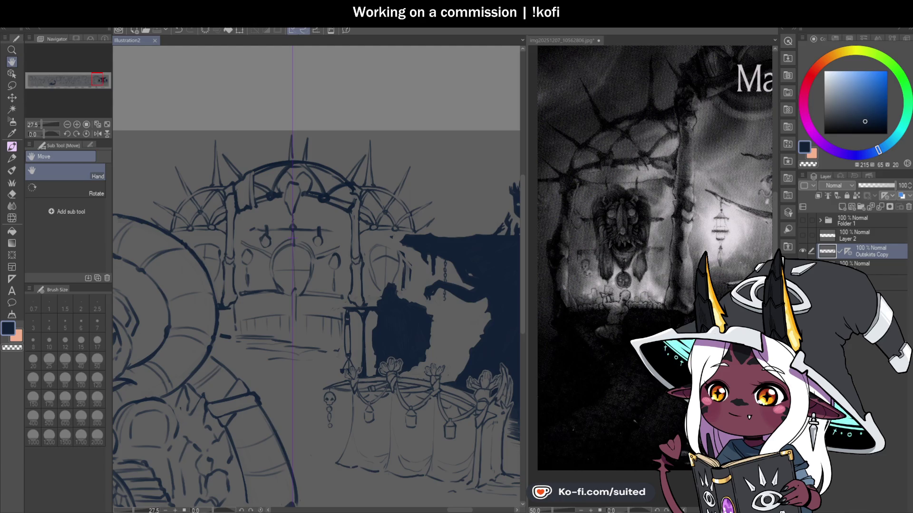
scroll(386, 233, "down", 2)
scroll(301, 255, "up", 3)
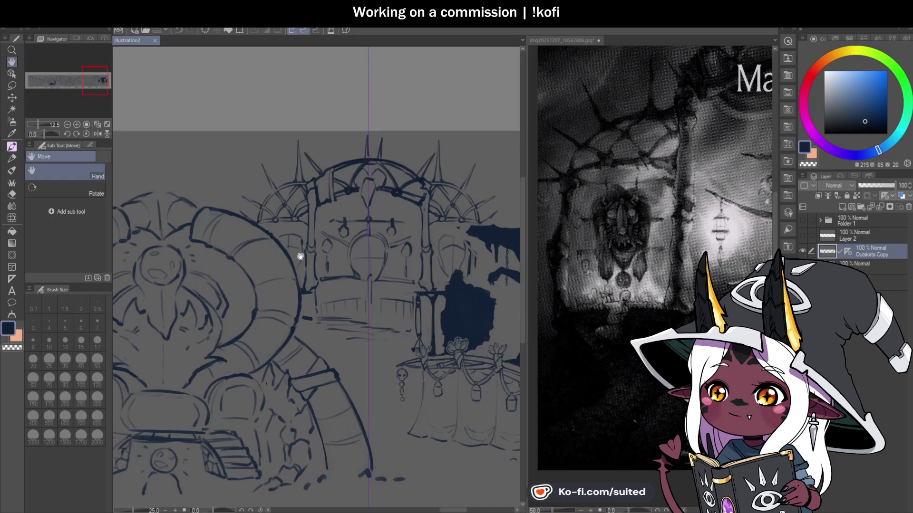
scroll(314, 263, "up", 2)
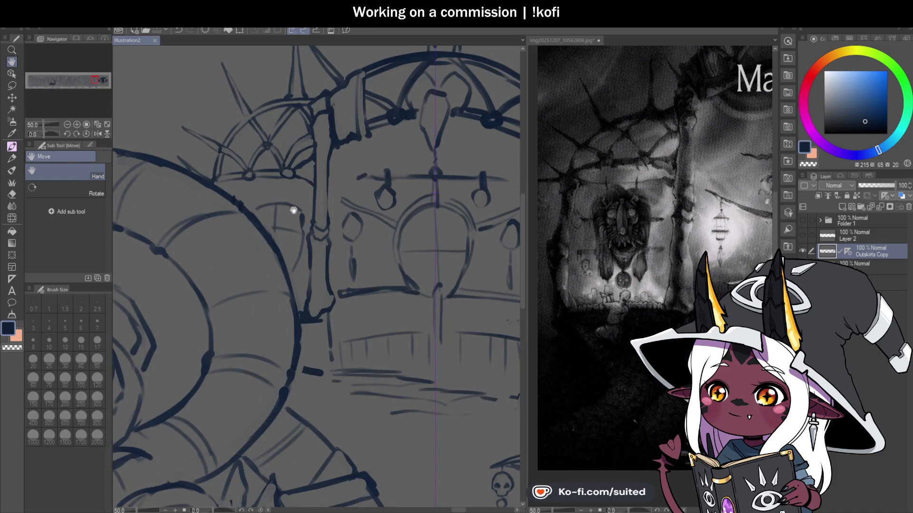
key("b")
key("c")
mouse_move(259, 204)
left_mouse_down()
mouse_move(294, 233)
mouse_move(302, 209)
left_mouse_up()
mouse_move(299, 241)
left_mouse_down()
mouse_move(295, 269)
mouse_move(303, 246)
left_mouse_up()
Extend the silhouette's upper-left tip further left in dark blue
scroll(275, 204, "down", 2)
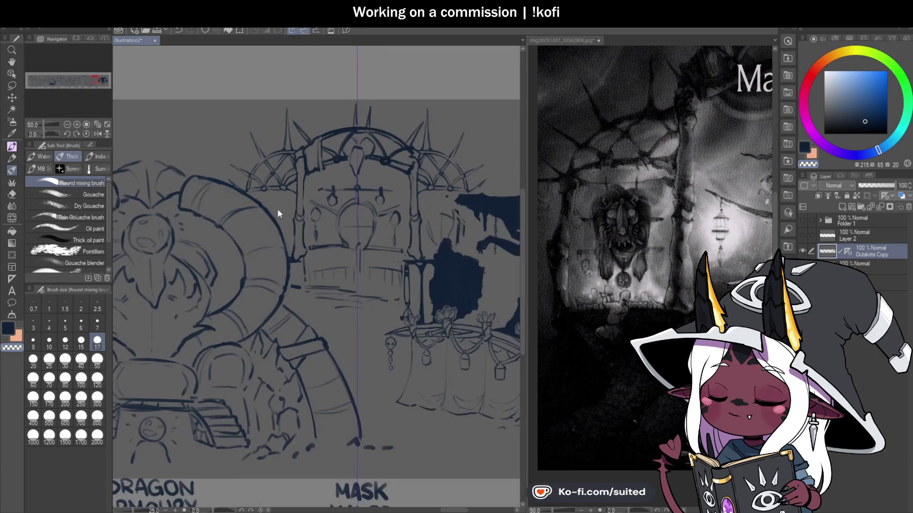
scroll(276, 204, "down", 2)
scroll(379, 249, "up", 3)
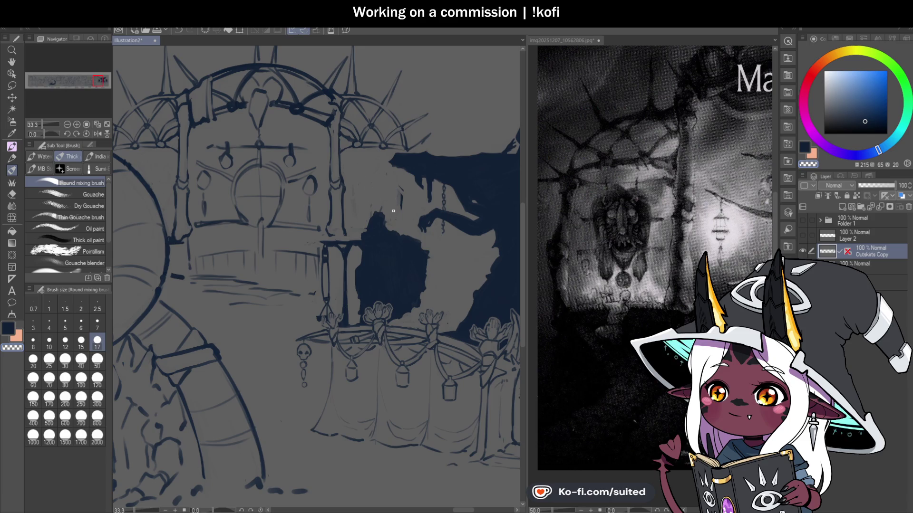
left_click_drag(393, 163, 384, 155)
key("c")
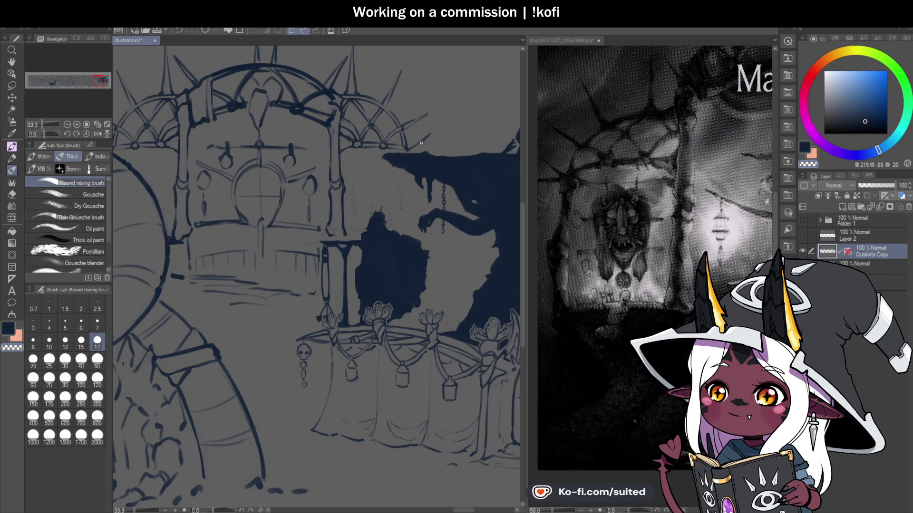
key("c")
scroll(423, 142, "down", 2)
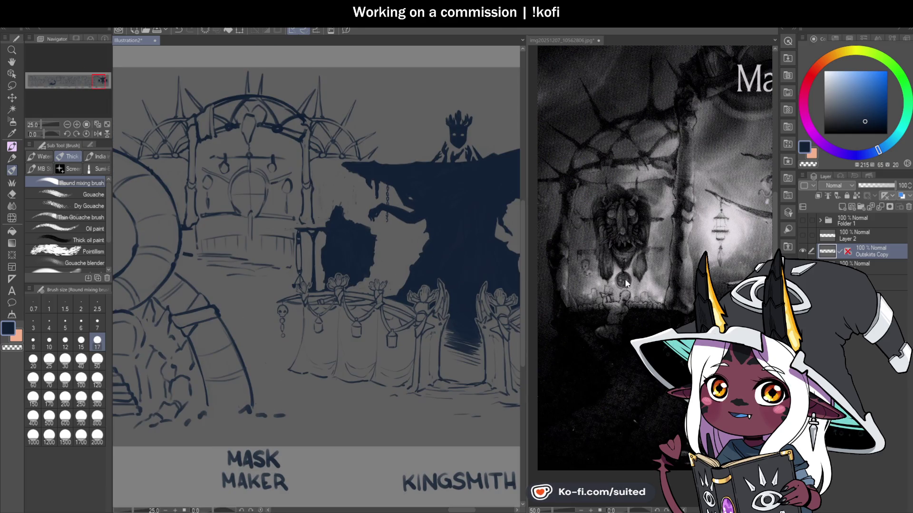
Pan the reference photo to the mask close-up, then return to the banner
key("h")
left_click(618, 282)
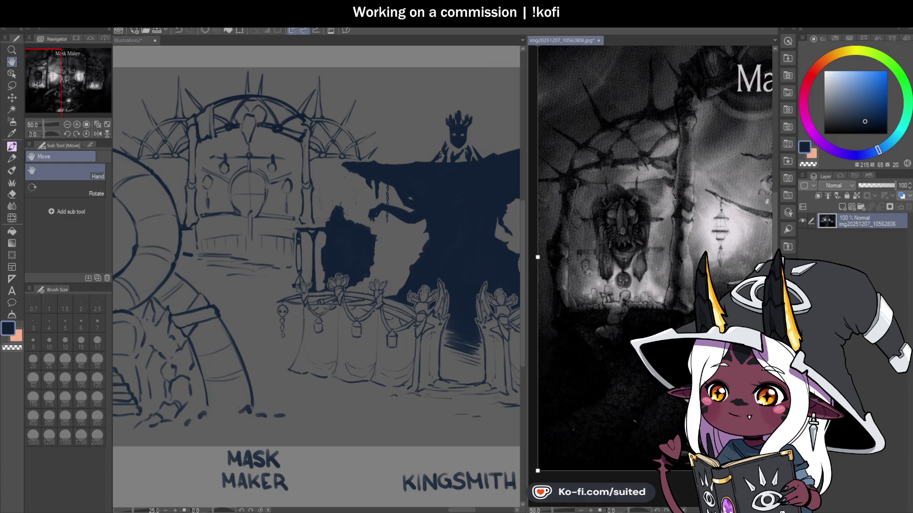
mouse_move(618, 282)
left_mouse_down()
mouse_move(609, 301)
mouse_move(611, 236)
left_mouse_up()
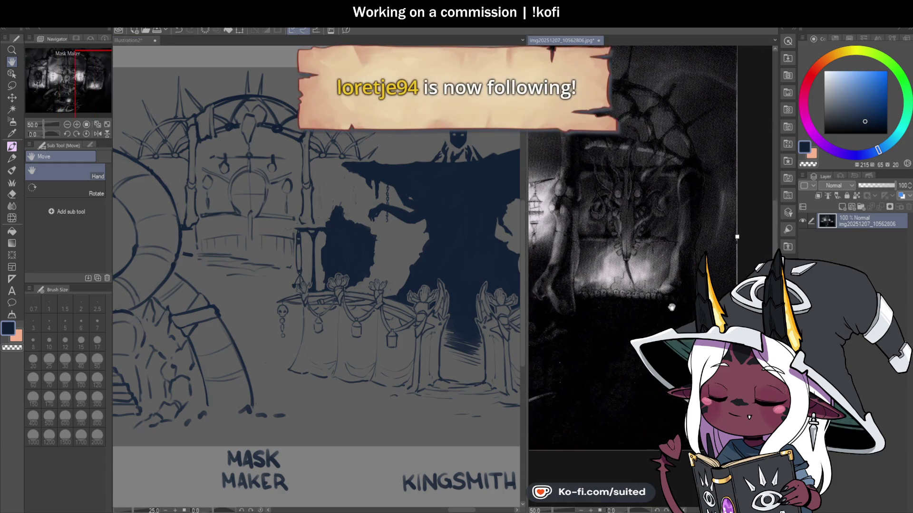
left_click(184, 86)
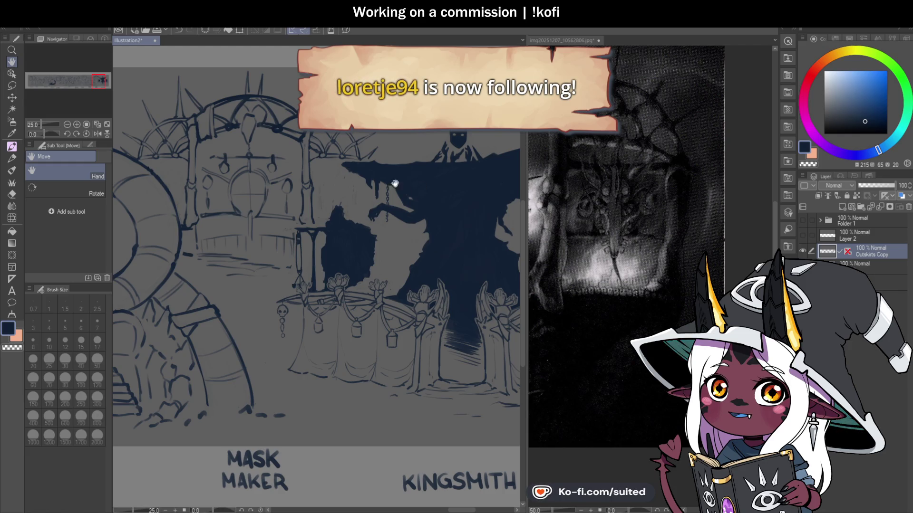
Save the illustration and return to the dark main brush colour
scroll(376, 188, "up", 1)
key("b")
key("c")
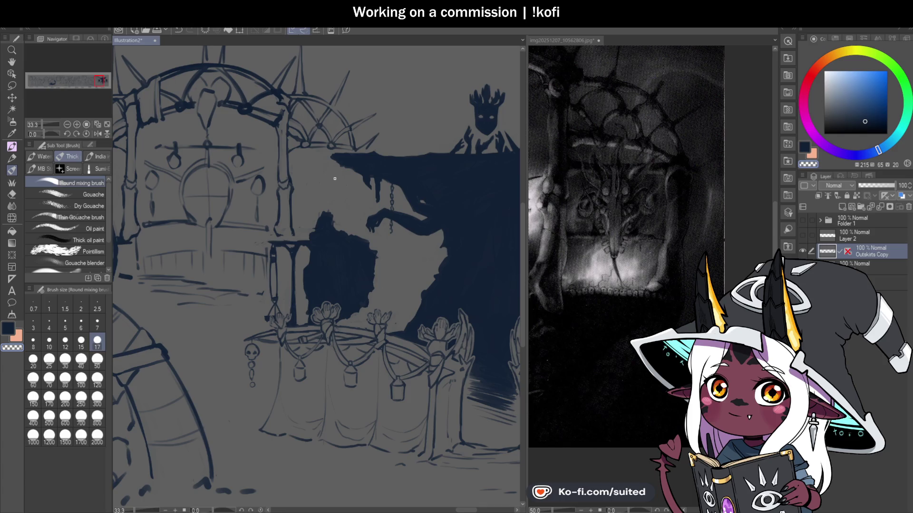
key("ctrl+s")
key("c")
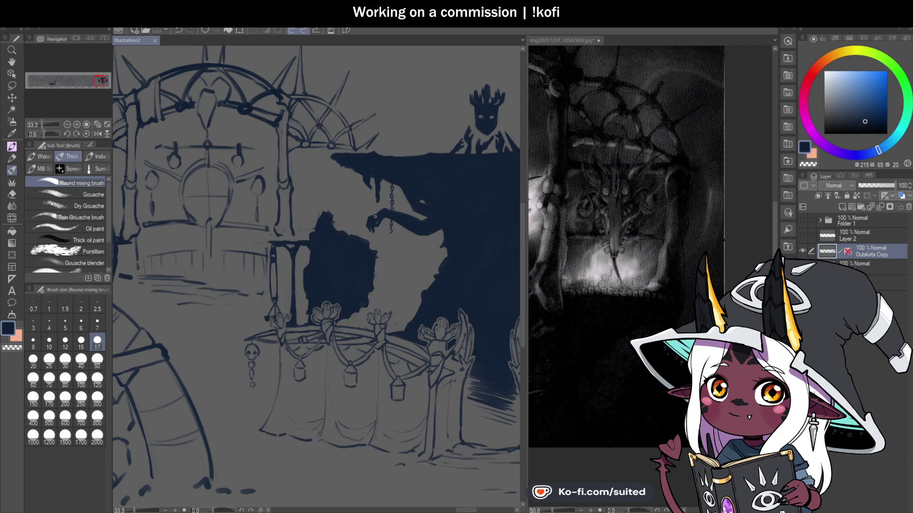
Draw two thin vertical lines down from the overhang beside the hanging chain
scroll(375, 217, "down", 1)
scroll(366, 186, "up", 1)
scroll(357, 150, "up", 1)
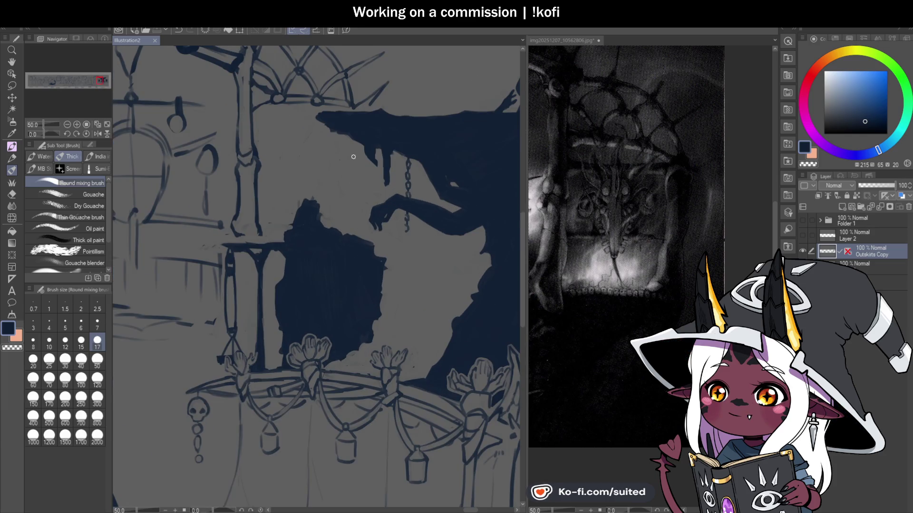
left_click(358, 150)
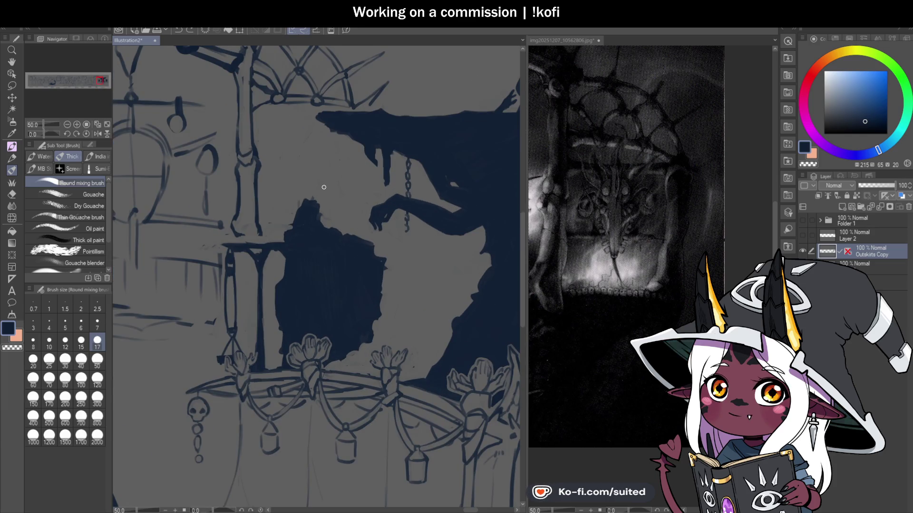
left_click_drag(344, 139, 343, 225)
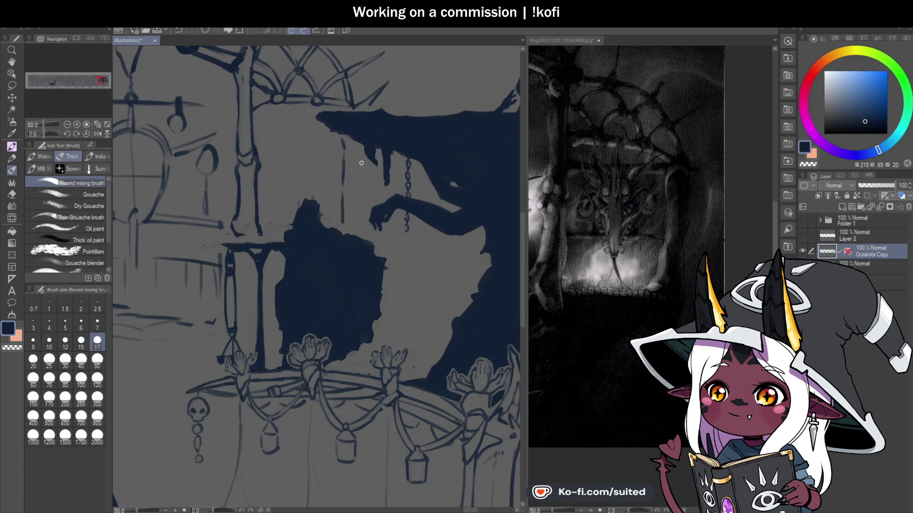
left_click_drag(363, 165, 361, 204)
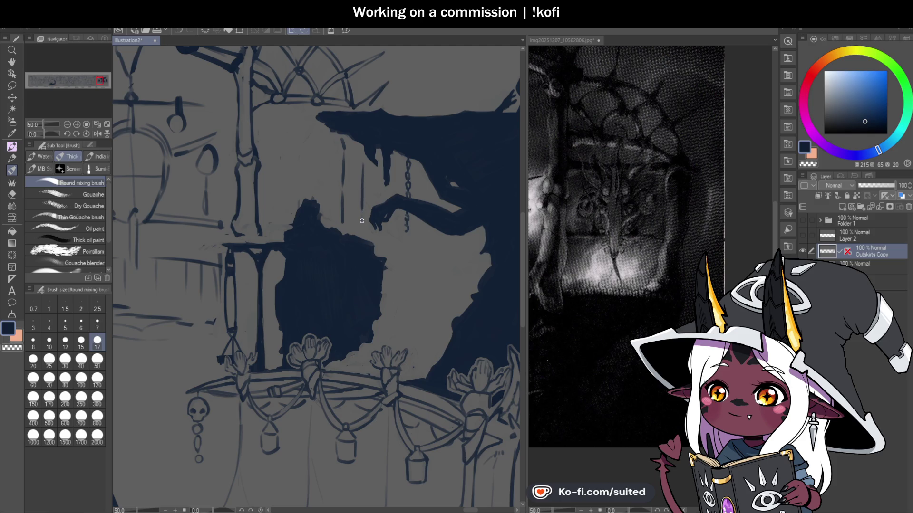
scroll(362, 233, "down", 1)
scroll(400, 255, "down", 1)
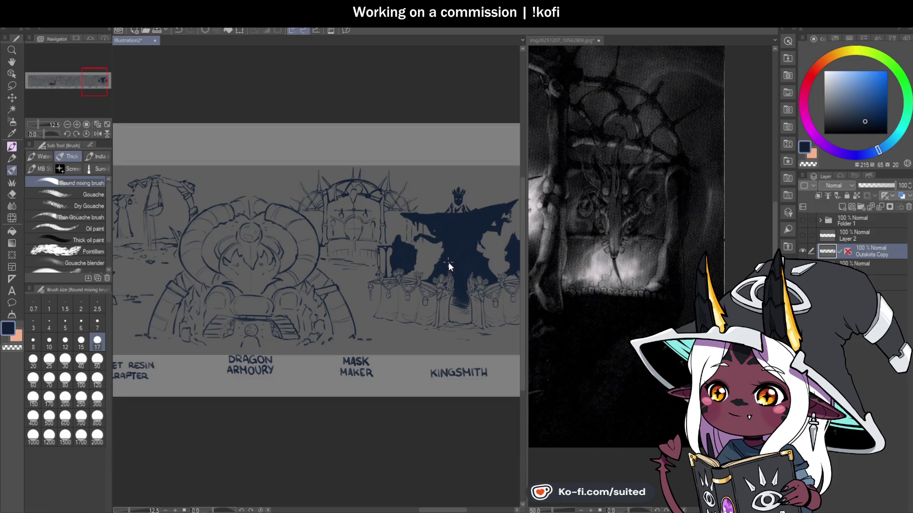
scroll(407, 262, "up", 1)
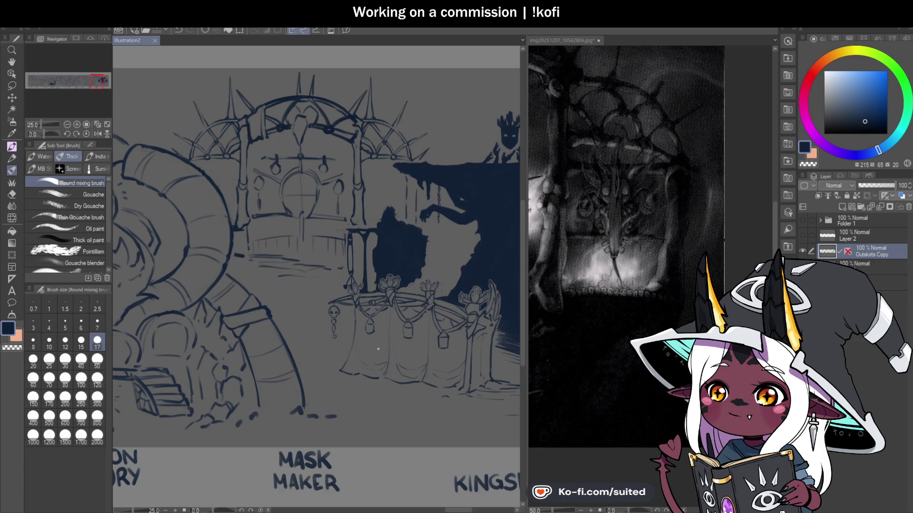
scroll(480, 269, "down", 1)
scroll(421, 255, "up", 1)
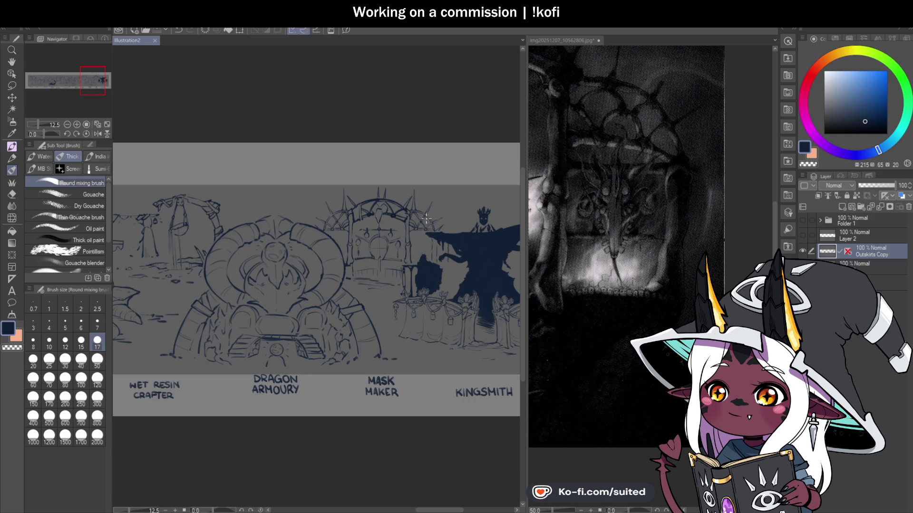
key("ctrl+plus")
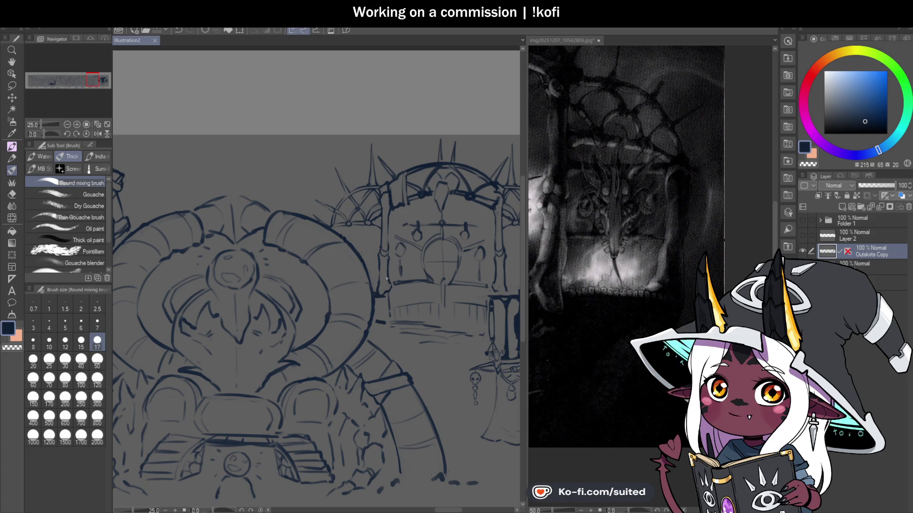
Pan the reference to show the Maker title and mask
scroll(398, 234, "down", 3)
scroll(398, 218, "up", 3)
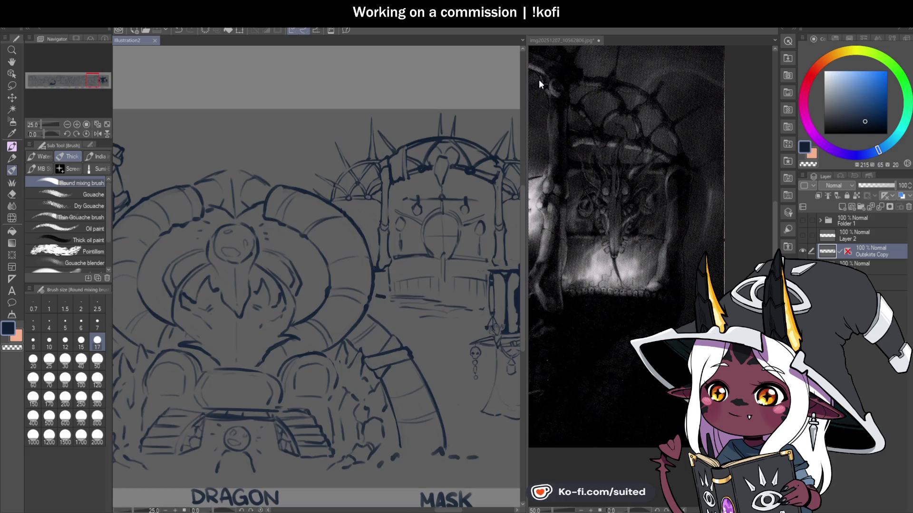
left_click(538, 84)
key("h")
mouse_move(547, 224)
left_mouse_down()
mouse_move(594, 248)
mouse_move(761, 242)
left_mouse_up()
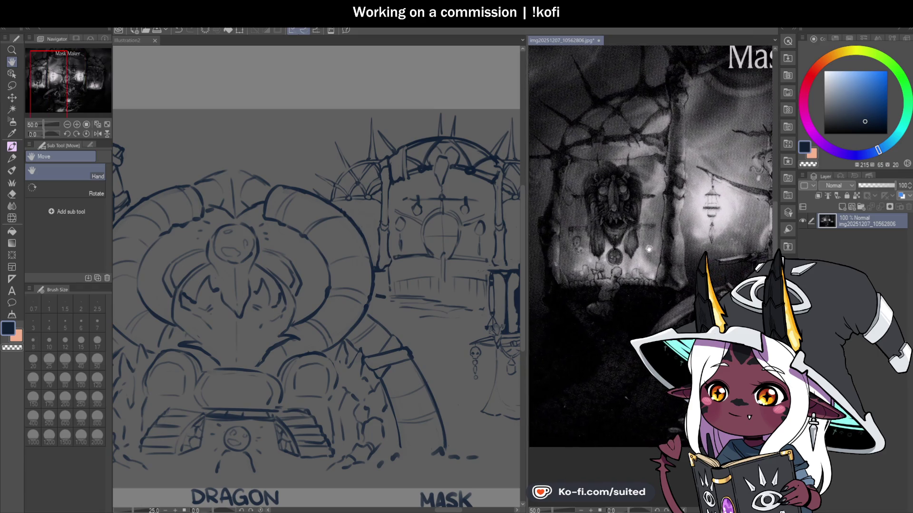
left_click(373, 227)
Sketch faint pendant strokes beside the arch column, erasing part with the transparent colour
scroll(372, 228, "up", 2)
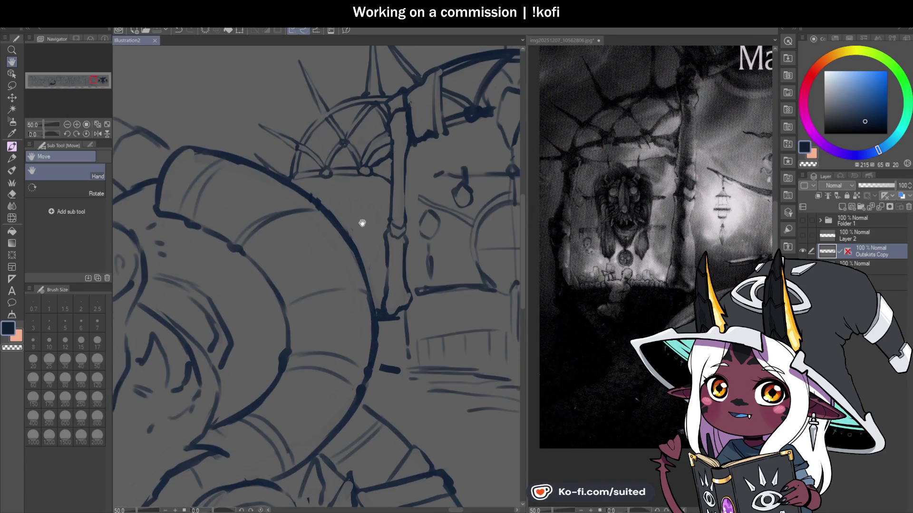
key("b")
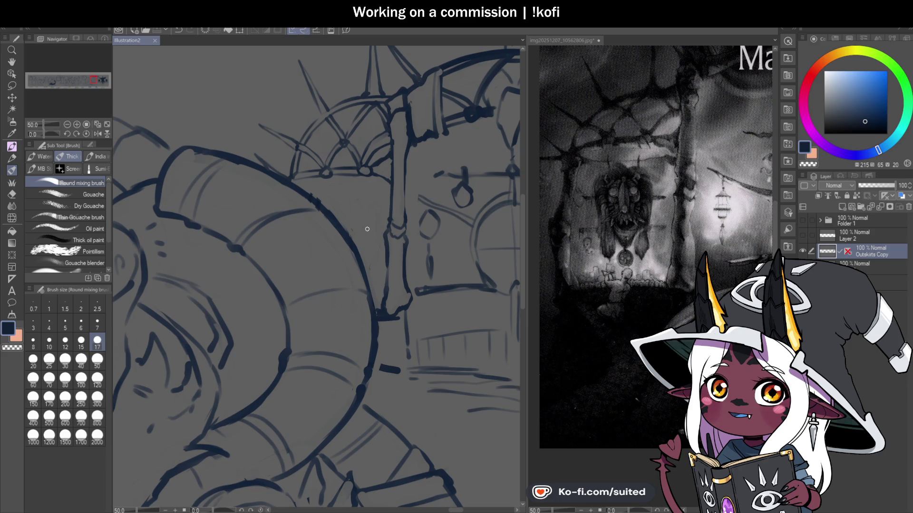
scroll(343, 305, "up", 1)
left_click_drag(311, 161, 351, 159)
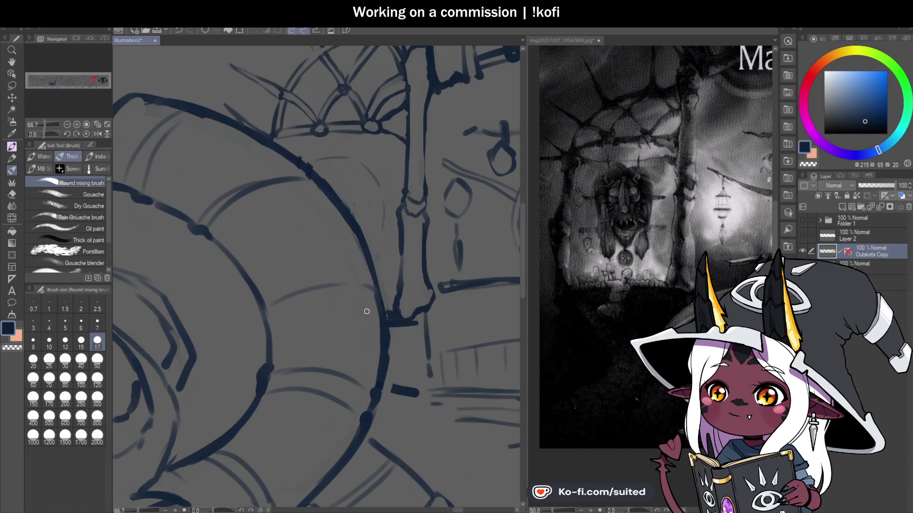
scroll(384, 265, "down", 2)
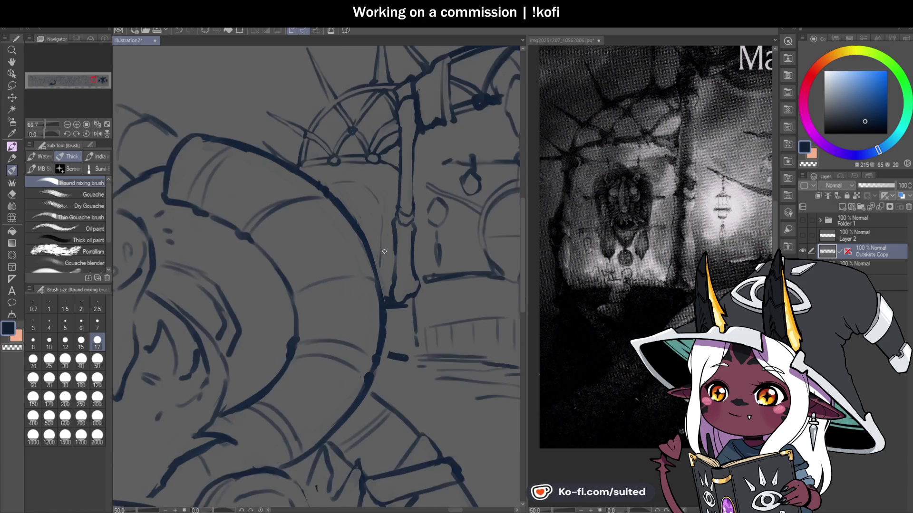
scroll(385, 266, "up", 2)
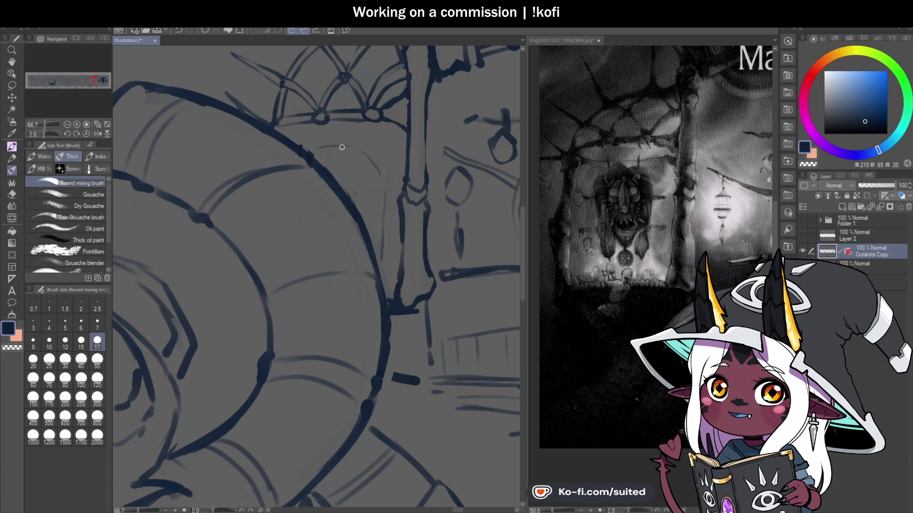
key("c")
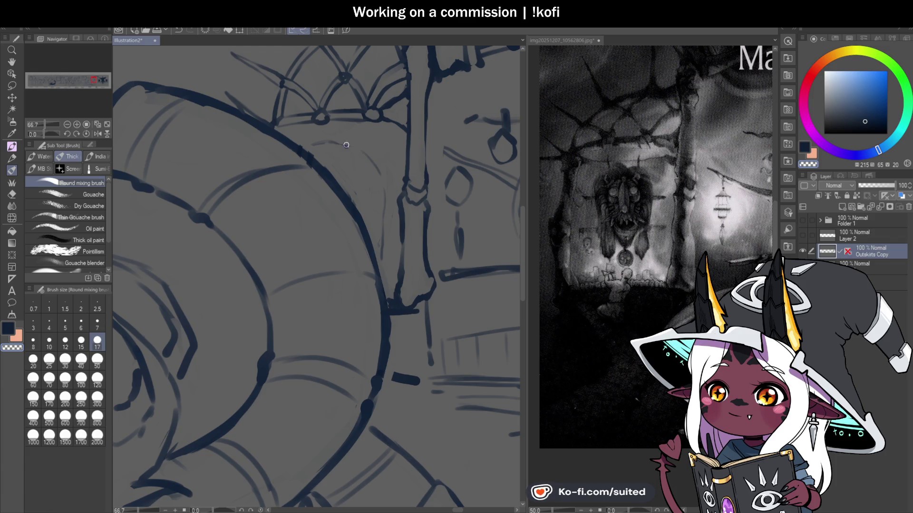
key("c")
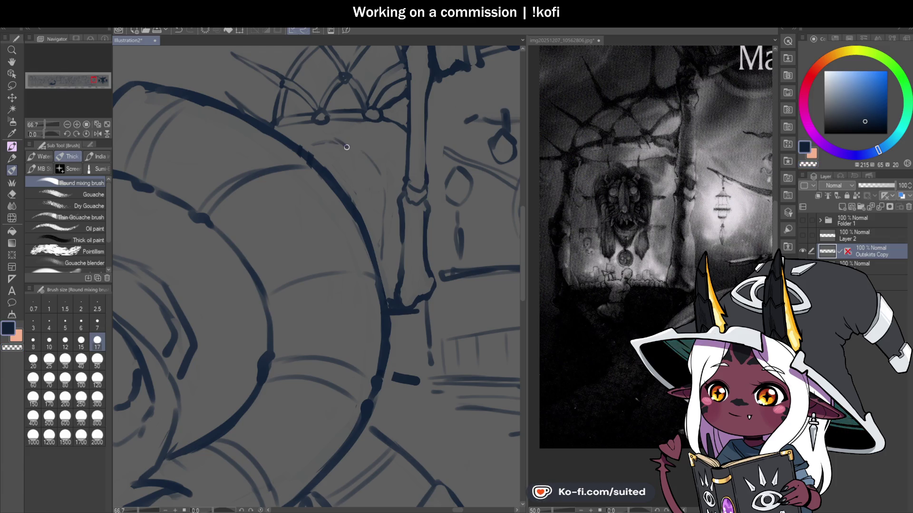
key("c")
key("c")
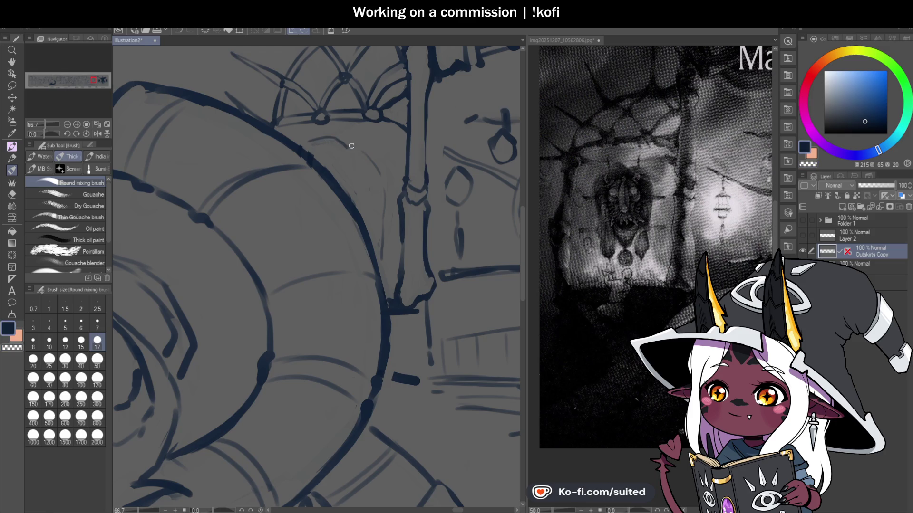
Erase and redraw the pendant's sketch lines, adding a small curve
key("c")
left_click_drag(376, 183, 375, 168)
key("c")
left_click_drag(380, 253, 386, 197)
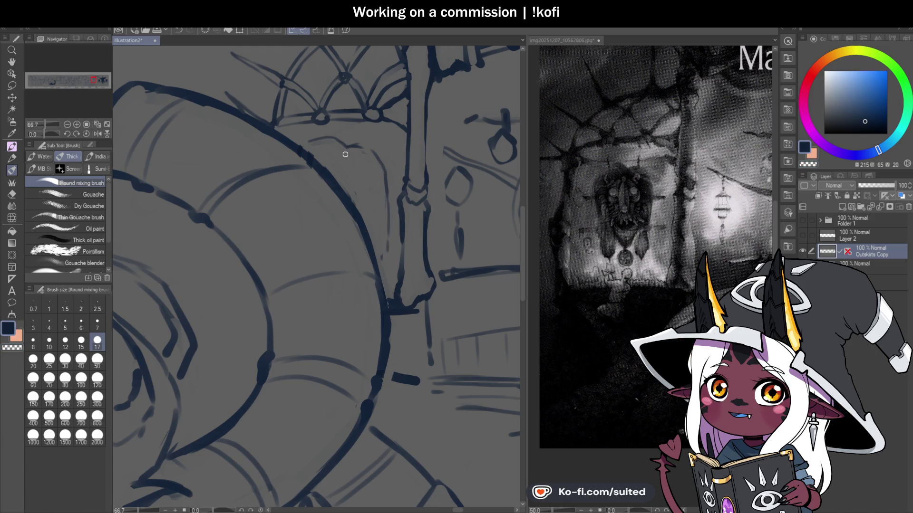
left_click_drag(342, 157, 345, 160)
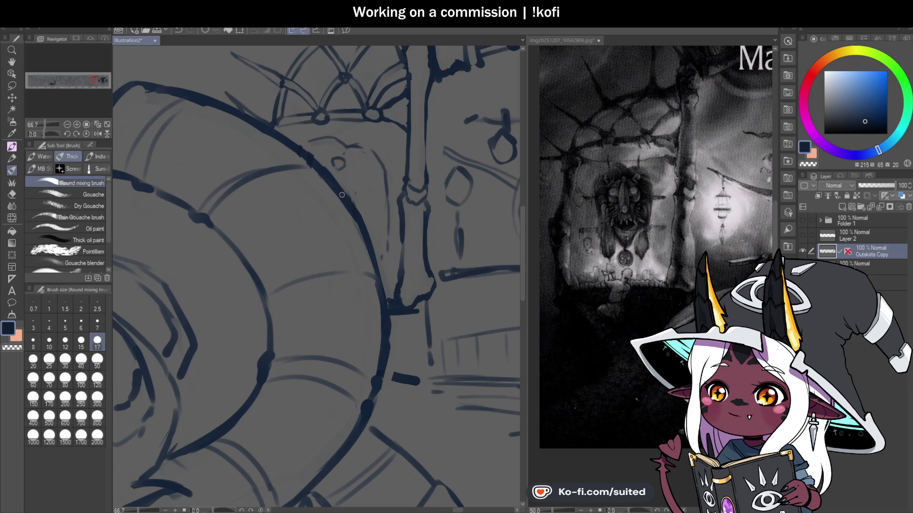
scroll(347, 188, "down", 1)
scroll(354, 229, "down", 1)
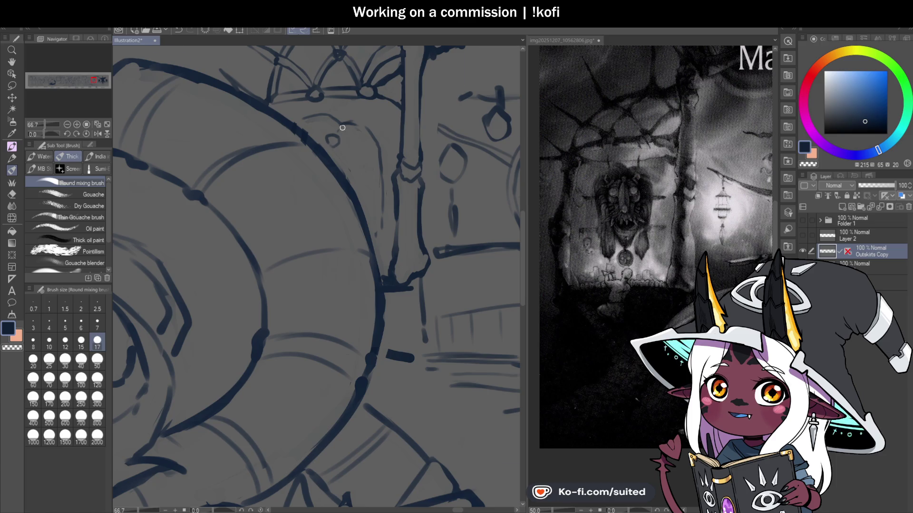
scroll(344, 127, "up", 1)
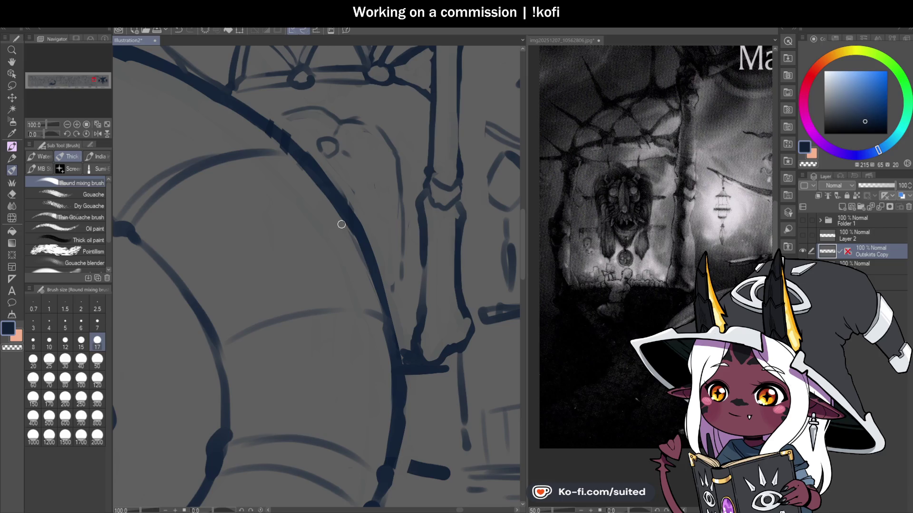
Undo the last strokes and redraw the pendant top as small loops with a curved side line
key("ctrl+z")
key("ctrl+z")
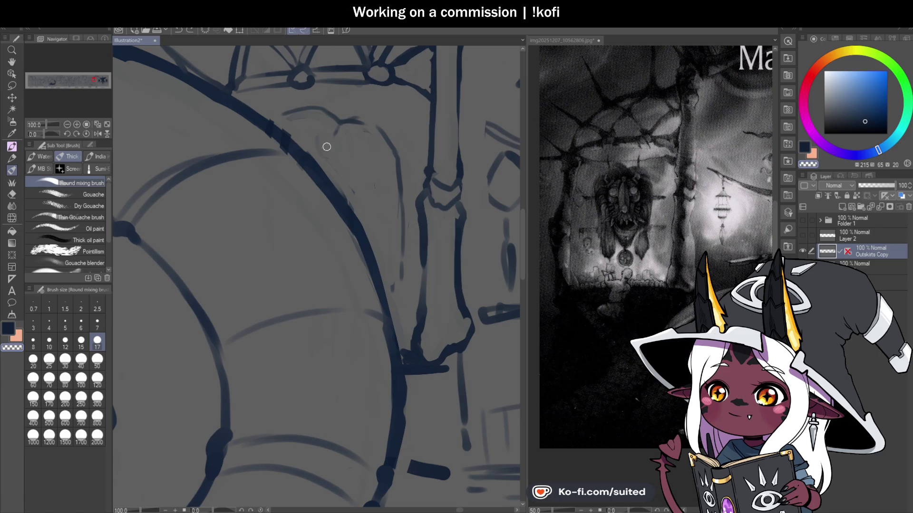
left_click_drag(328, 142, 335, 138)
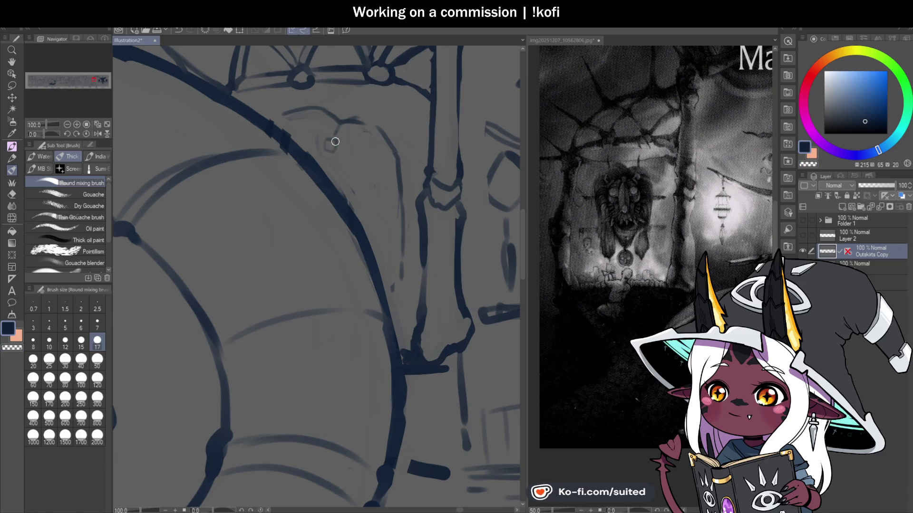
scroll(348, 179, "down", 2)
scroll(388, 219, "up", 1)
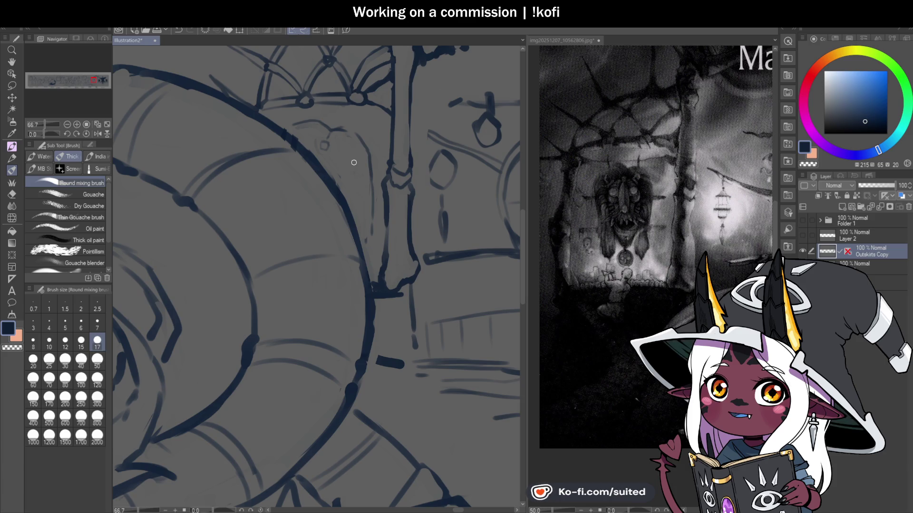
scroll(327, 205, "down", 1)
scroll(343, 181, "up", 2)
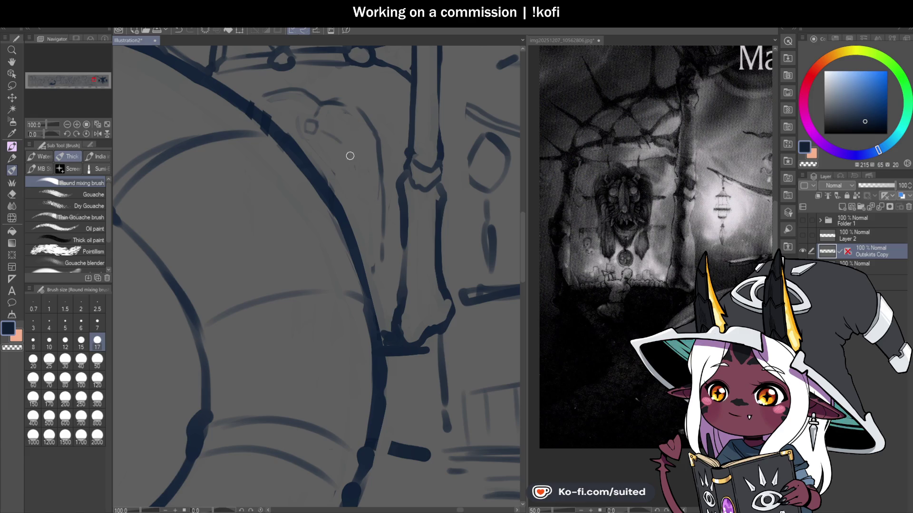
left_click_drag(358, 170, 343, 202)
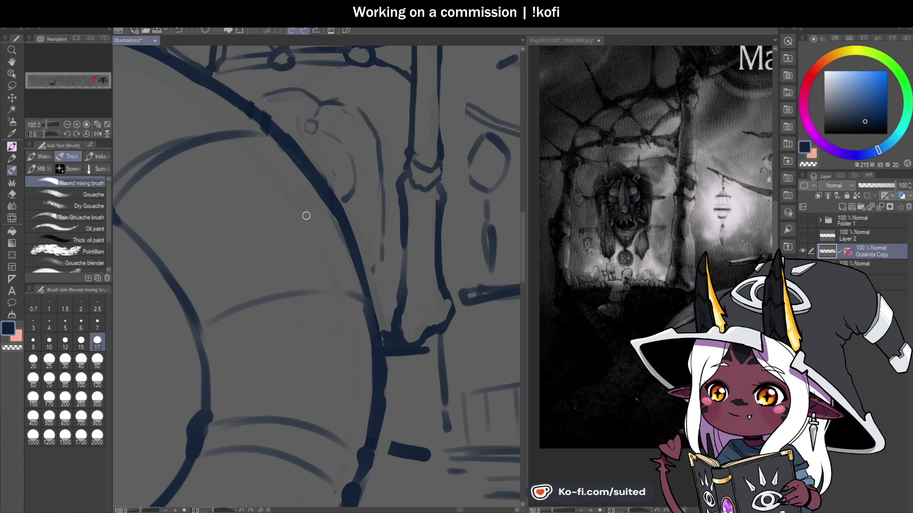
left_click_drag(332, 129, 336, 123)
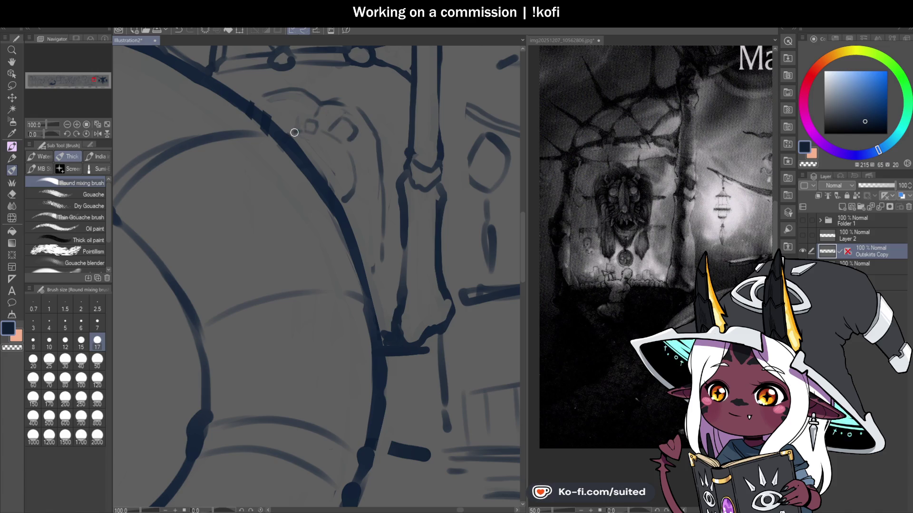
Save the illustration and zoom out to 25% to show the whole Mask Maker building
scroll(379, 149, "down", 2)
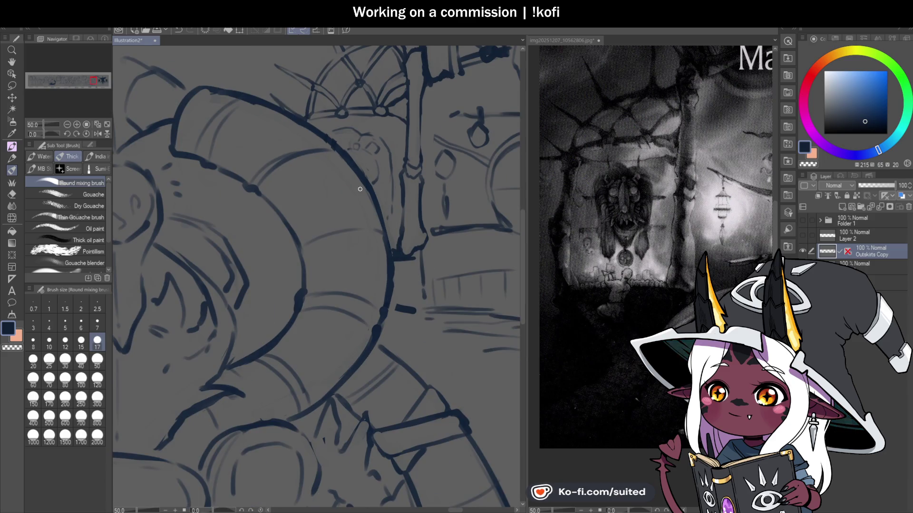
scroll(360, 189, "up", 2)
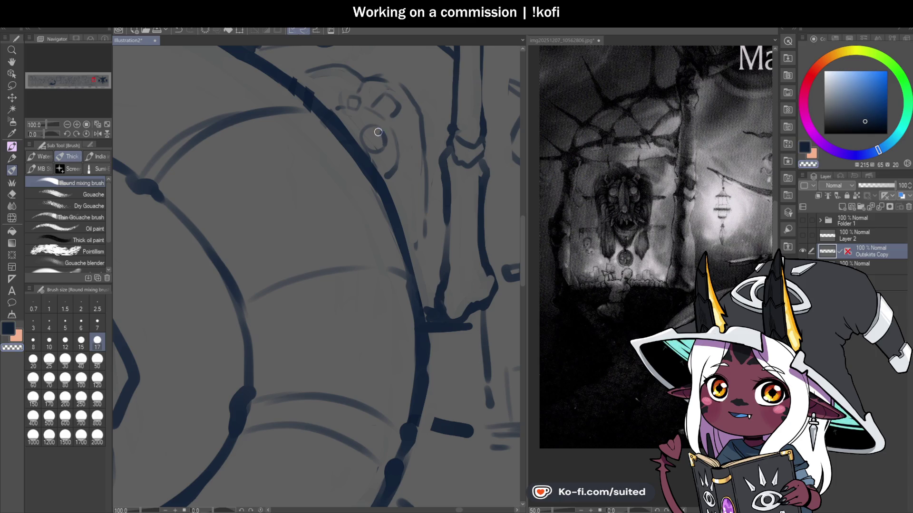
scroll(379, 159, "down", 1)
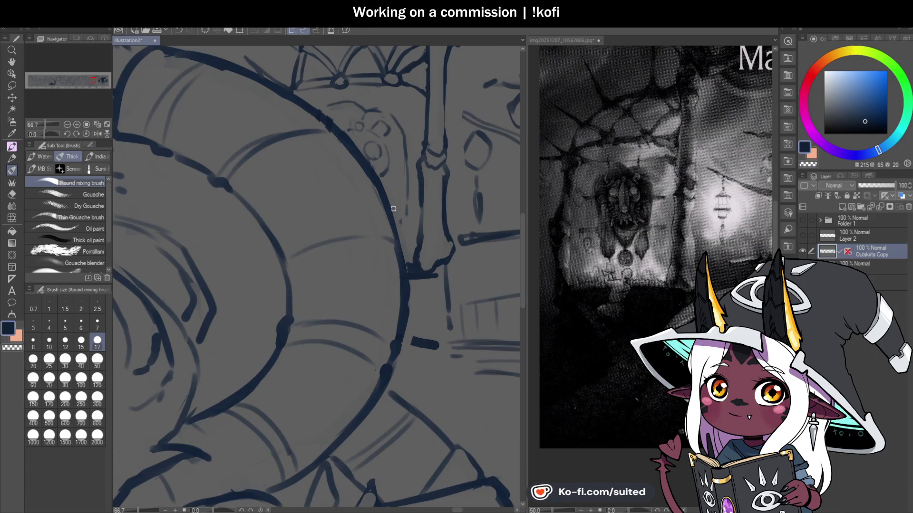
scroll(386, 173, "up", 1)
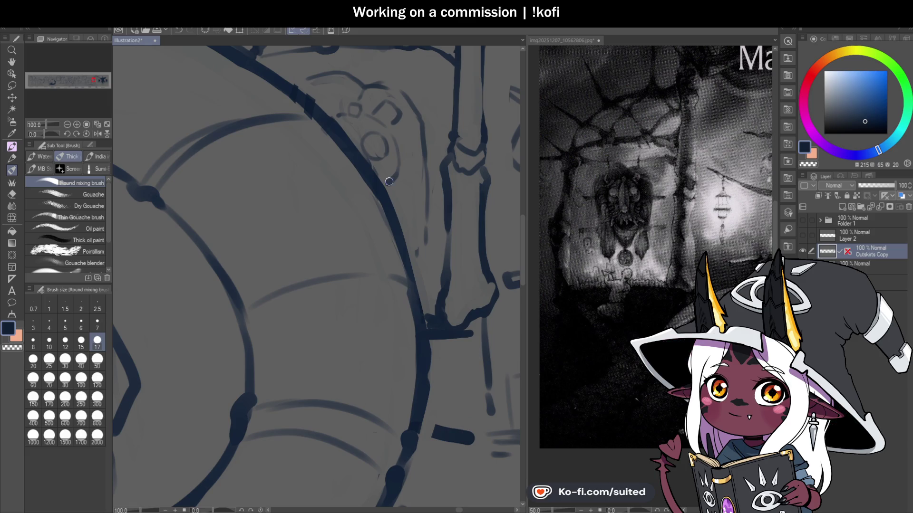
scroll(354, 192, "up", 1)
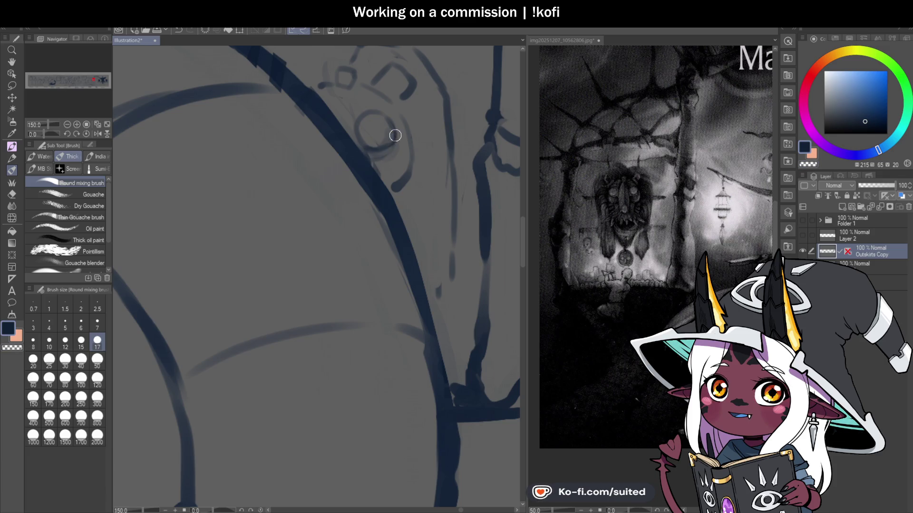
scroll(360, 173, "down", 5)
scroll(384, 184, "up", 2)
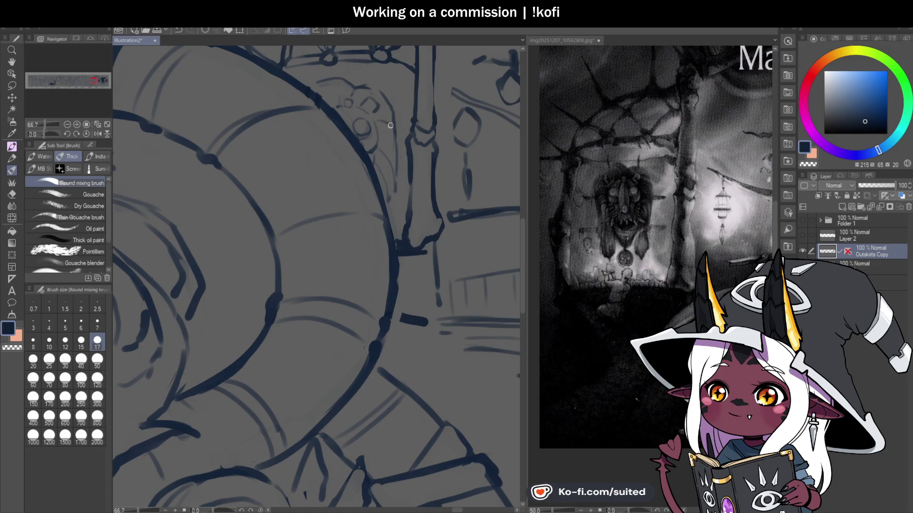
scroll(388, 123, "down", 2)
key("ctrl+s")
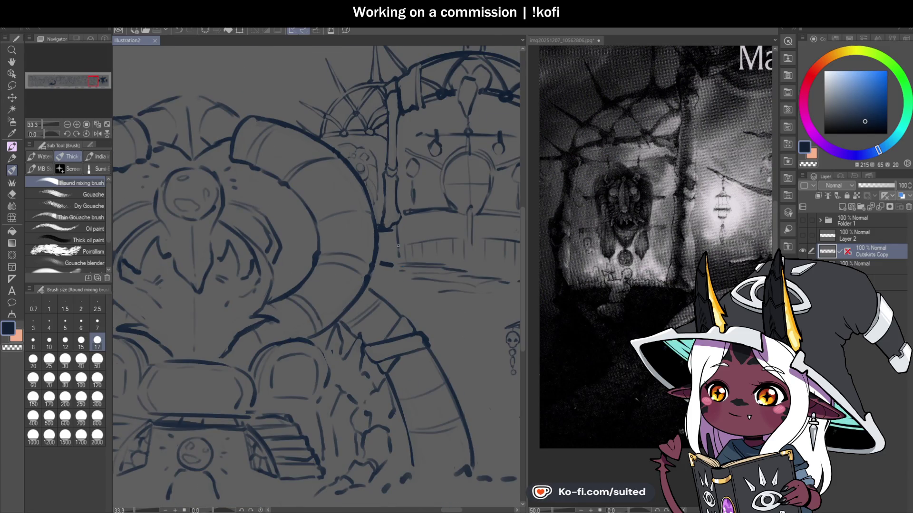
scroll(398, 246, "down", 1)
scroll(326, 205, "down", 1)
scroll(405, 216, "up", 2)
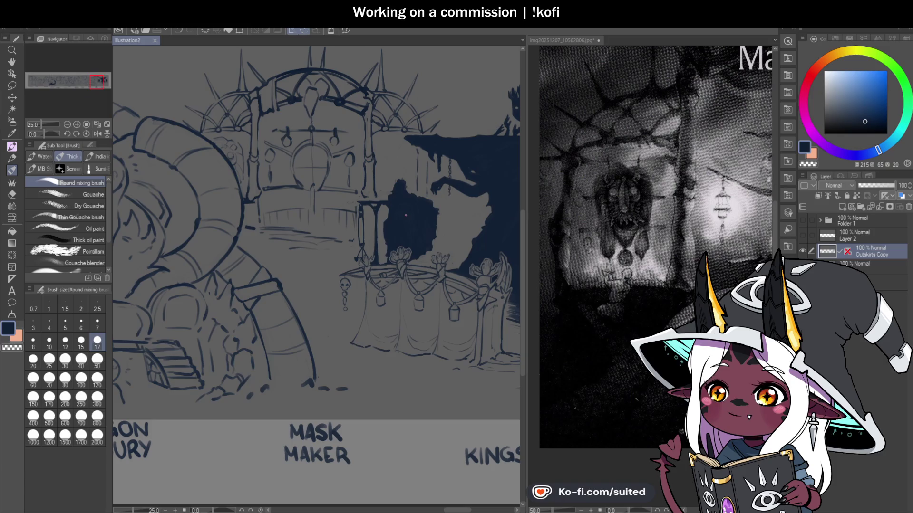
Pan the Mask Maker reference image to show the mask details
left_click(569, 52)
left_click(12, 62)
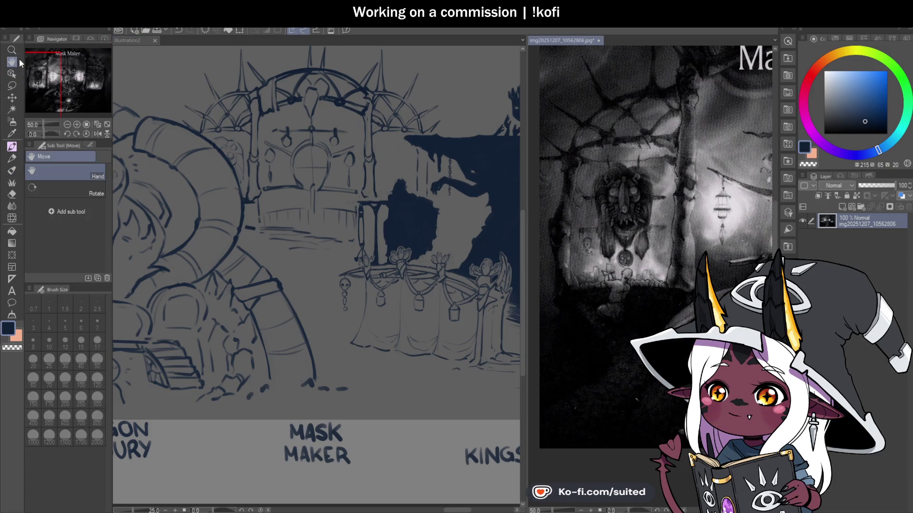
mouse_move(703, 266)
left_mouse_down()
mouse_move(652, 322)
mouse_move(676, 295)
left_mouse_up()
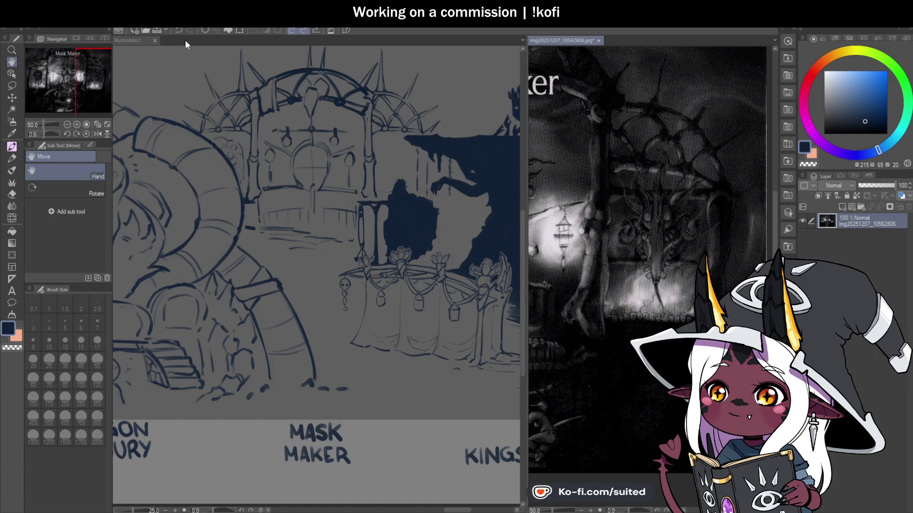
scroll(532, 215, "up", 1)
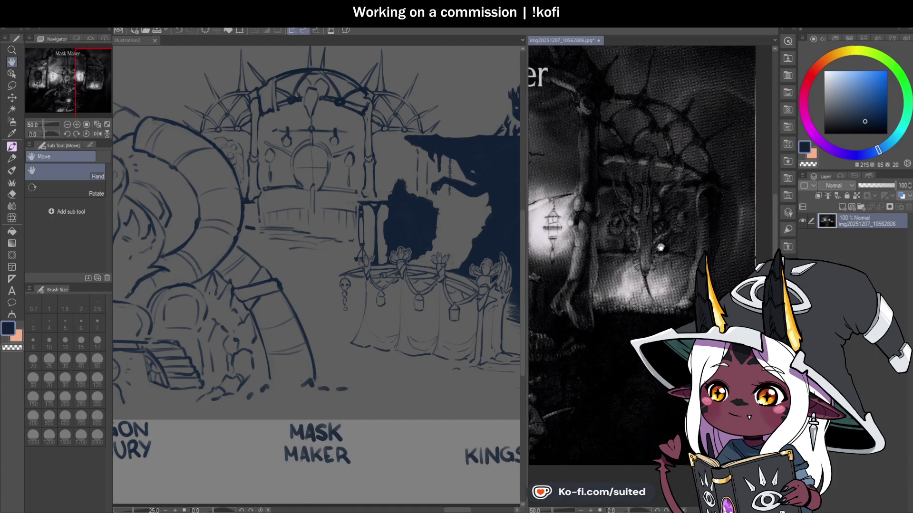
left_click_drag(533, 215, 517, 200)
Return to the illustration canvas with the brush set to the transparent colour
left_click(302, 169)
key("b")
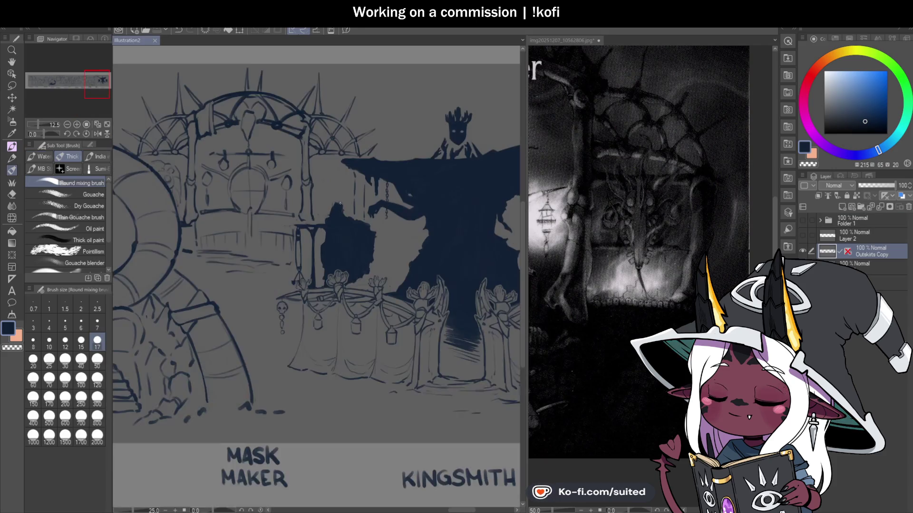
scroll(339, 181, "up", 2)
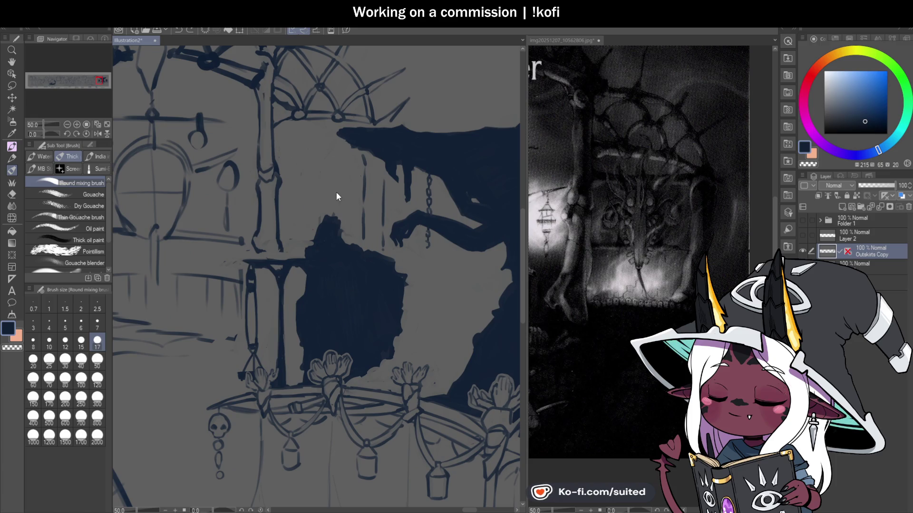
key("c")
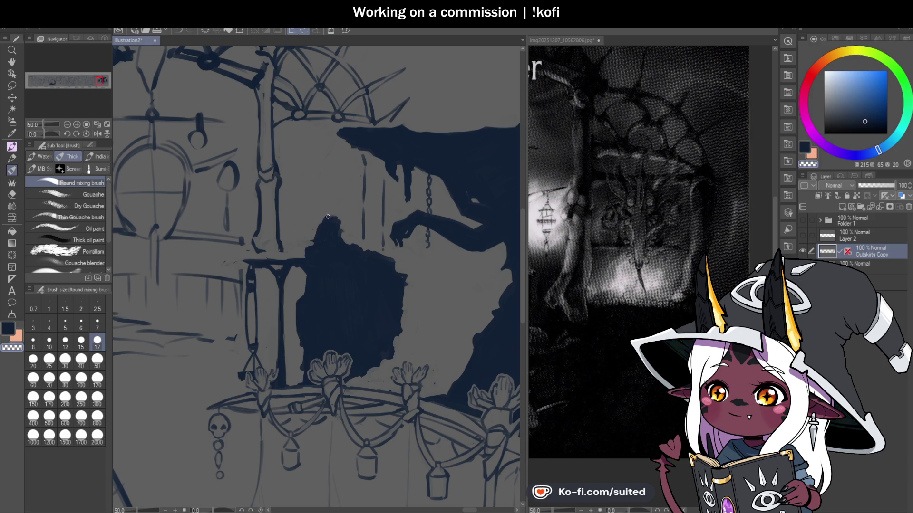
scroll(325, 218, "down", 2)
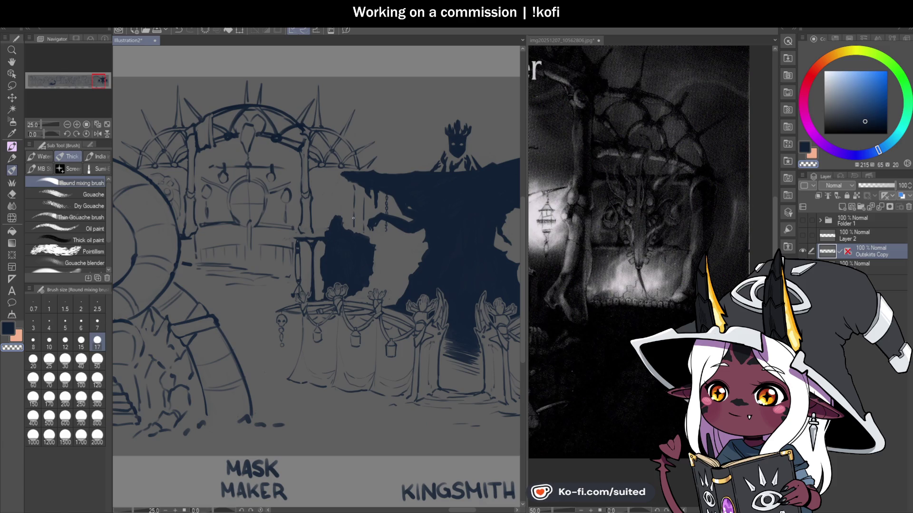
Bring the full Mask Maker title into view on the reference, then zoom the banner to 33.3%
key("h")
left_click(649, 261)
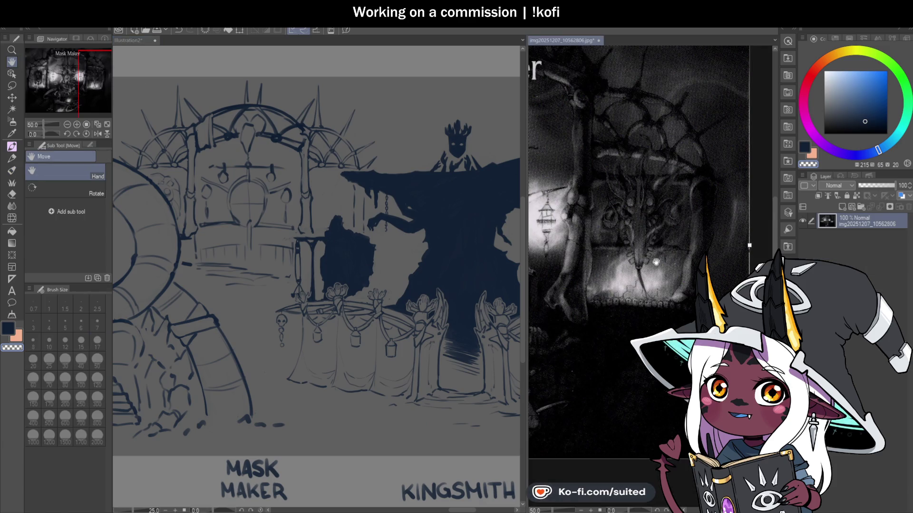
left_click_drag(605, 250, 765, 255)
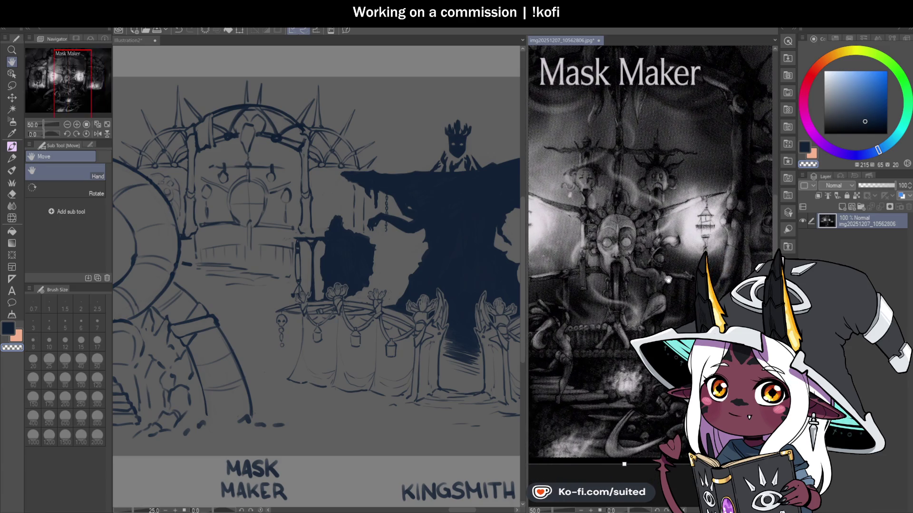
key("m")
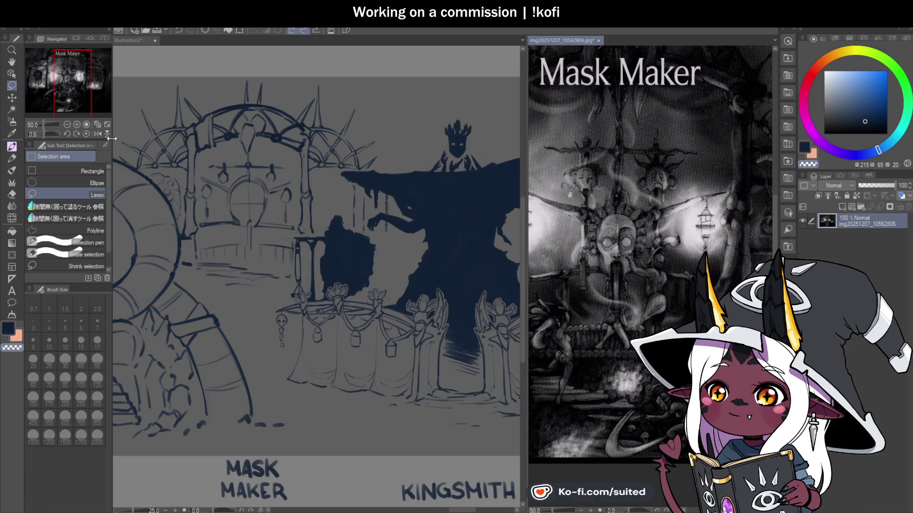
key("h")
left_click_drag(646, 244, 669, 250)
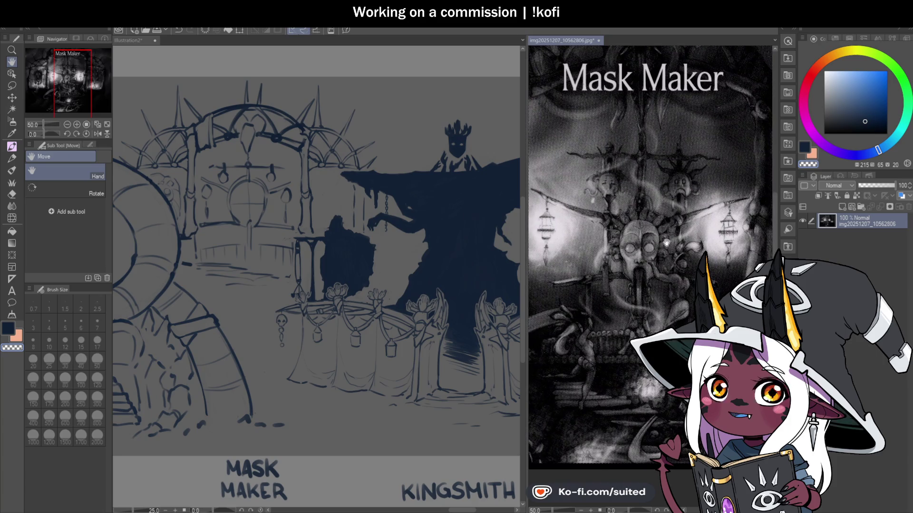
scroll(668, 250, "down", 2)
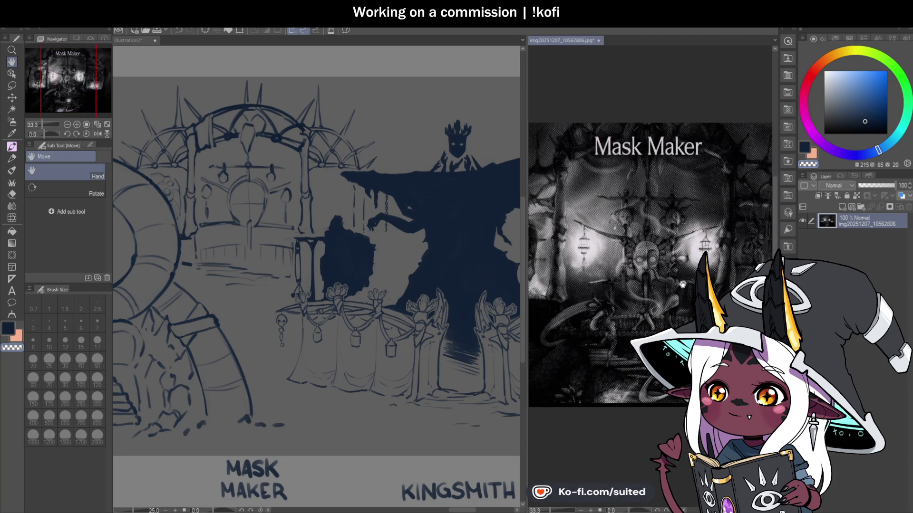
scroll(683, 284, "down", 1)
left_click(465, 189)
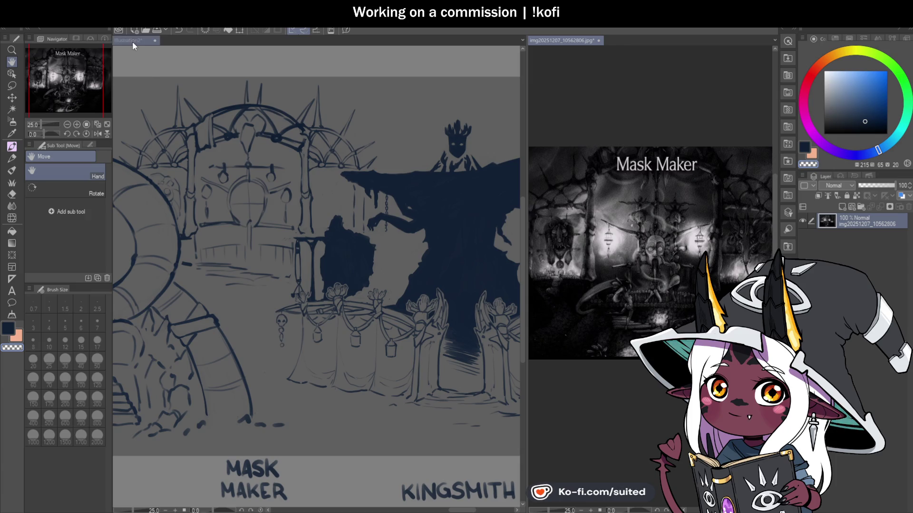
scroll(222, 116, "up", 1)
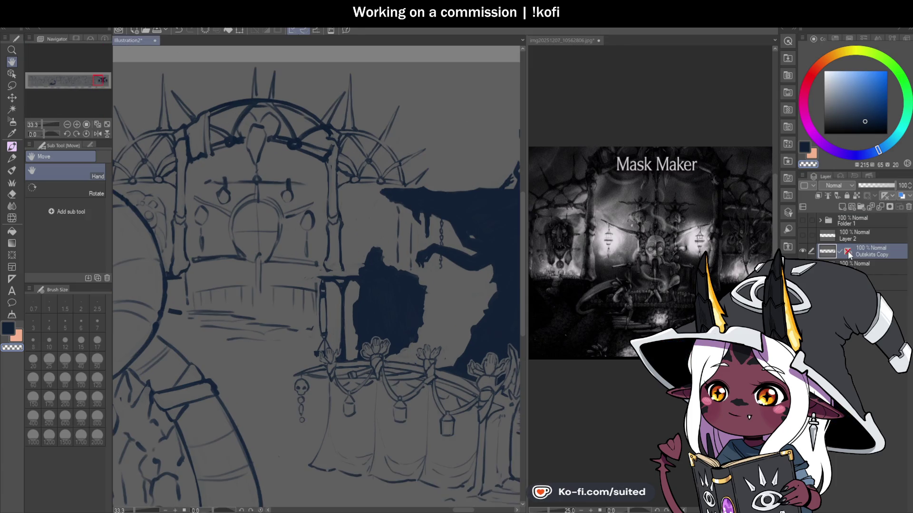
Select the brush and bring the Mask Maker arch into view
key("b")
left_click_drag(237, 174, 264, 143)
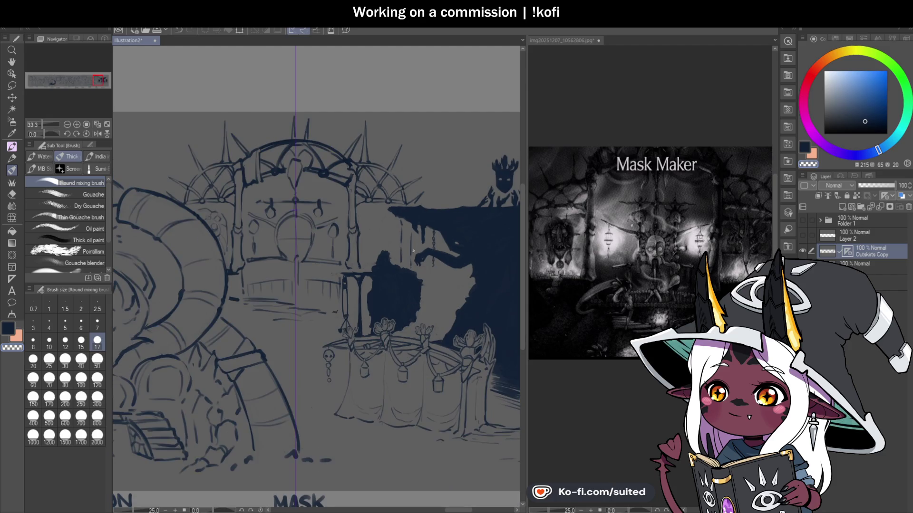
scroll(398, 206, "down", 10)
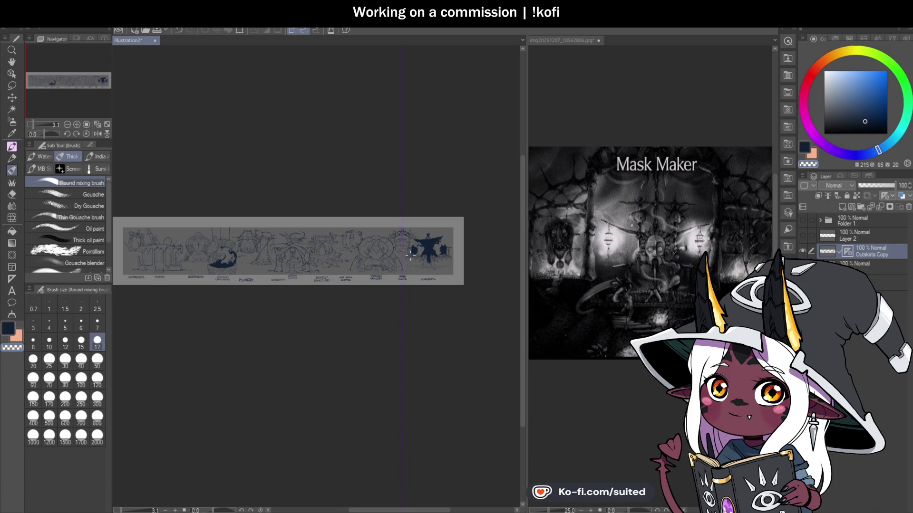
scroll(142, 244, "up", 8)
scroll(253, 243, "down", 5)
scroll(360, 244, "up", 4)
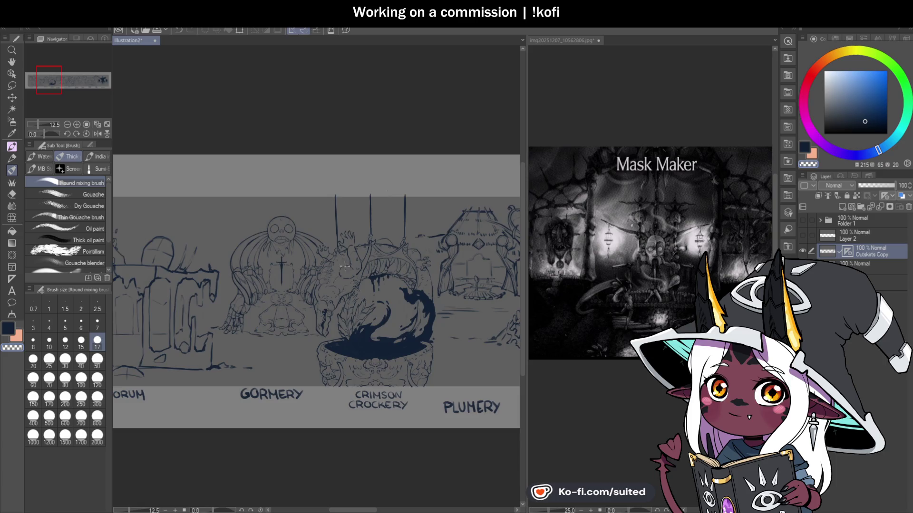
Enlarge the brush to size 120 and paint over the old arch top by the left pillar
scroll(361, 244, "down", 4)
scroll(499, 264, "up", 2)
scroll(499, 264, "up", 4)
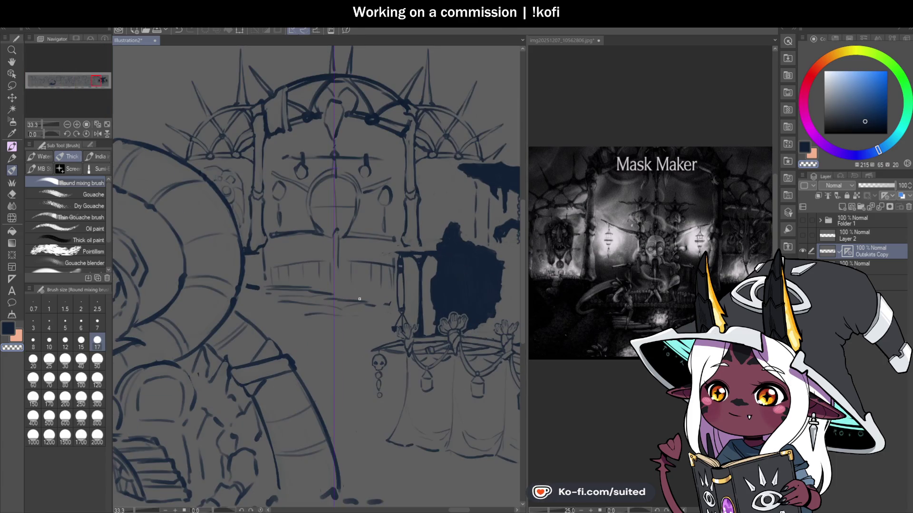
scroll(358, 299, "down", 1)
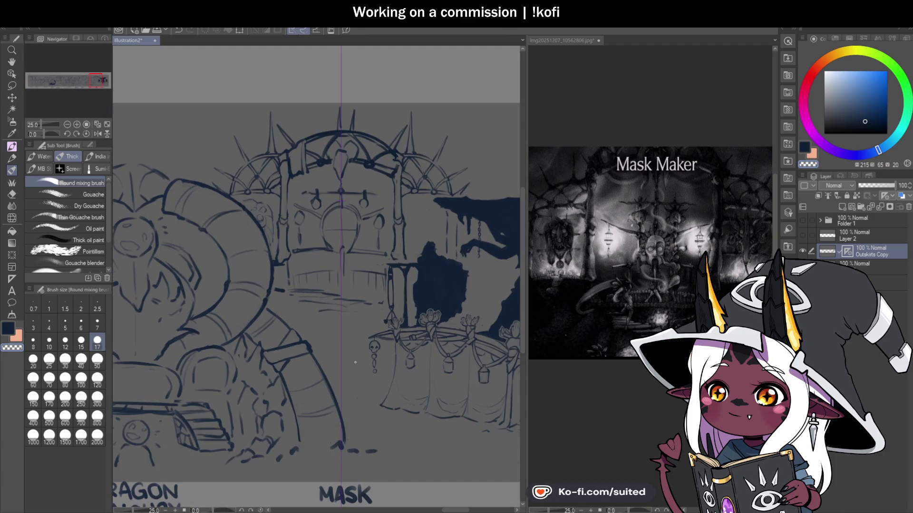
scroll(309, 146, "up", 1)
key("bracketright")
key("bracketright")
key("bracketright")
mouse_move(280, 136)
left_mouse_down()
mouse_move(271, 112)
mouse_move(296, 187)
mouse_move(306, 147)
mouse_move(342, 149)
mouse_move(363, 99)
left_mouse_up()
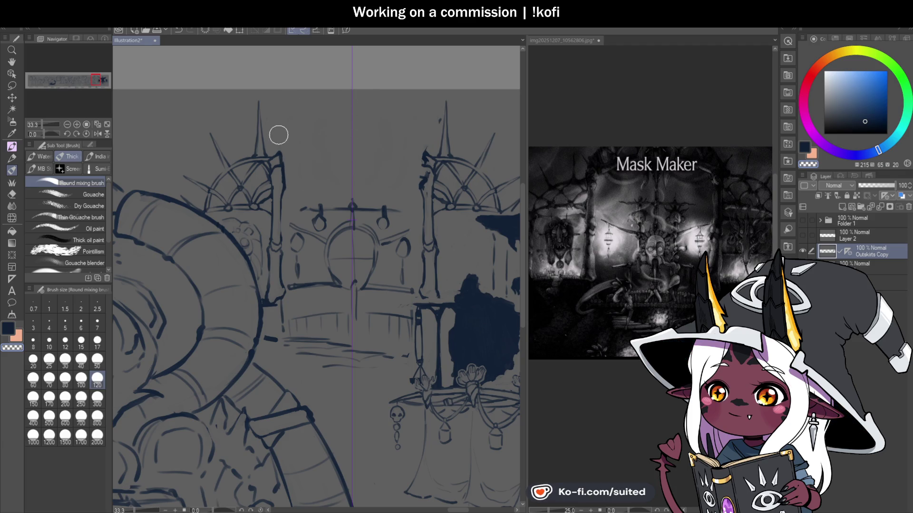
At brush size 12, draw a new rounded dome over the gate and tidy its left curve
left_click(65, 341)
key("ctrl+s")
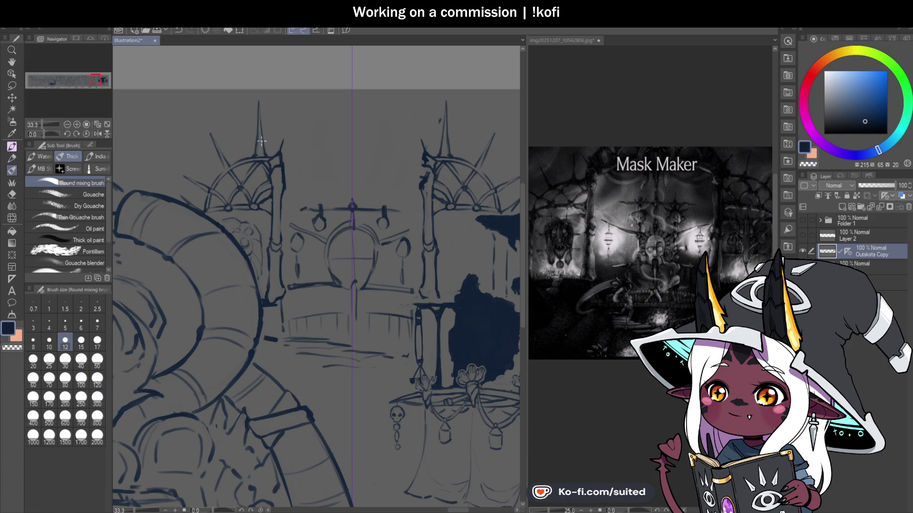
mouse_move(280, 153)
left_mouse_down()
mouse_move(318, 109)
mouse_move(358, 103)
left_mouse_up()
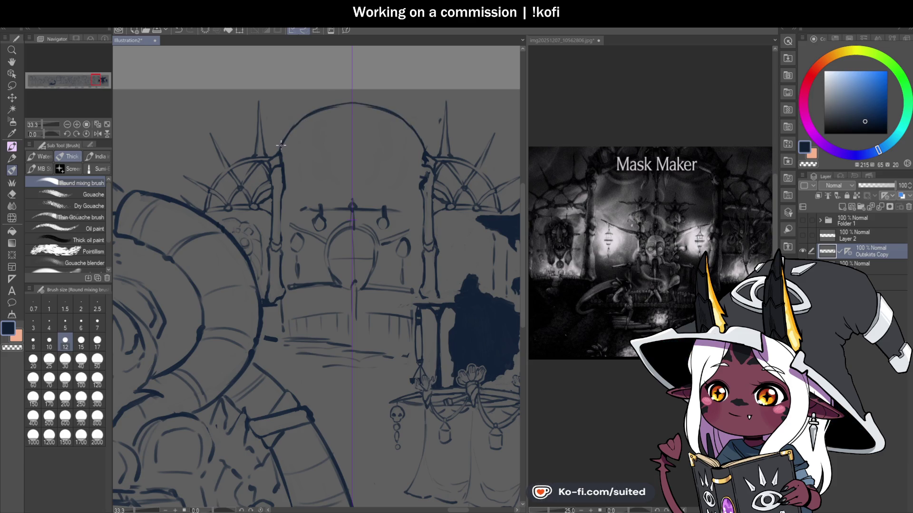
key("c")
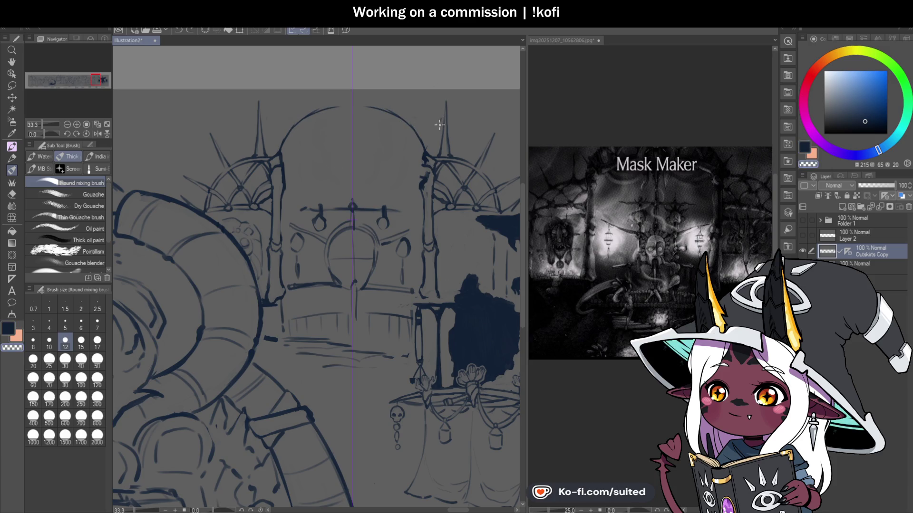
mouse_move(279, 149)
left_mouse_down()
mouse_move(305, 122)
mouse_move(340, 112)
left_mouse_up()
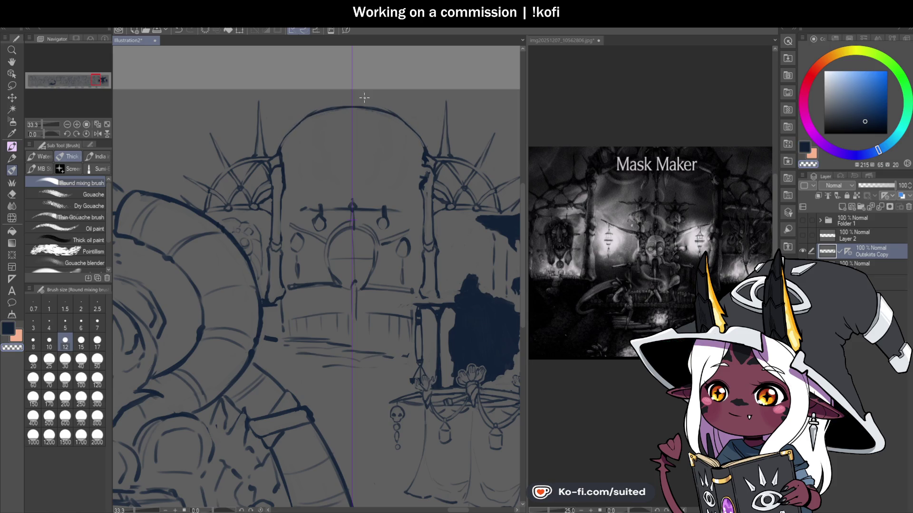
left_click_drag(281, 143, 328, 107)
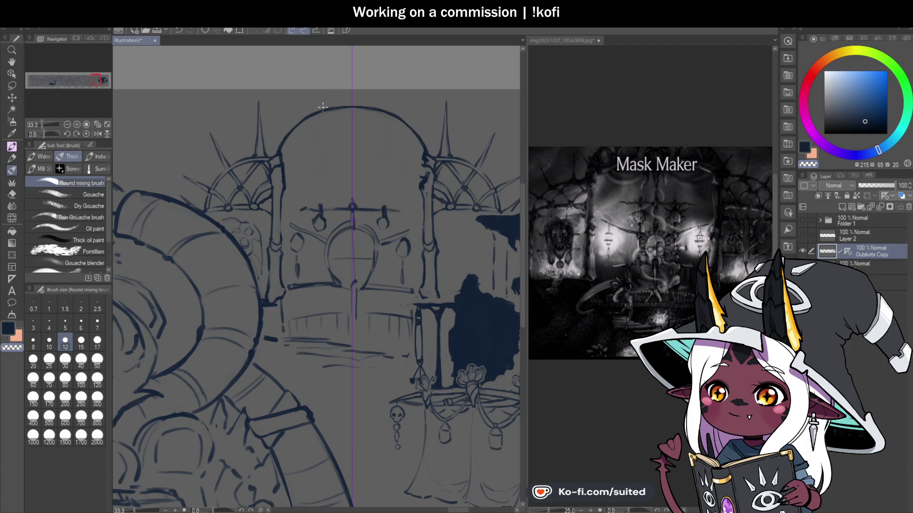
Rework the dome's upper-left curve thinner and save the illustration
key("c")
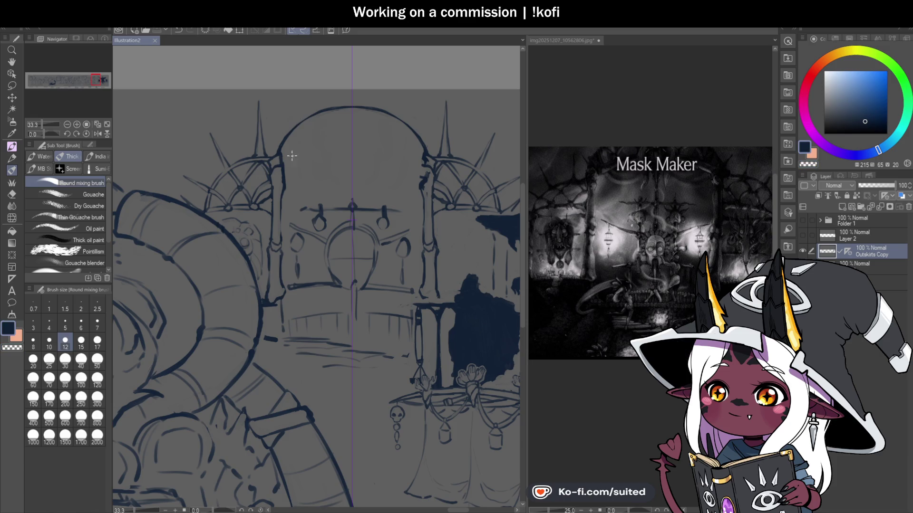
left_click_drag(277, 144, 285, 149)
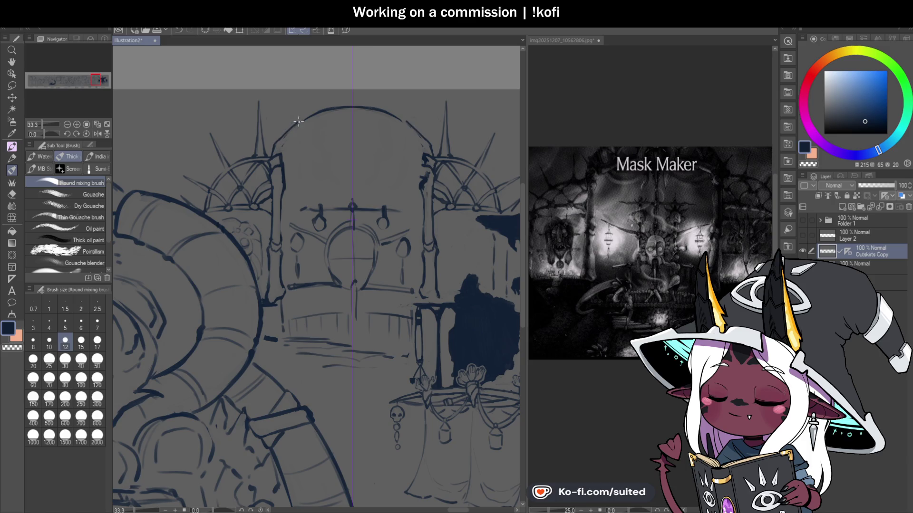
key("c")
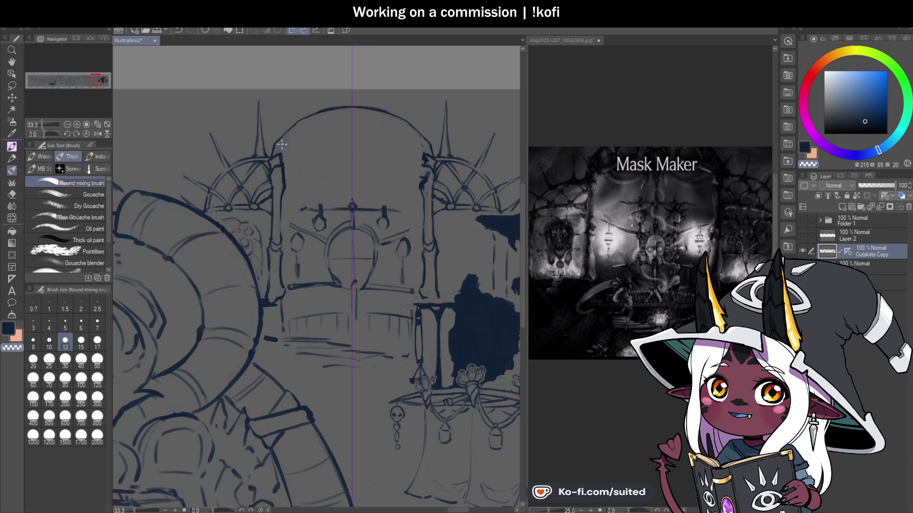
key("ctrl+s")
key("c")
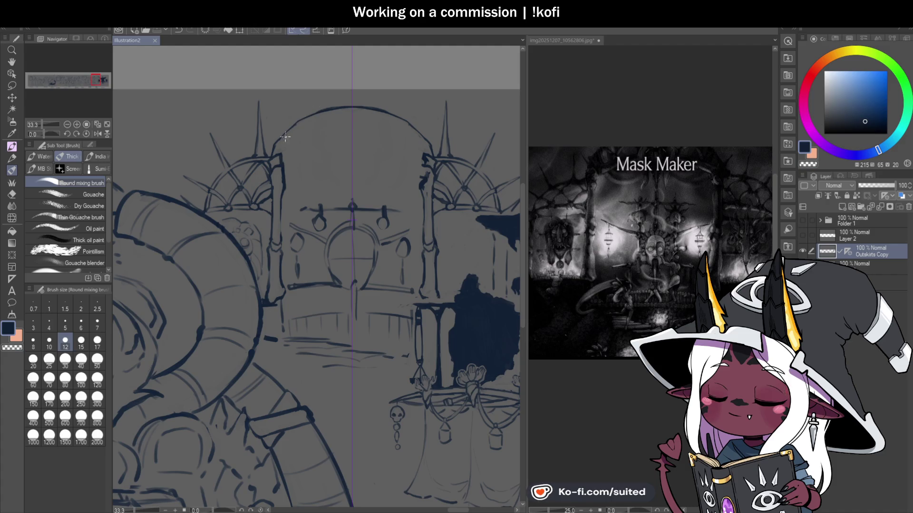
left_click_drag(281, 153, 290, 140)
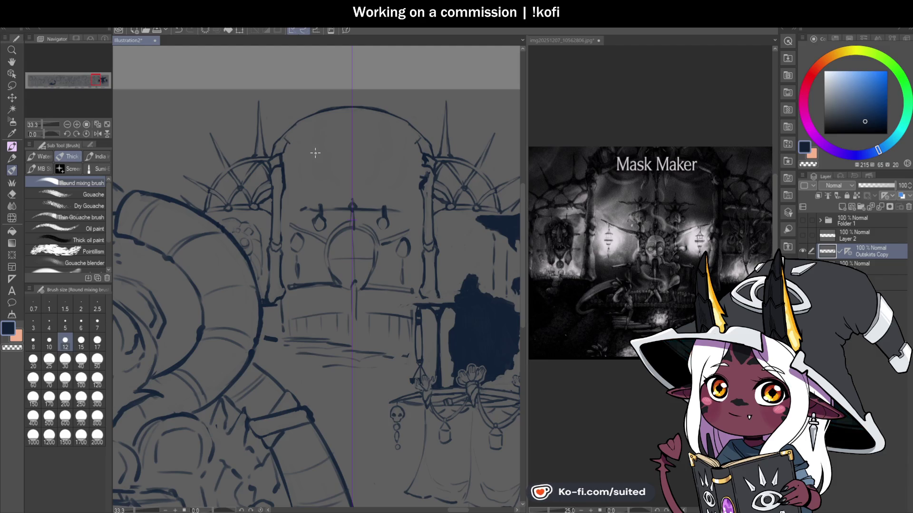
scroll(374, 152, "down", 1)
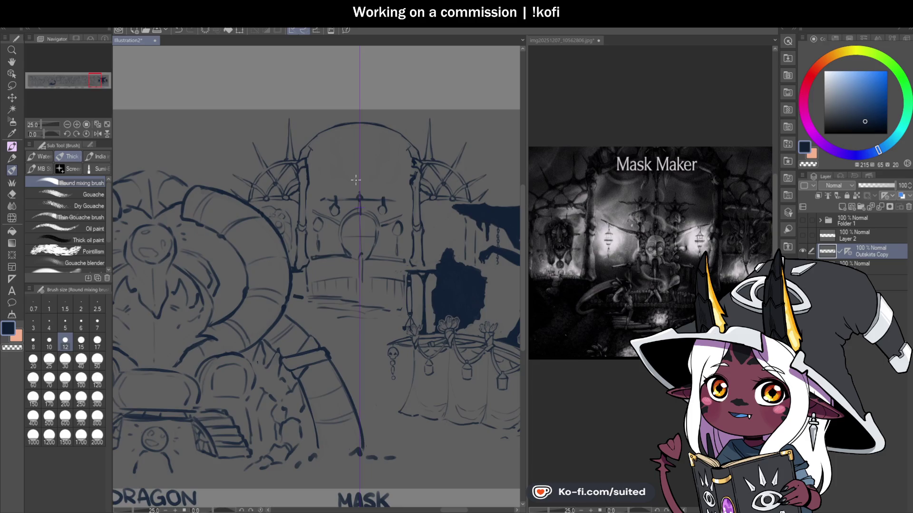
Sketch two band lines across the top of the Mask Maker arch
scroll(322, 142, "up", 2)
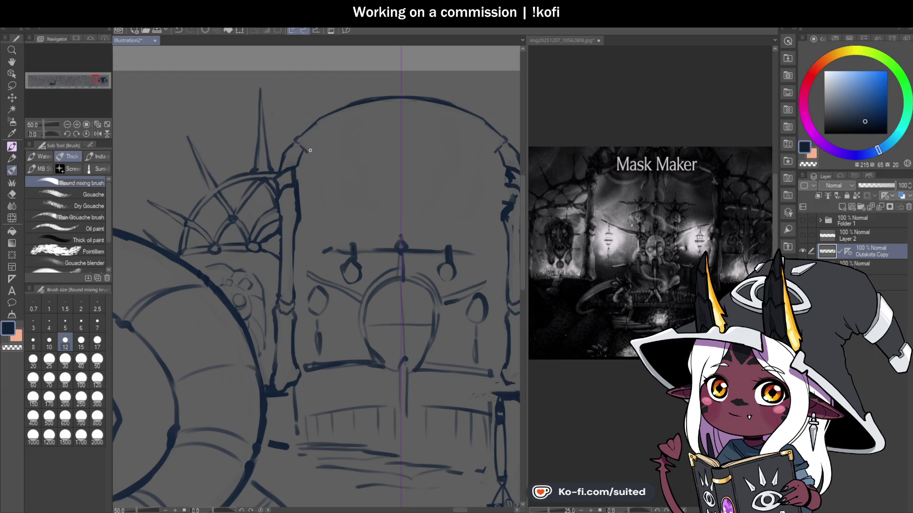
left_click_drag(409, 141, 497, 144)
left_click_drag(314, 152, 396, 141)
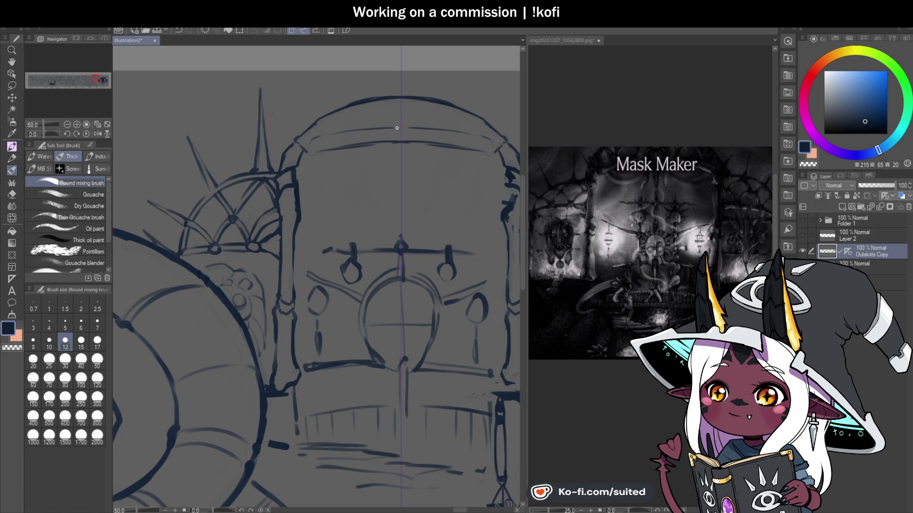
key("c")
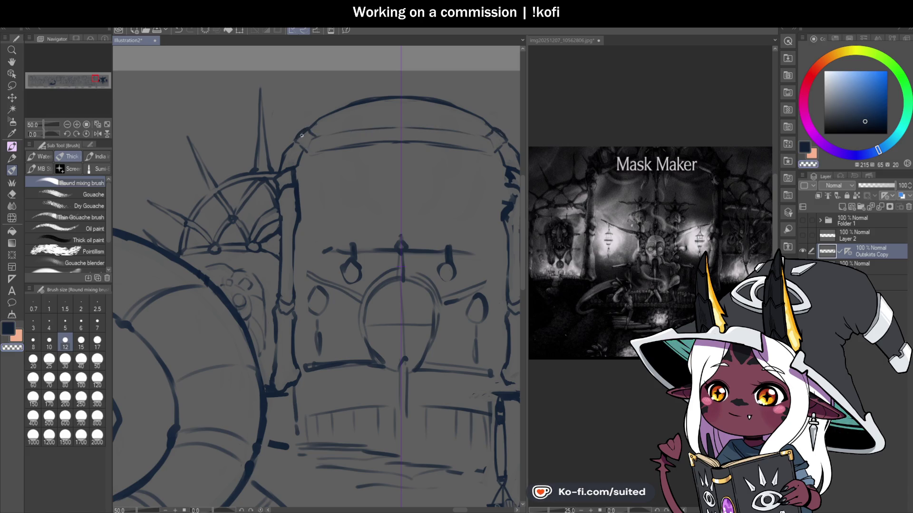
key("c")
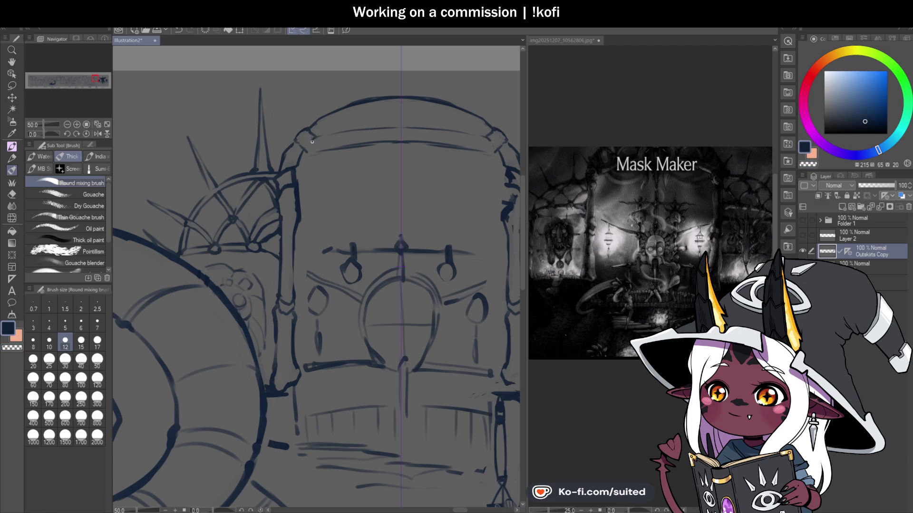
Soften and reinforce the dark arch line, undoing a faint dash on the band
scroll(414, 159, "down", 2)
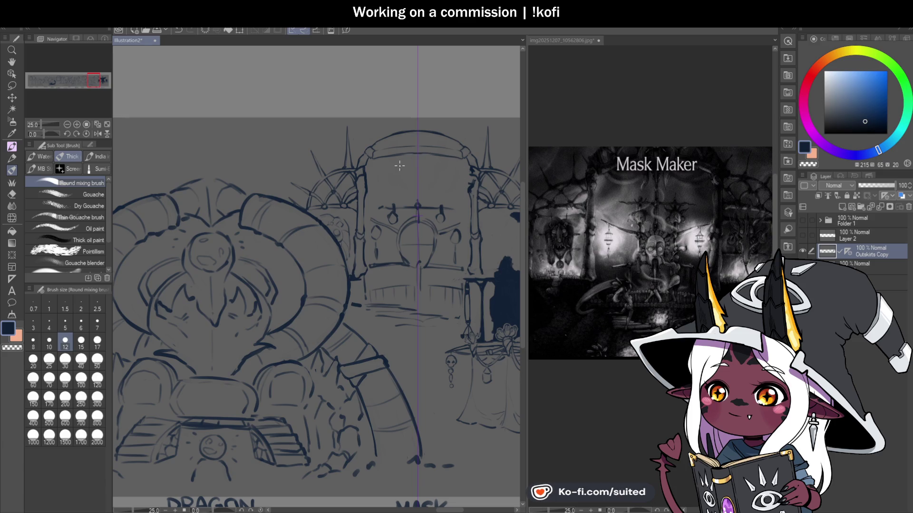
scroll(365, 157, "up", 2)
scroll(366, 157, "up", 1)
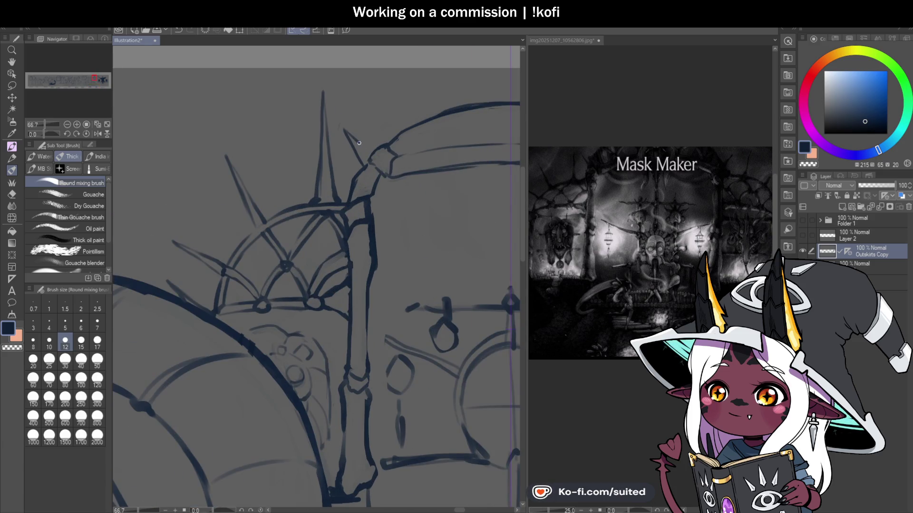
scroll(369, 152, "down", 2)
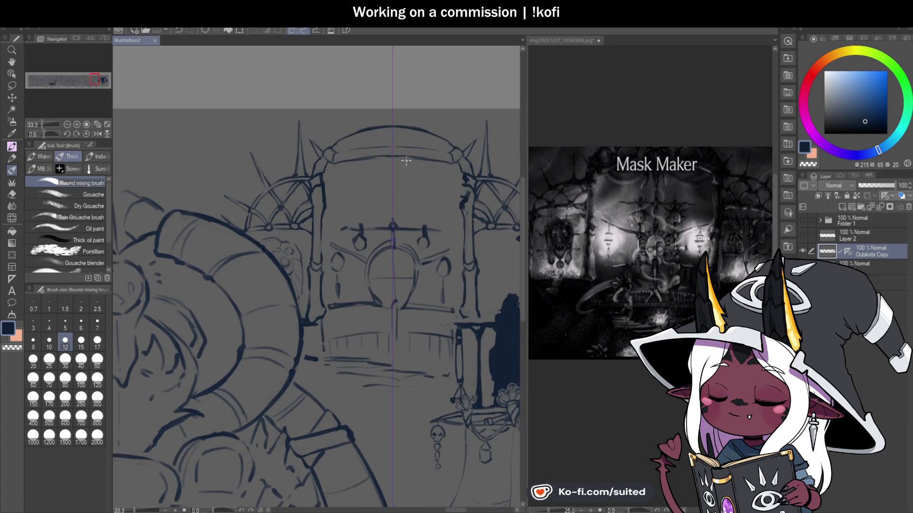
scroll(367, 156, "up", 2)
left_click_drag(329, 166, 393, 161)
key("c")
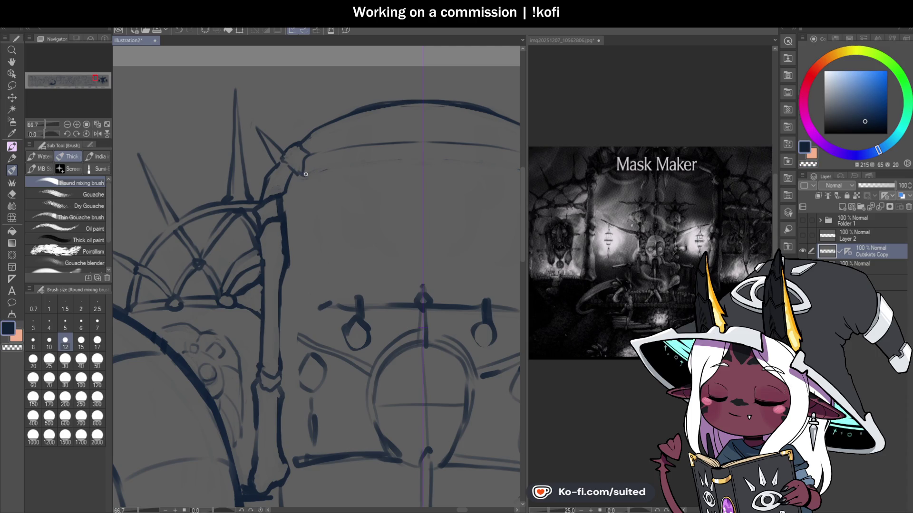
left_click_drag(504, 158, 394, 156)
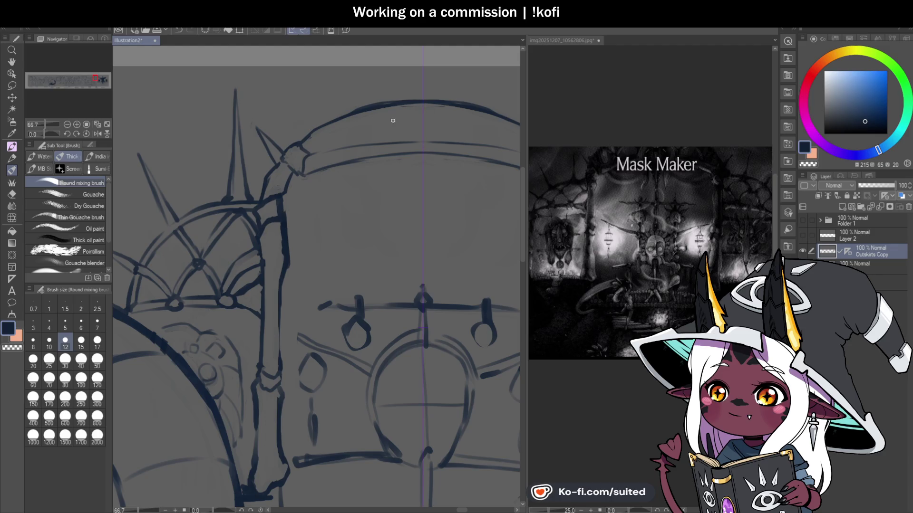
left_click_drag(332, 143, 377, 142)
key("ctrl+z")
left_click_drag(309, 155, 478, 140)
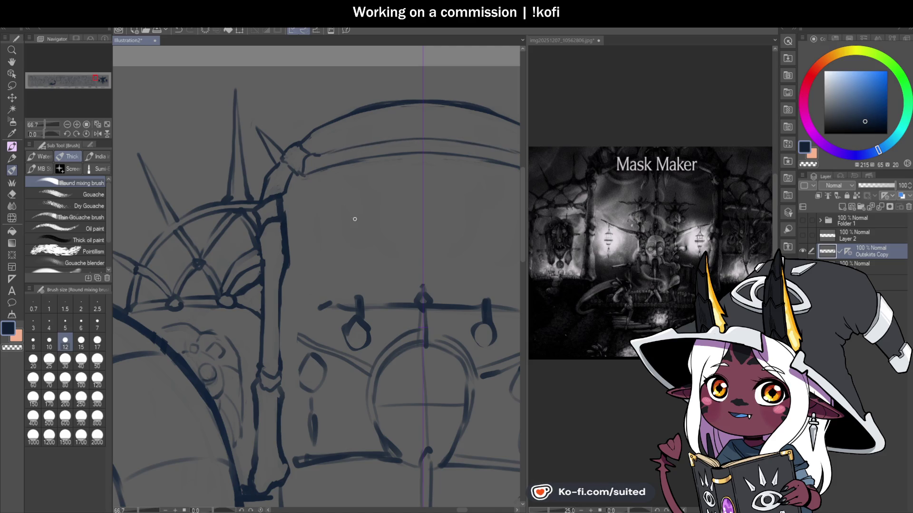
scroll(340, 169, "down", 2)
scroll(328, 167, "up", 4)
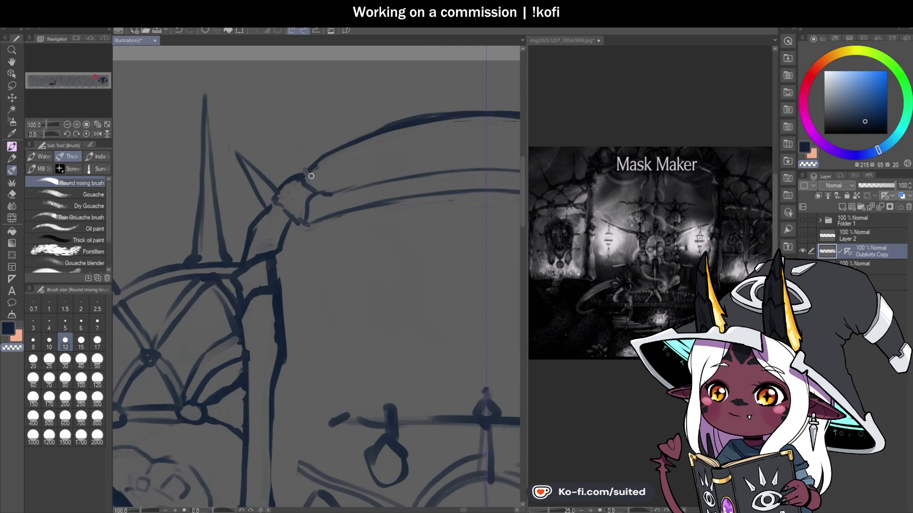
Erase the rough upper arc, redraw it in one stroke, and add a parallel inner arc line
left_click_drag(316, 168, 519, 113)
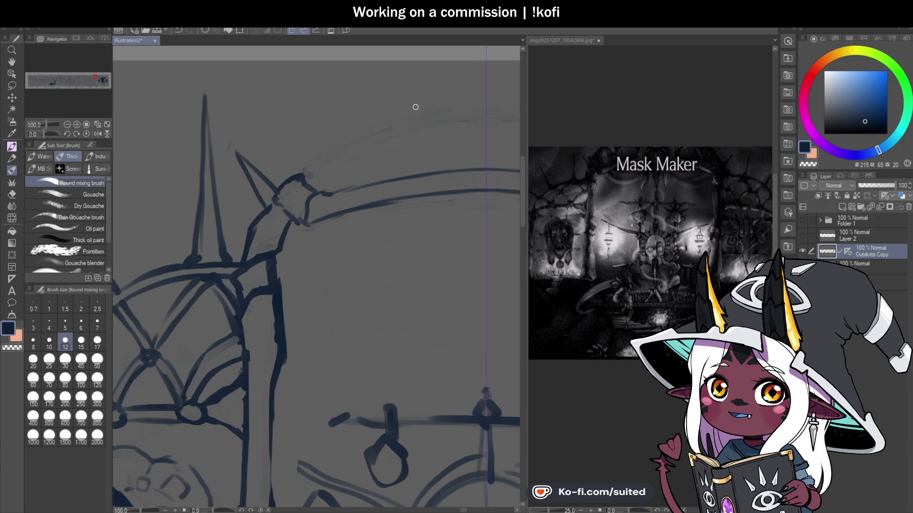
left_click_drag(311, 160, 520, 110)
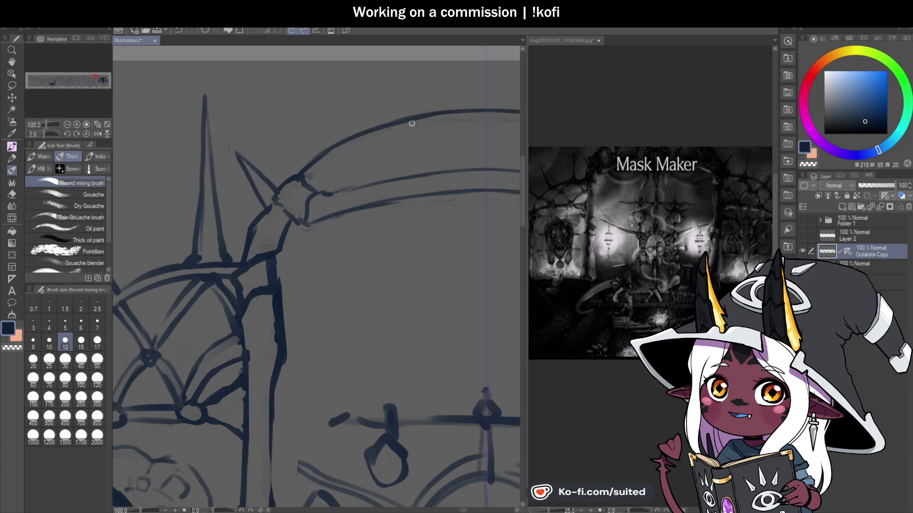
scroll(404, 156, "down", 3)
scroll(344, 164, "up", 3)
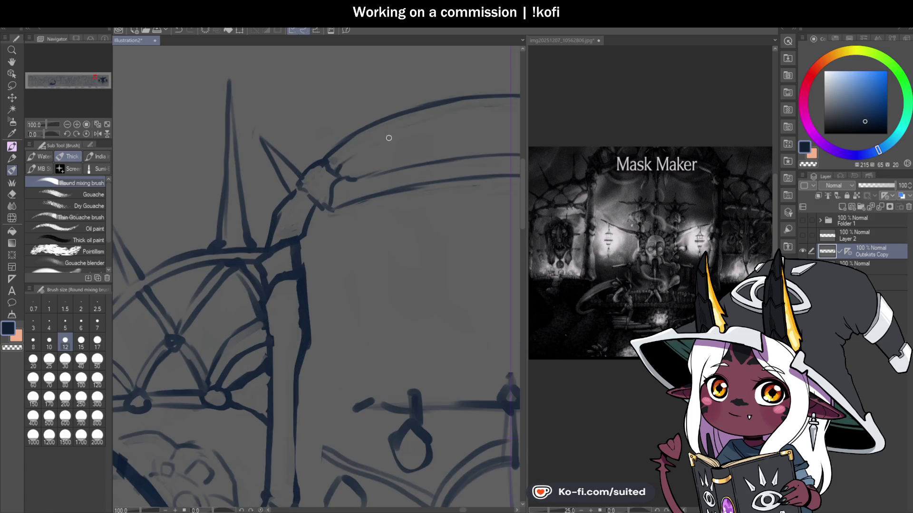
left_click_drag(374, 140, 442, 119)
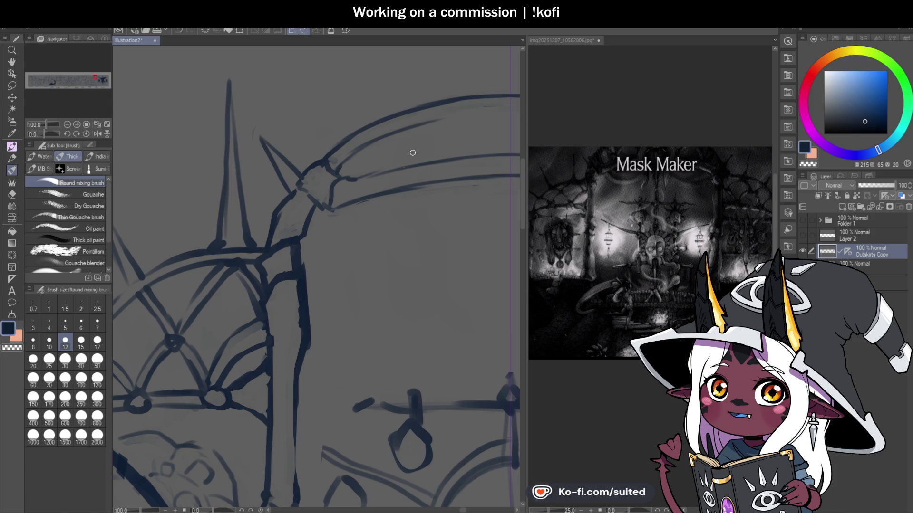
left_click_drag(434, 120, 408, 139)
mouse_move(333, 169)
left_mouse_down()
mouse_move(474, 128)
mouse_move(517, 131)
left_mouse_up()
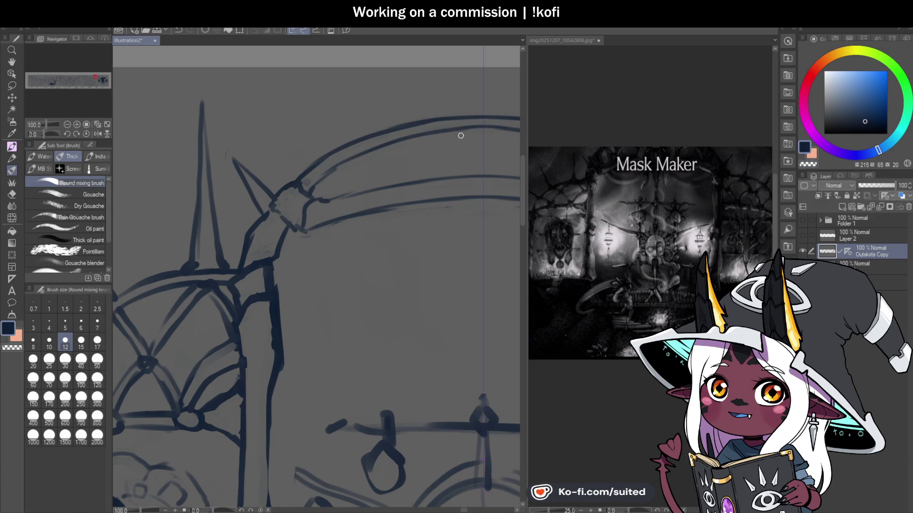
scroll(432, 207, "down", 3)
scroll(433, 207, "up", 1)
scroll(436, 228, "up", 1)
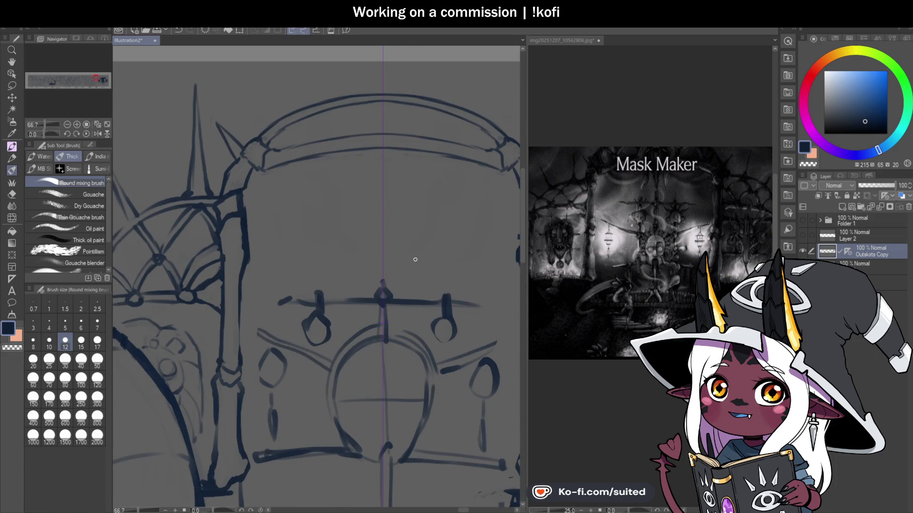
scroll(310, 141, "up", 2)
scroll(298, 148, "up", 1)
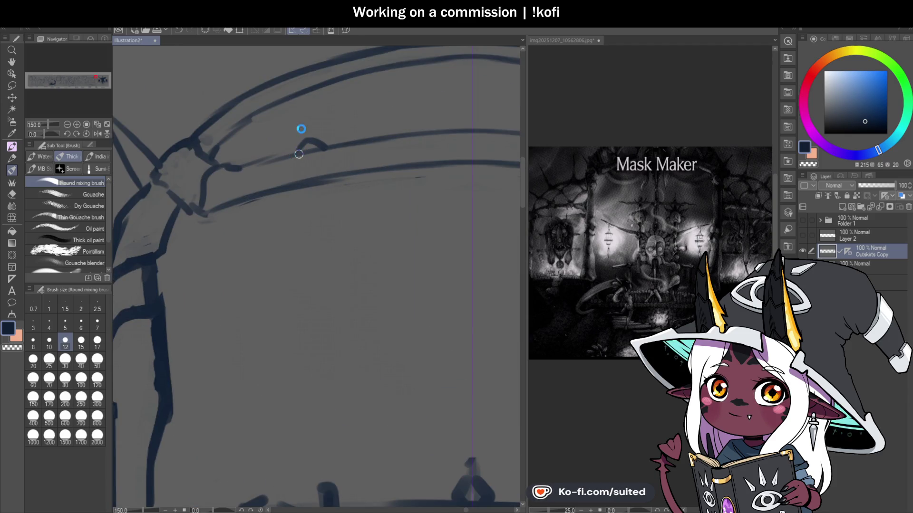
Draw the first double-edged diagonal strut, redoing an overshooting one inside the band
left_click_drag(307, 137, 248, 101)
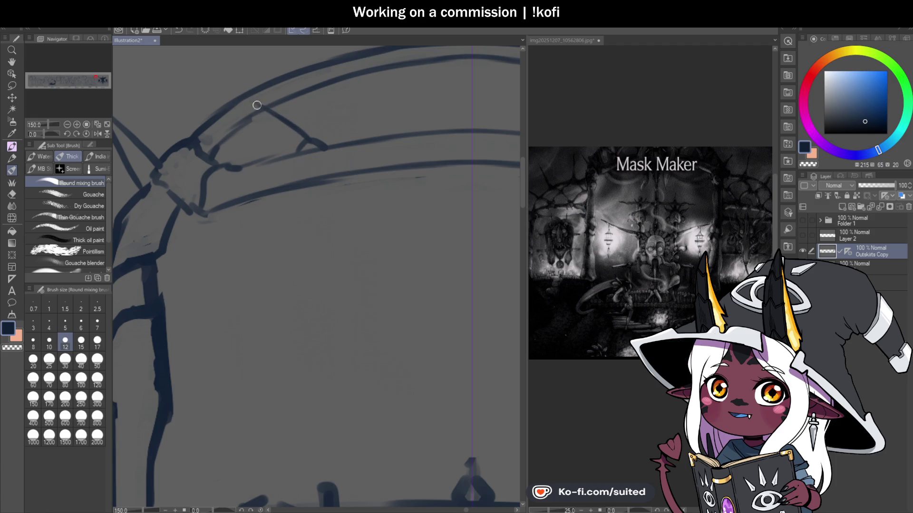
mouse_move(299, 150)
left_mouse_down()
mouse_move(233, 100)
mouse_move(270, 113)
left_mouse_up()
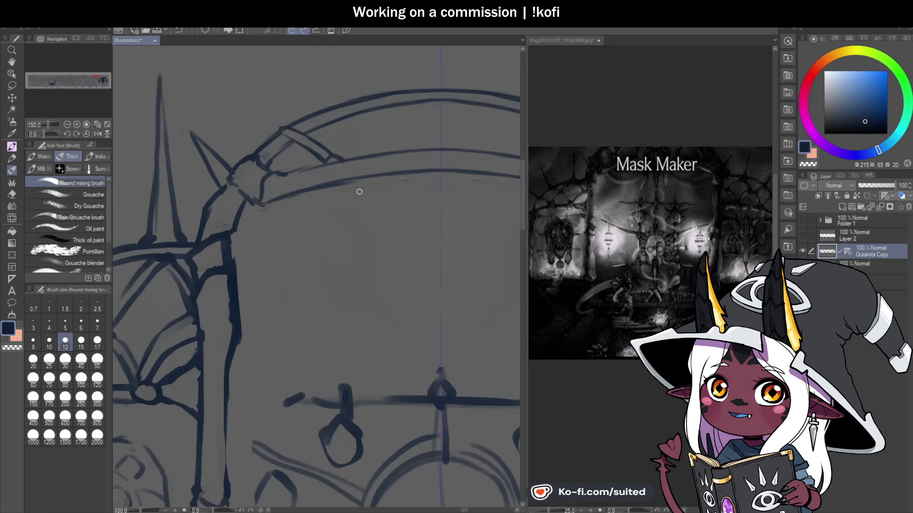
scroll(380, 199, "down", 3)
scroll(352, 164, "up", 3)
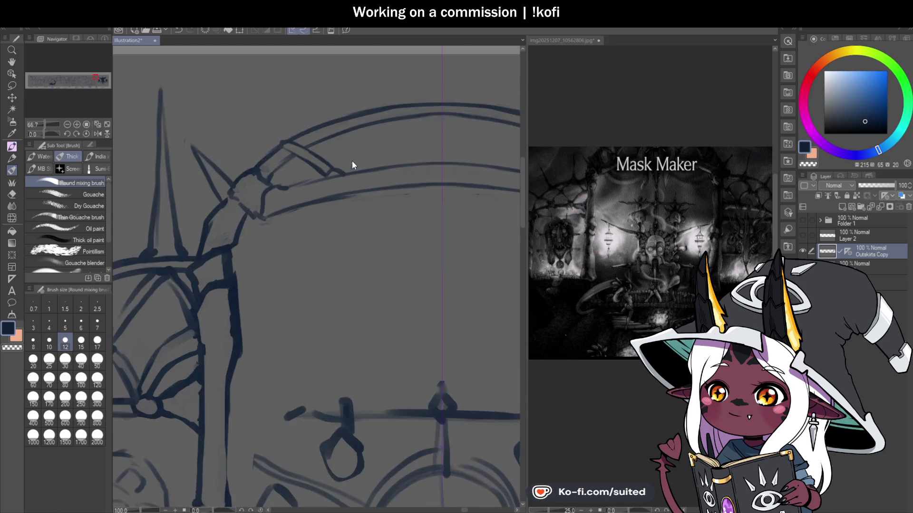
left_click_drag(340, 172, 412, 82)
key("ctrl+z")
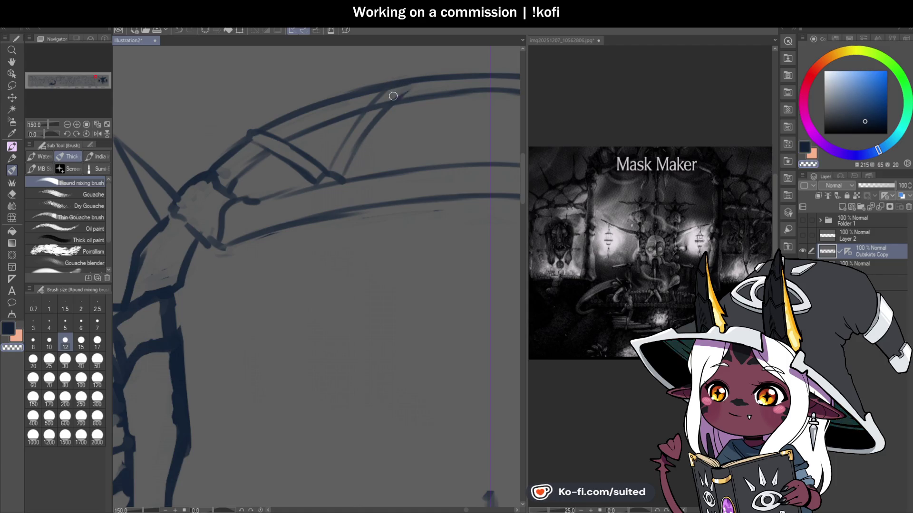
mouse_move(342, 173)
left_mouse_down()
mouse_move(385, 104)
mouse_move(363, 130)
left_mouse_up()
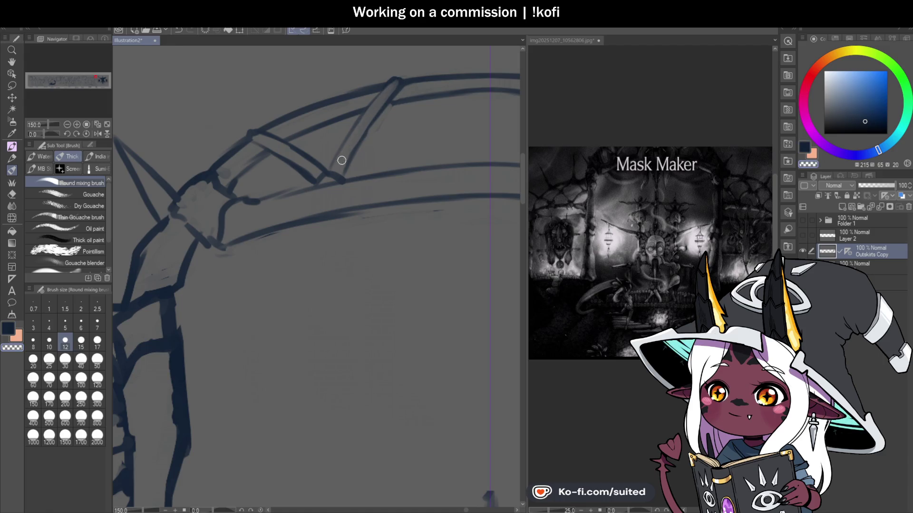
scroll(331, 174, "down", 3)
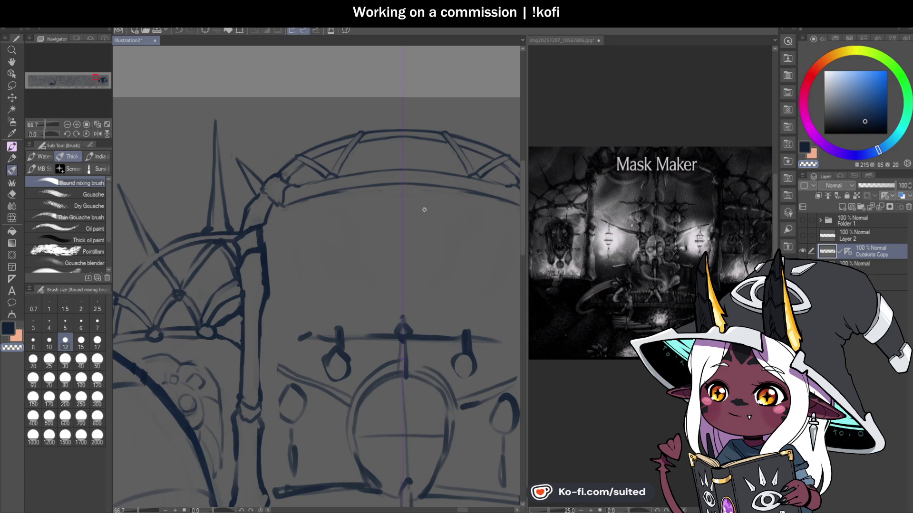
scroll(391, 175, "up", 3)
Add mirrored diagonal struts, erase their tips at the arch top, and complete the zigzag
left_click_drag(335, 96, 385, 174)
mouse_move(335, 95)
left_mouse_down()
mouse_move(393, 169)
mouse_move(386, 172)
left_mouse_up()
key("c")
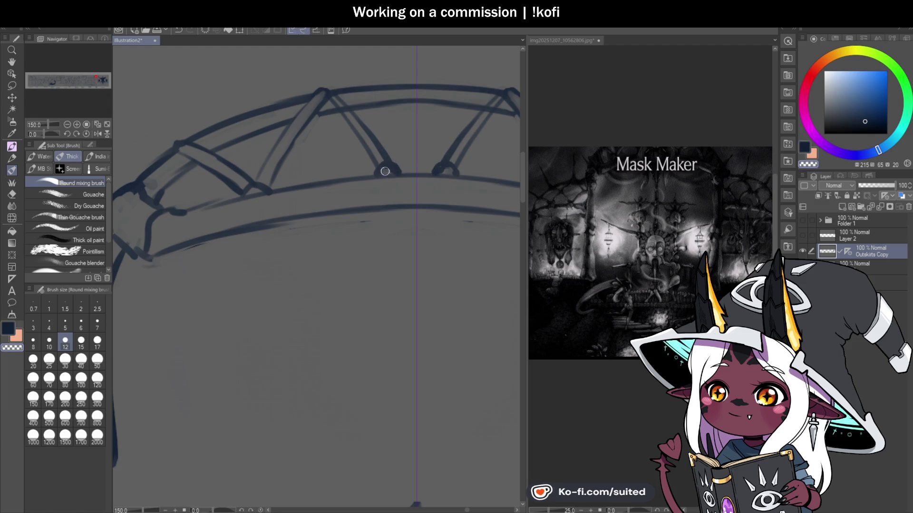
left_click_drag(335, 97, 364, 147)
key("c")
mouse_move(332, 95)
left_mouse_down()
mouse_move(369, 136)
mouse_move(408, 114)
left_mouse_up()
key("ctrl+z")
left_click_drag(389, 164, 411, 100)
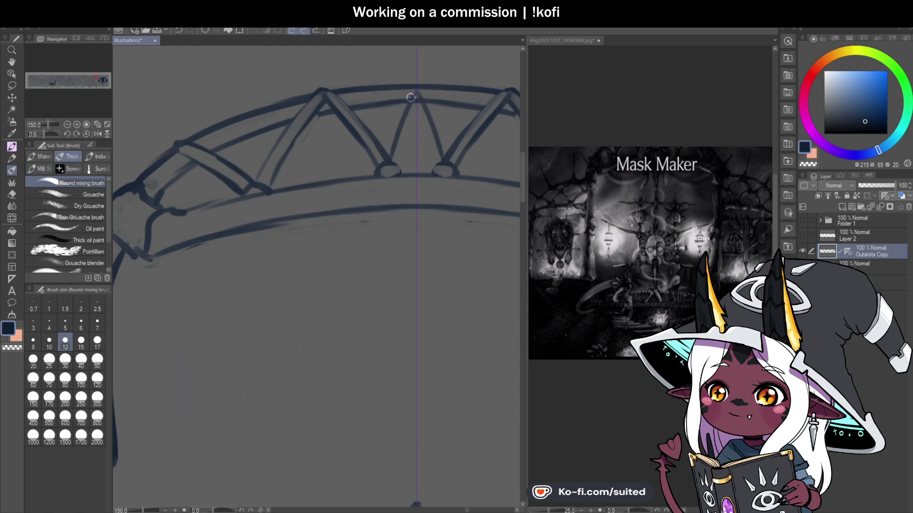
scroll(466, 210, "down", 3)
scroll(452, 231, "up", 1)
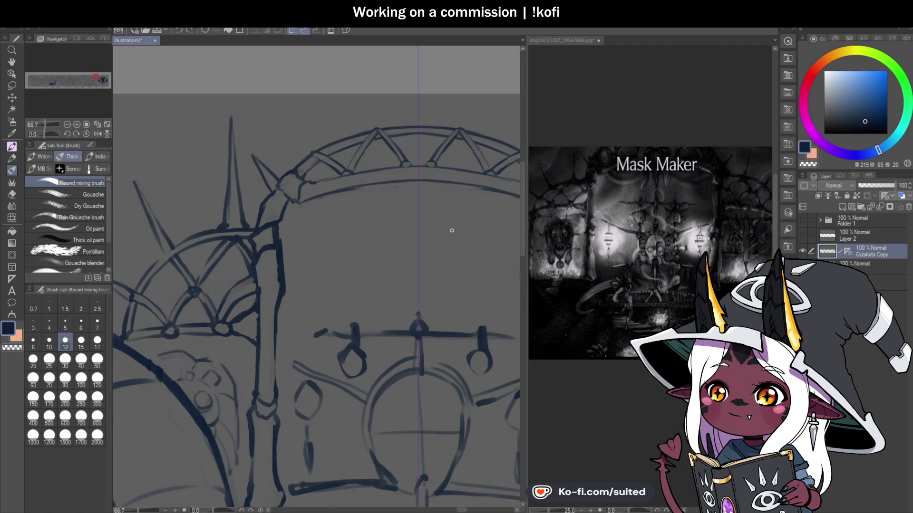
scroll(435, 204, "down", 2)
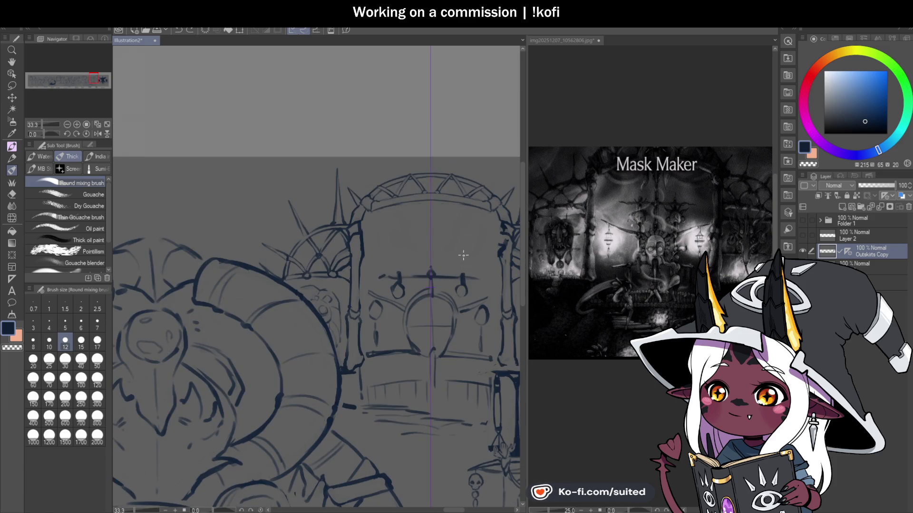
scroll(452, 205, "up", 1)
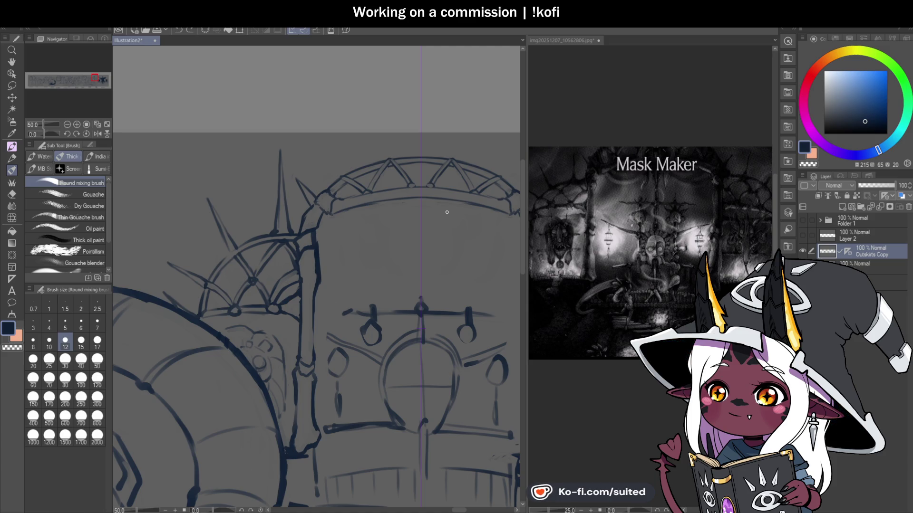
Brush a bound cuff block at the arch's left corner, blending its edges into the pillar
left_click_drag(446, 212, 414, 207)
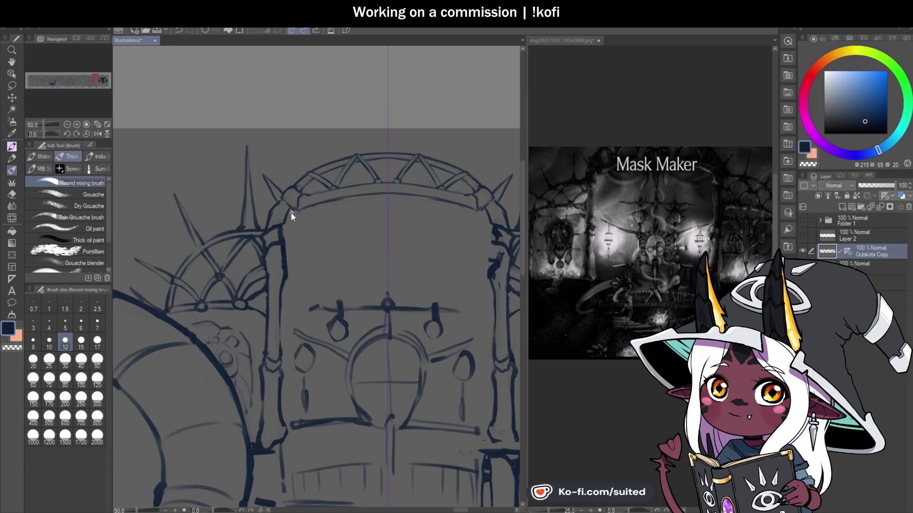
scroll(297, 206, "up", 2)
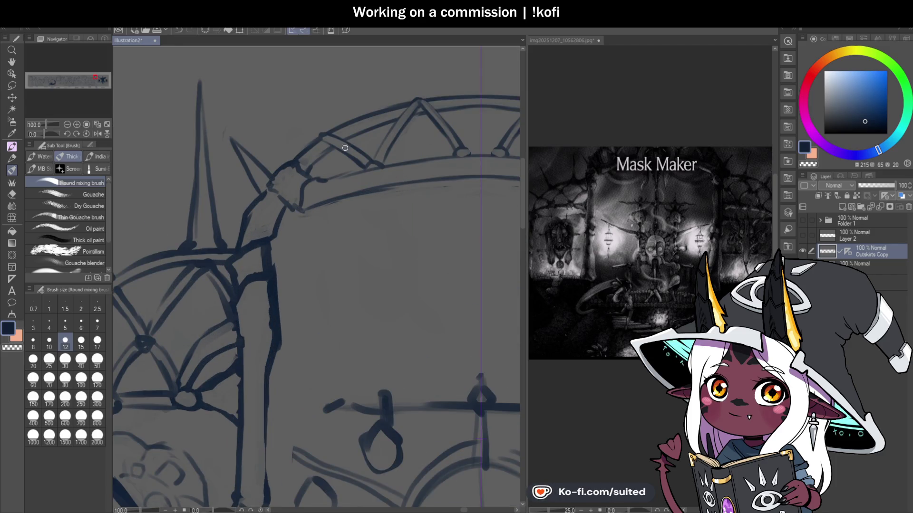
mouse_move(331, 134)
left_mouse_down()
mouse_move(336, 192)
mouse_move(294, 164)
left_mouse_up()
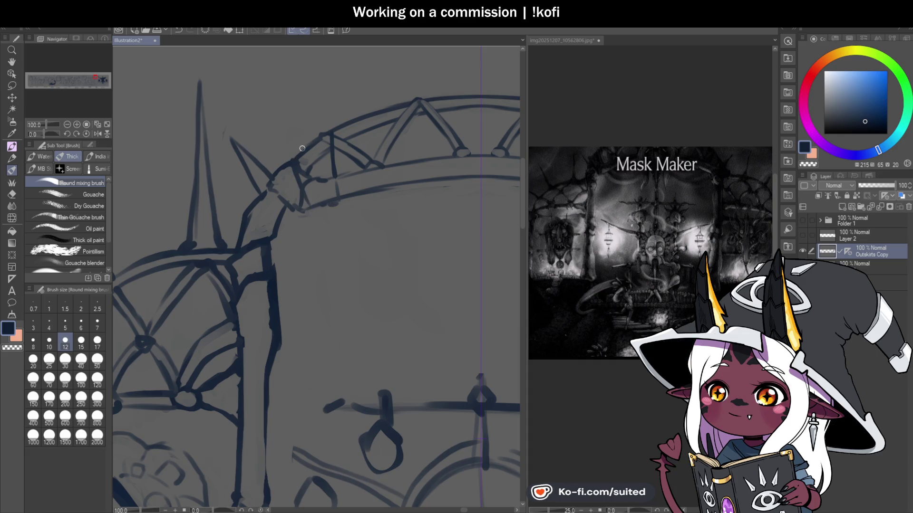
mouse_move(328, 148)
left_mouse_down()
mouse_move(308, 185)
mouse_move(320, 202)
mouse_move(312, 204)
mouse_move(331, 204)
mouse_move(306, 158)
left_mouse_up()
key("c")
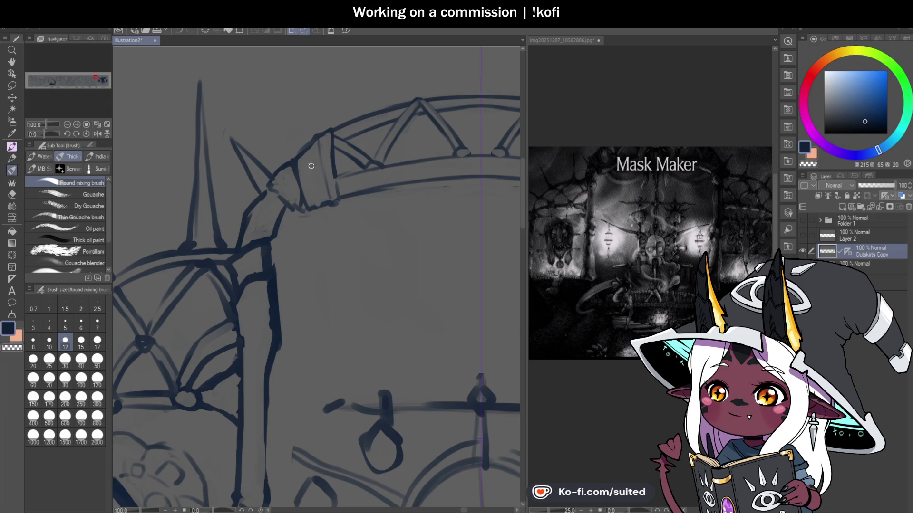
mouse_move(322, 189)
left_mouse_down()
mouse_move(312, 146)
mouse_move(330, 135)
left_mouse_up()
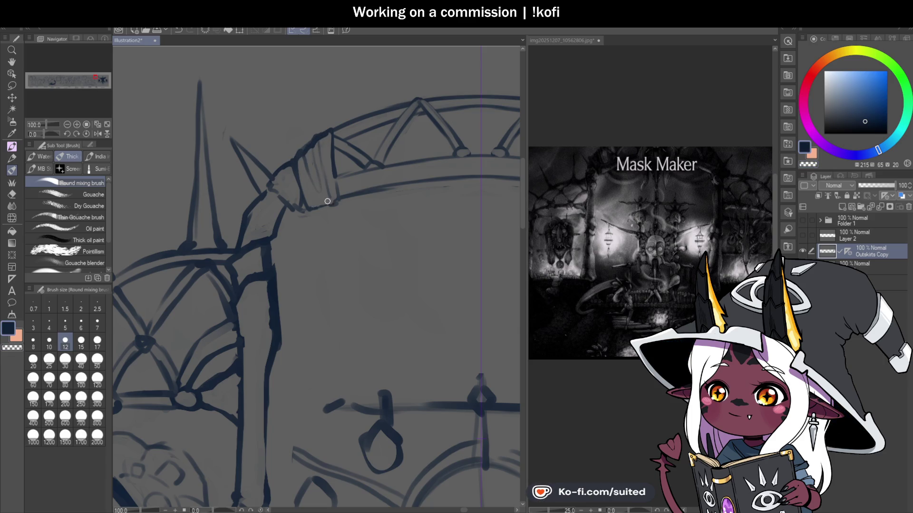
scroll(342, 191, "down", 4)
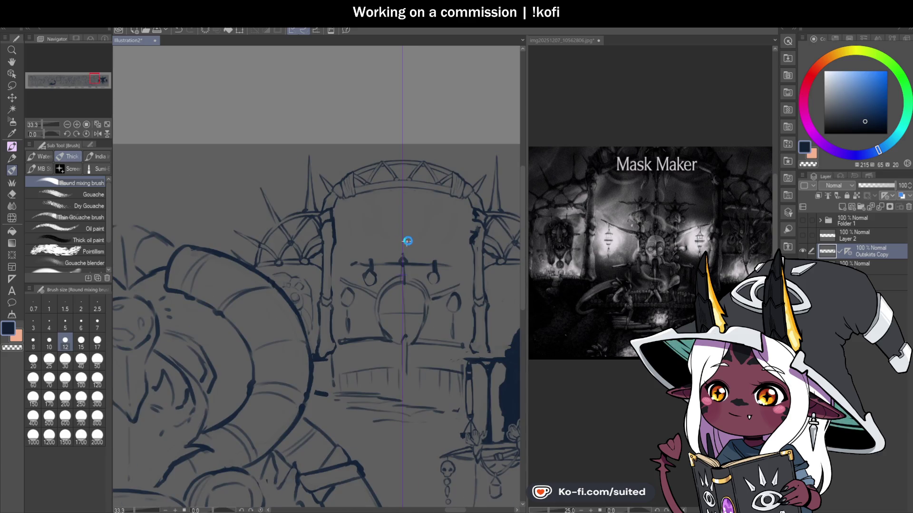
scroll(454, 226, "down", 1)
scroll(436, 327, "down", 1)
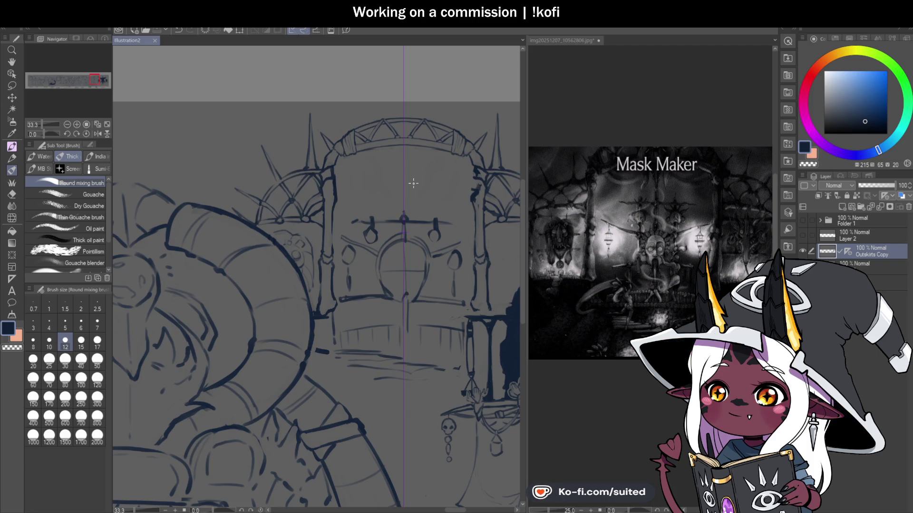
Darken and thicken two spike lines on the right fan-shaped arch
scroll(370, 155, "up", 3)
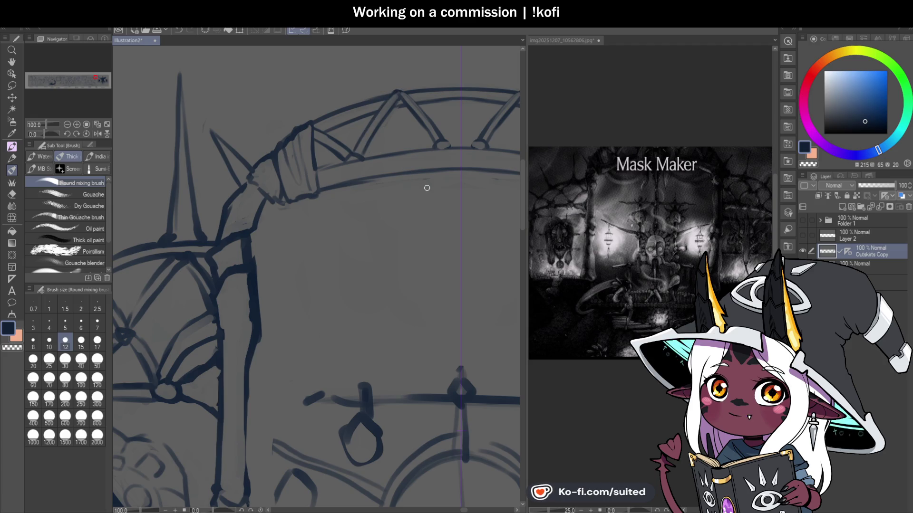
scroll(428, 187, "down", 2)
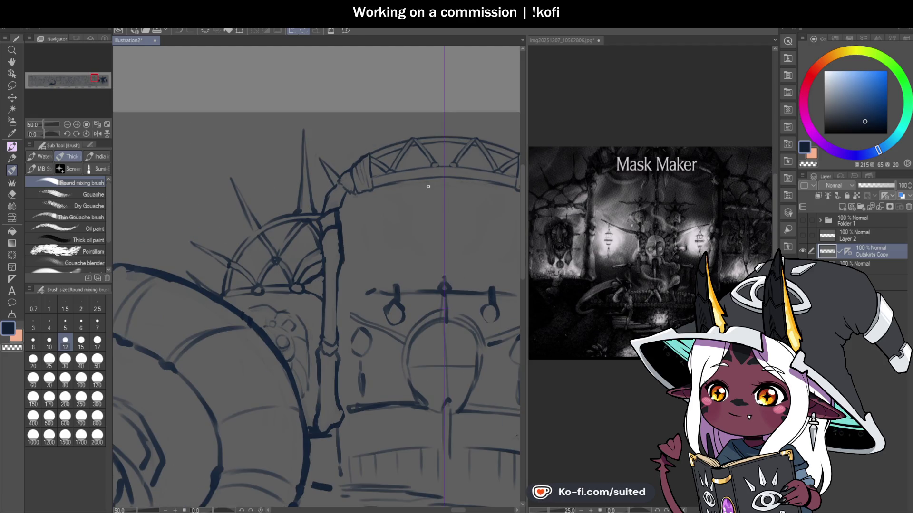
scroll(426, 192, "down", 2)
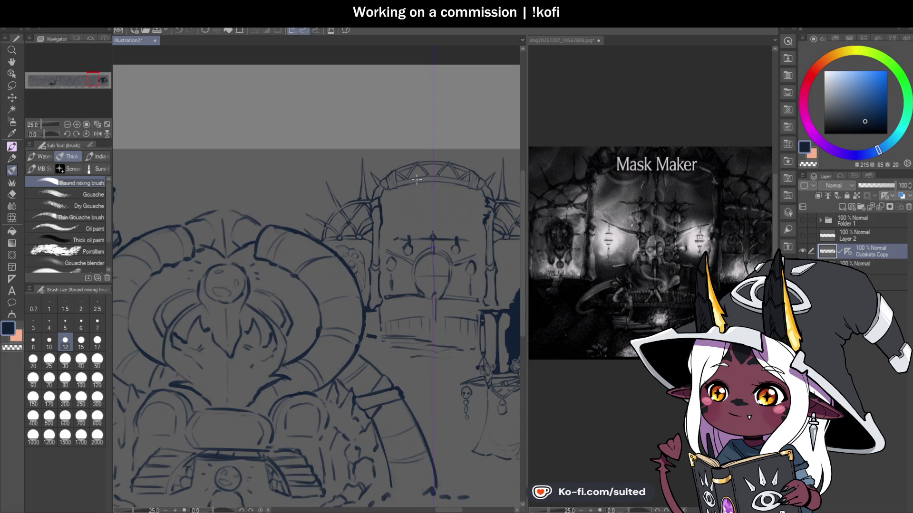
scroll(329, 200, "up", 2)
scroll(329, 200, "up", 1)
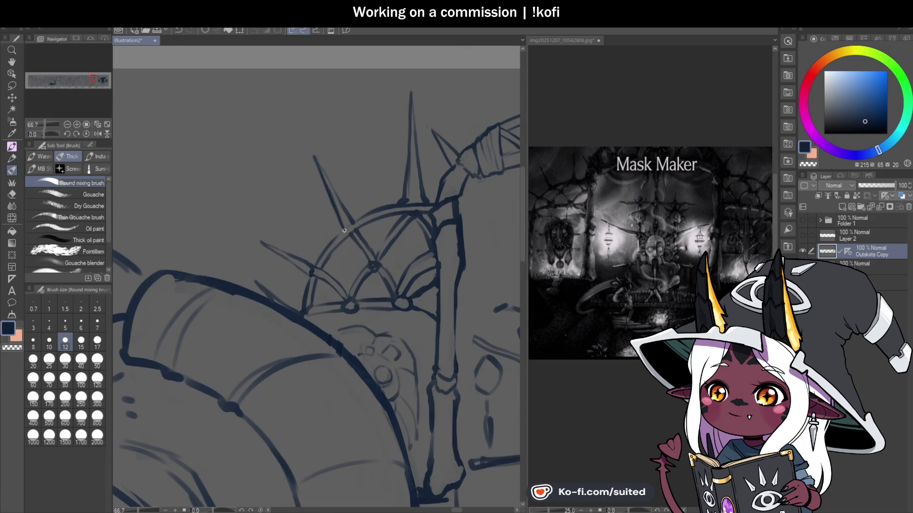
left_click_drag(315, 161, 339, 201)
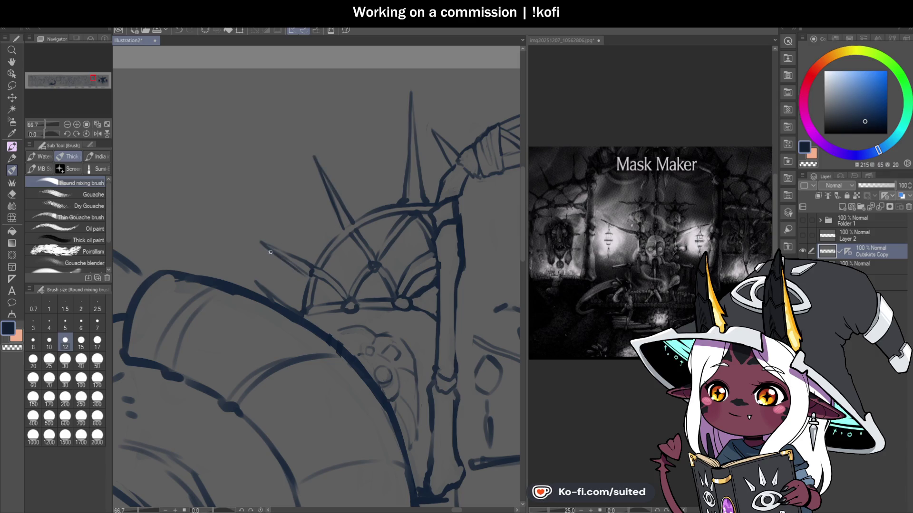
left_click_drag(273, 253, 311, 270)
scroll(448, 252, "down", 2)
scroll(448, 252, "down", 2)
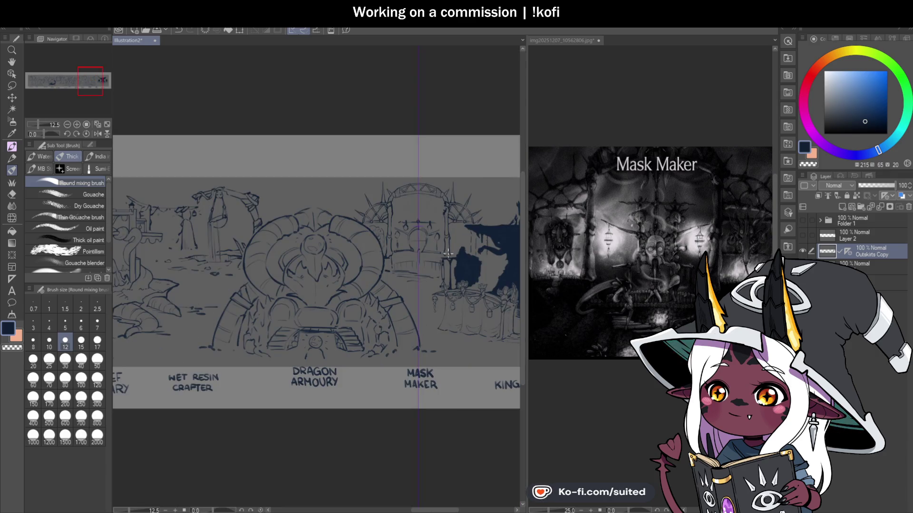
scroll(485, 207, "up", 2)
scroll(482, 212, "up", 2)
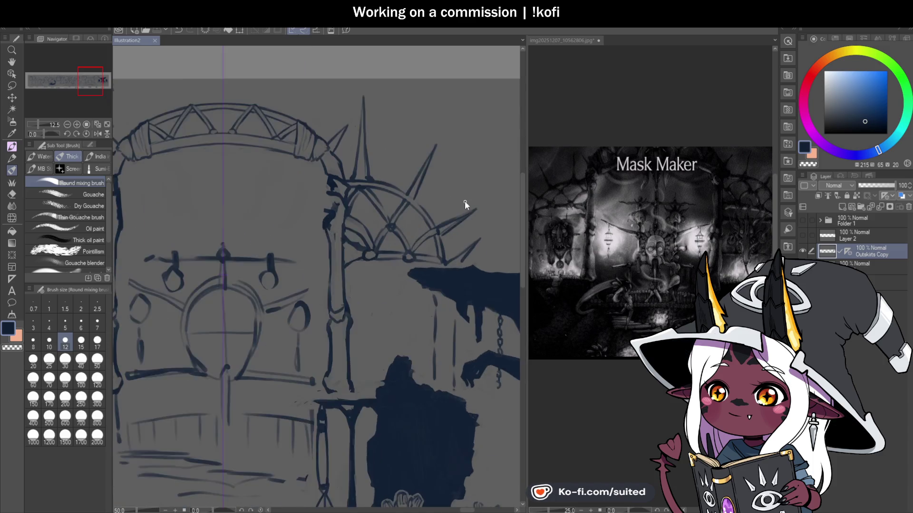
scroll(481, 214, "up", 1)
Retrace the long spike cleanly from arch to tip, erasing stray bits with transparent colour
mouse_move(481, 214)
left_mouse_down()
mouse_move(432, 248)
mouse_move(430, 237)
left_mouse_up()
key("c")
key("c")
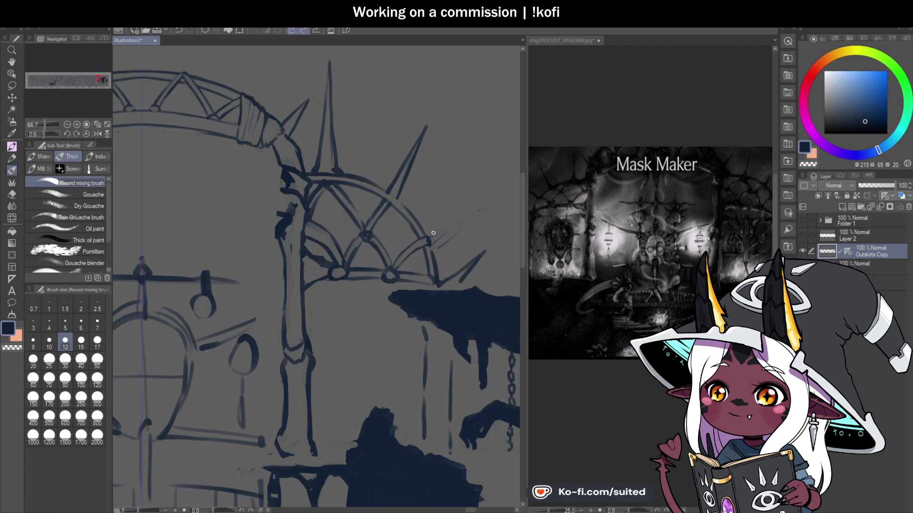
left_click_drag(480, 209, 433, 240)
key("c")
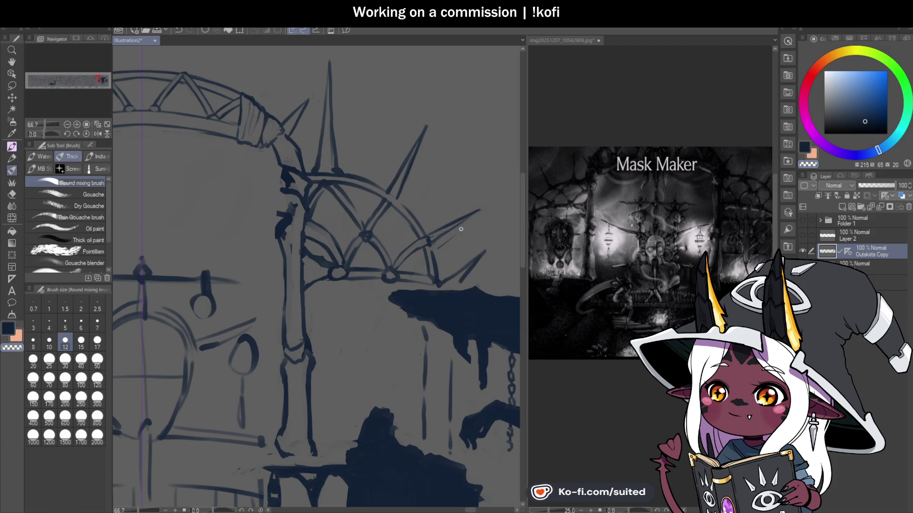
key("c")
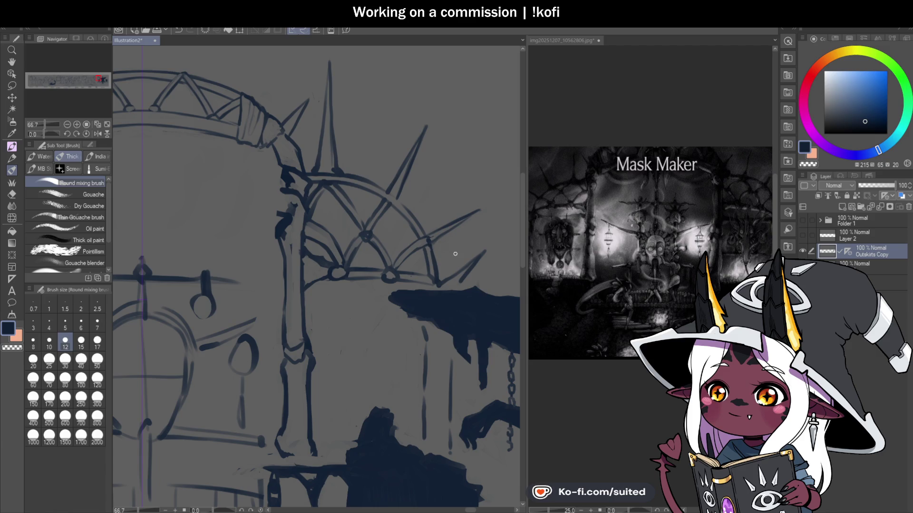
scroll(454, 253, "down", 2)
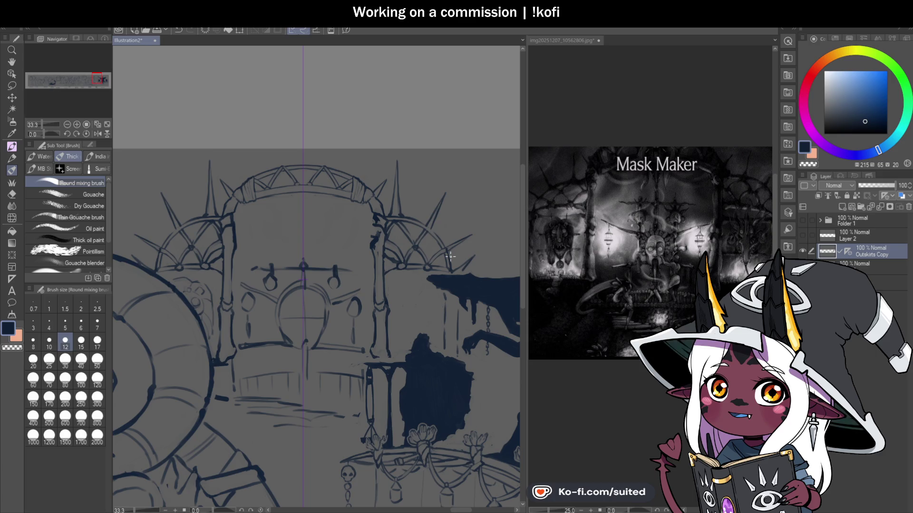
scroll(447, 252, "up", 3)
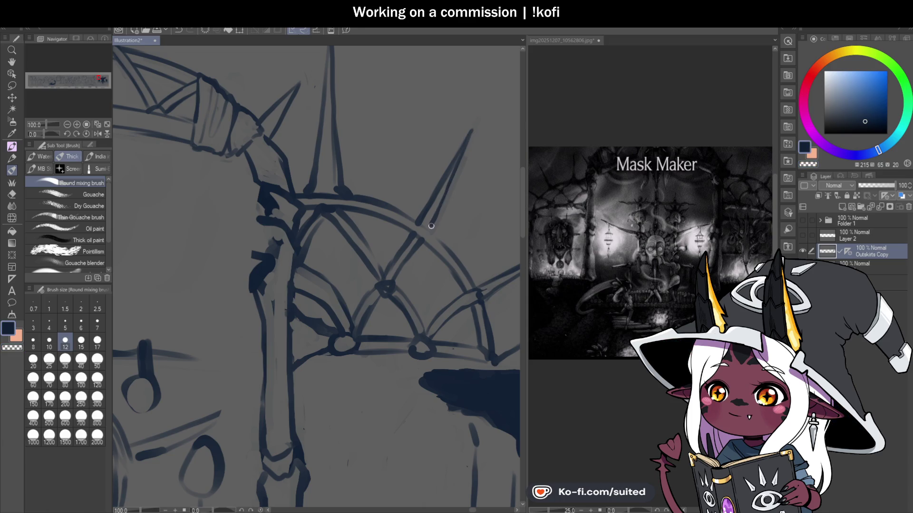
scroll(473, 267, "down", 1)
scroll(472, 266, "down", 2)
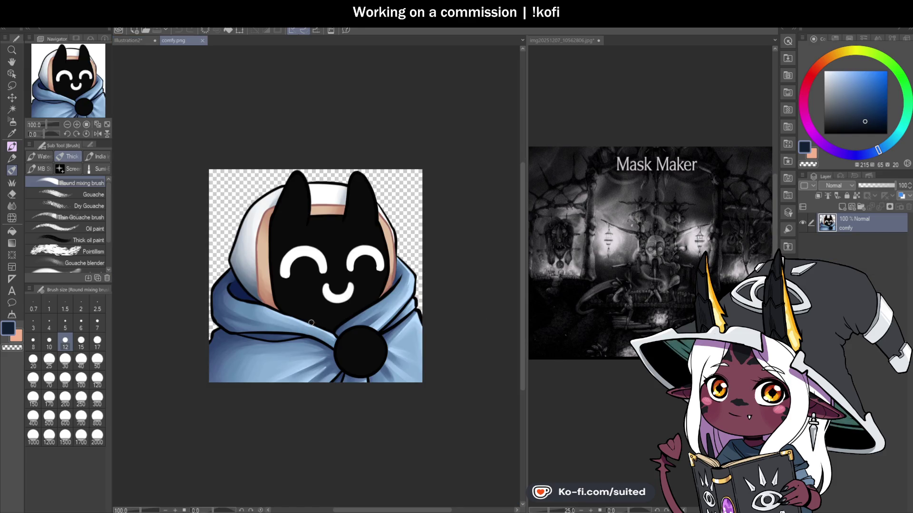
scroll(354, 297, "up", 1)
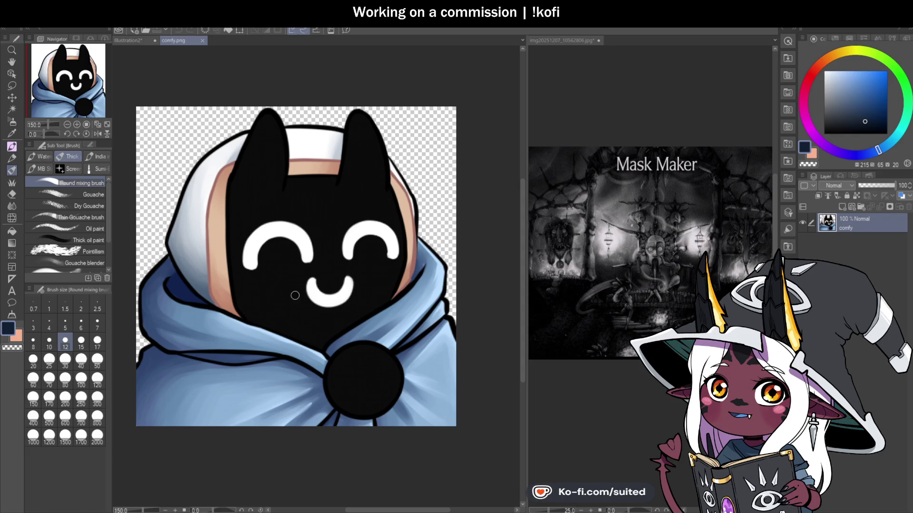
scroll(411, 284, "down", 1)
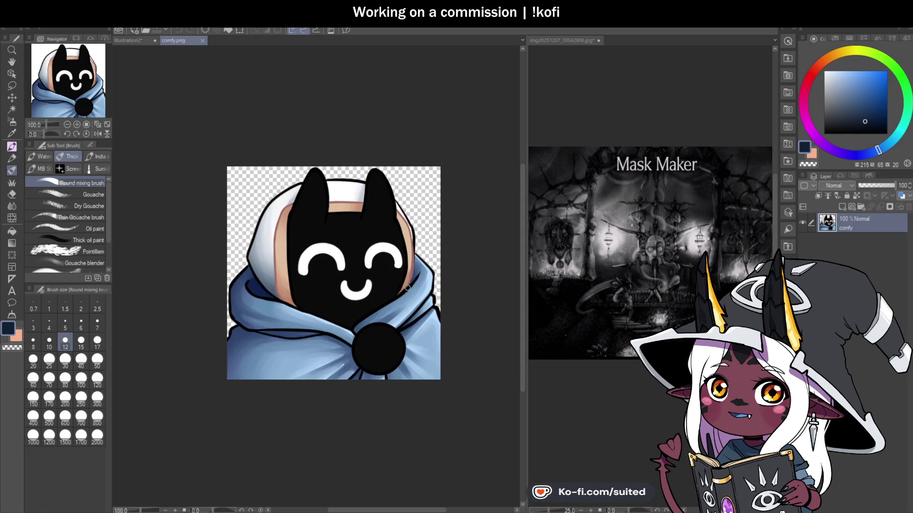
scroll(384, 323, "up", 1)
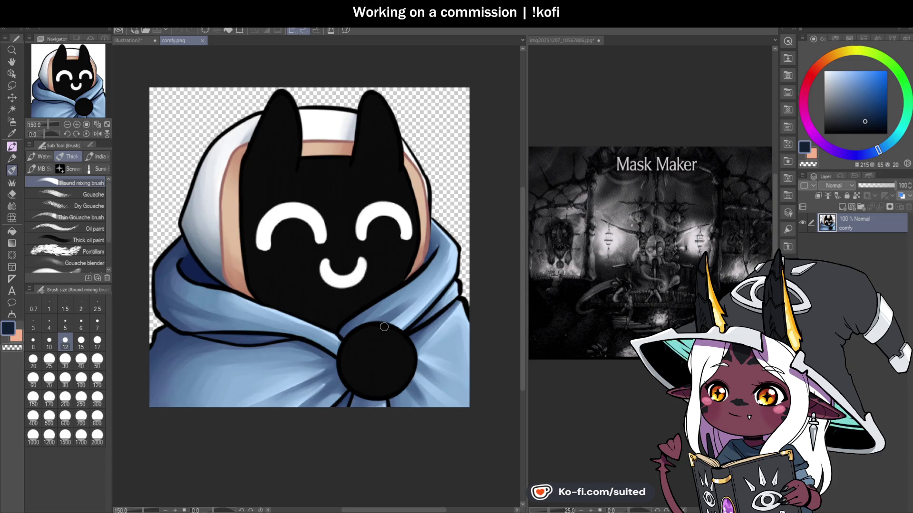
scroll(384, 328, "down", 1)
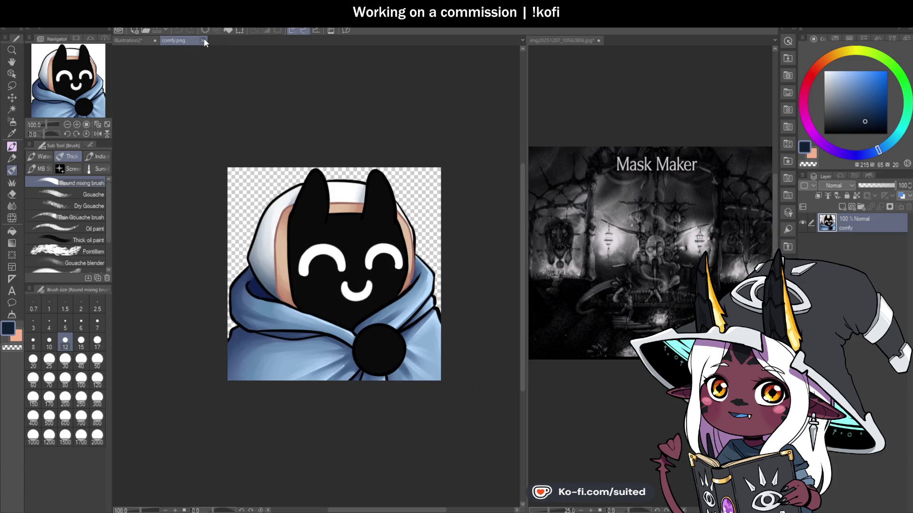
left_click(202, 40)
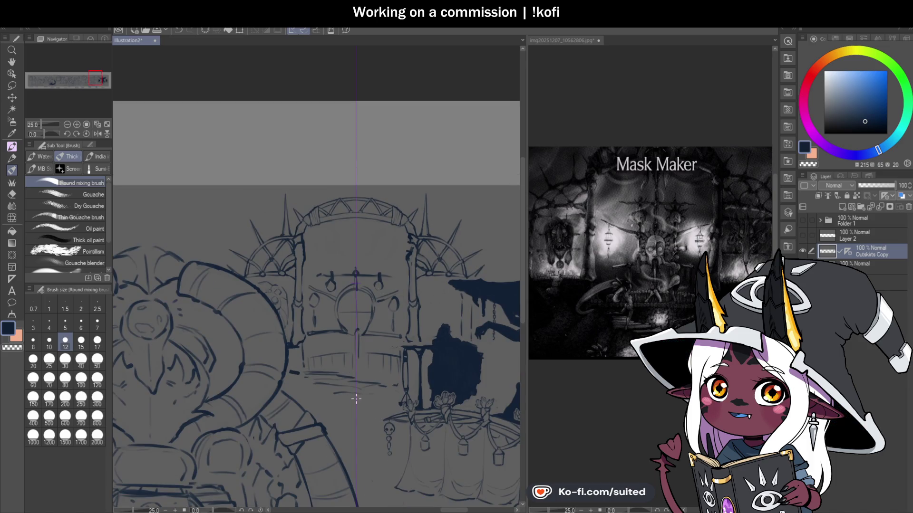
Smudge out the rings and doorway with the blending brush at size 300, then reset it to 12
scroll(356, 403, "up", 1)
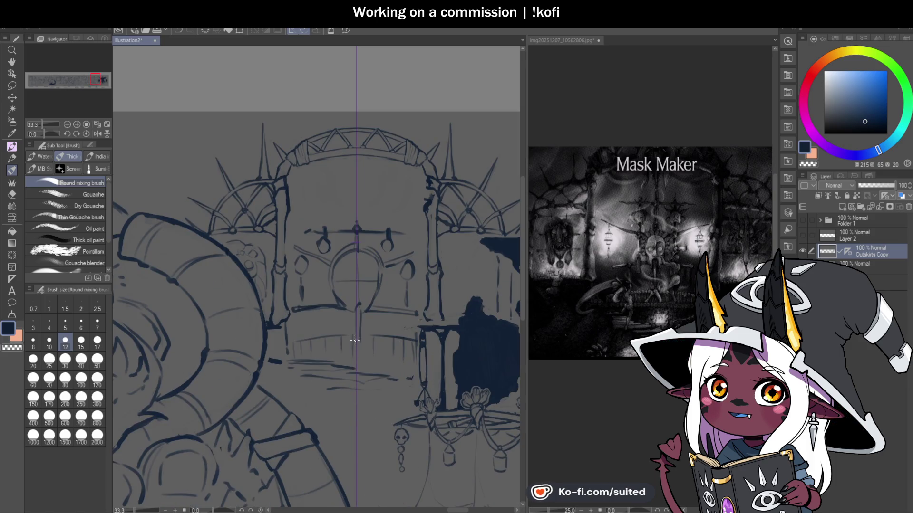
left_click(97, 399)
mouse_move(328, 235)
left_mouse_down()
mouse_move(307, 288)
mouse_move(315, 298)
mouse_move(292, 285)
left_mouse_up()
left_click(65, 340)
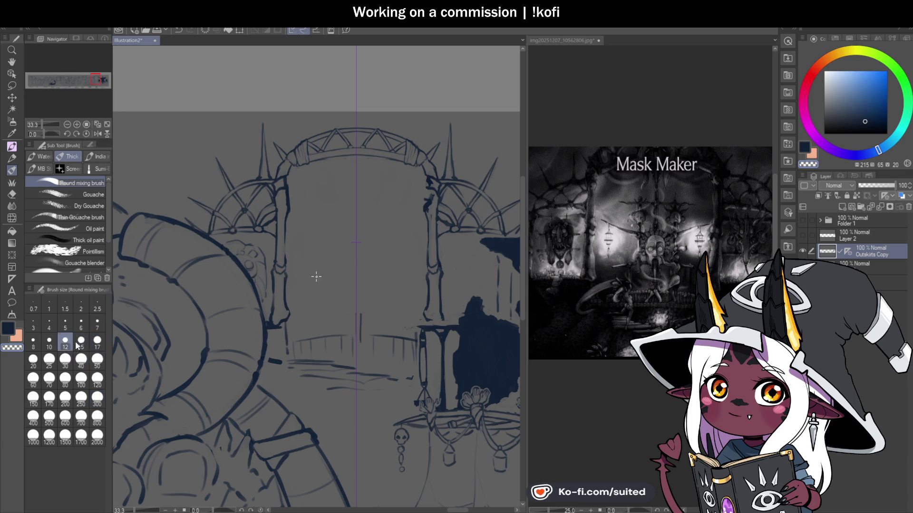
Save the banner with Ctrl+S
key("ctrl+s")
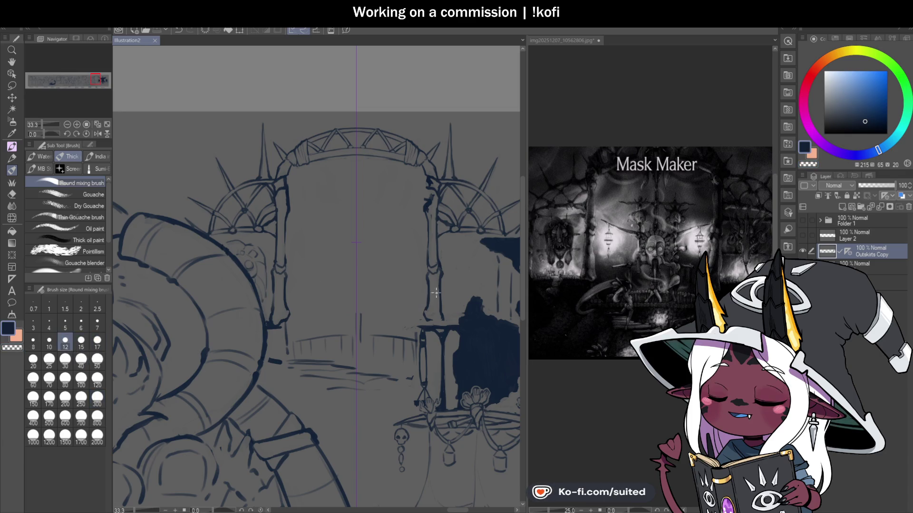
scroll(445, 222, "down", 1)
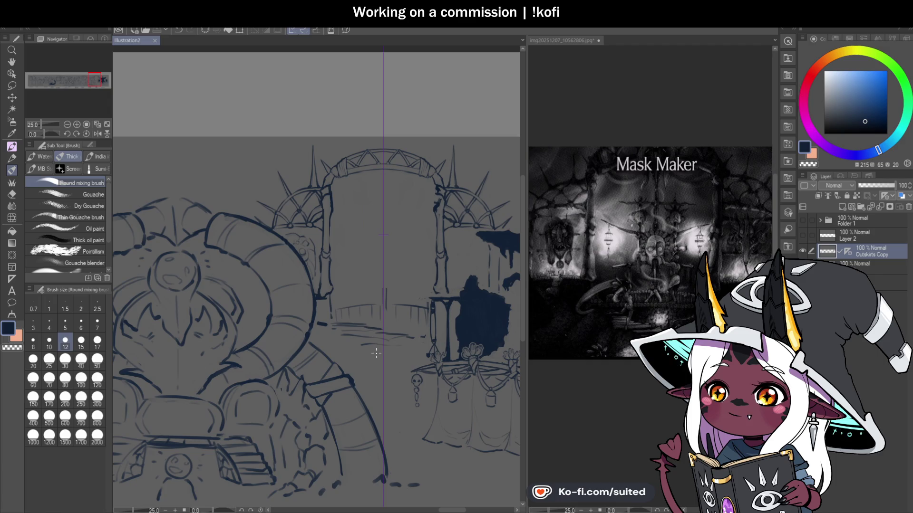
scroll(333, 181, "up", 2)
Brush mirrored curved drape swags under the arch's top band, erasing a stray mark nearby
scroll(328, 176, "up", 1)
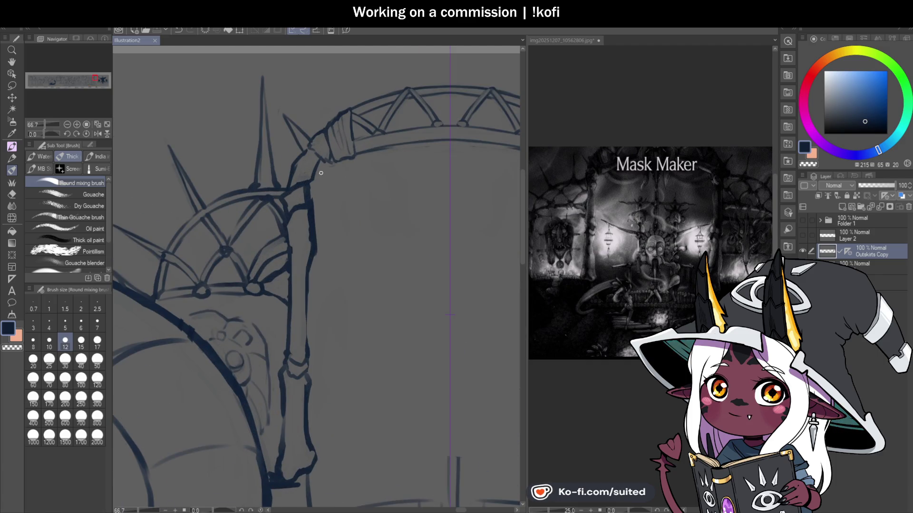
left_click_drag(322, 169, 362, 191)
left_click_drag(418, 166, 434, 143)
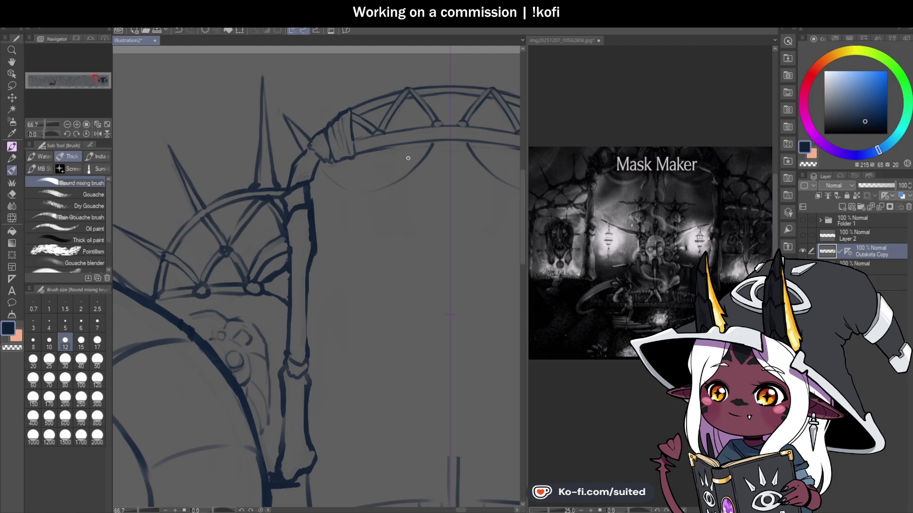
left_click_drag(399, 183, 317, 170)
mouse_move(384, 163)
left_mouse_down()
mouse_move(413, 151)
mouse_move(338, 169)
left_mouse_up()
key("c")
left_click_drag(432, 144, 422, 158)
key("c")
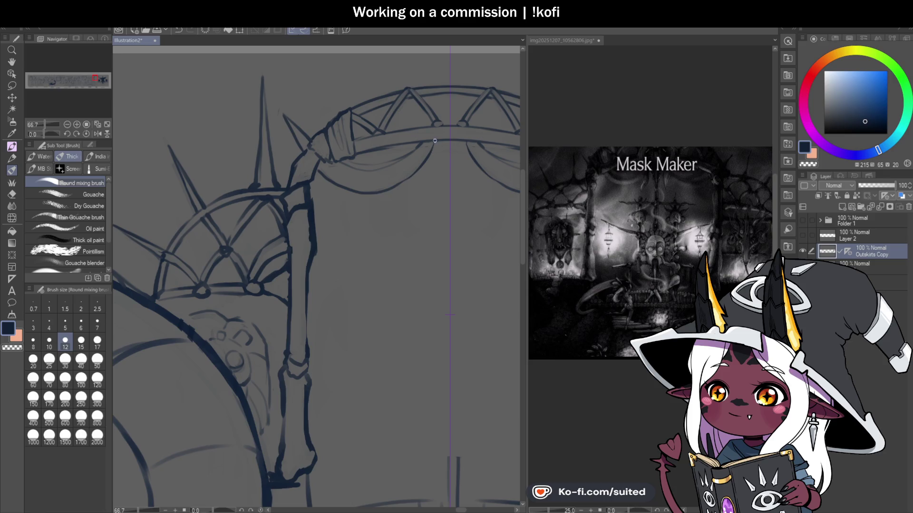
Zoom out and back in to review the swags, switching to the transparent colour
scroll(354, 181, "down", 3)
scroll(435, 208, "down", 3)
scroll(425, 228, "up", 2)
scroll(425, 227, "up", 1)
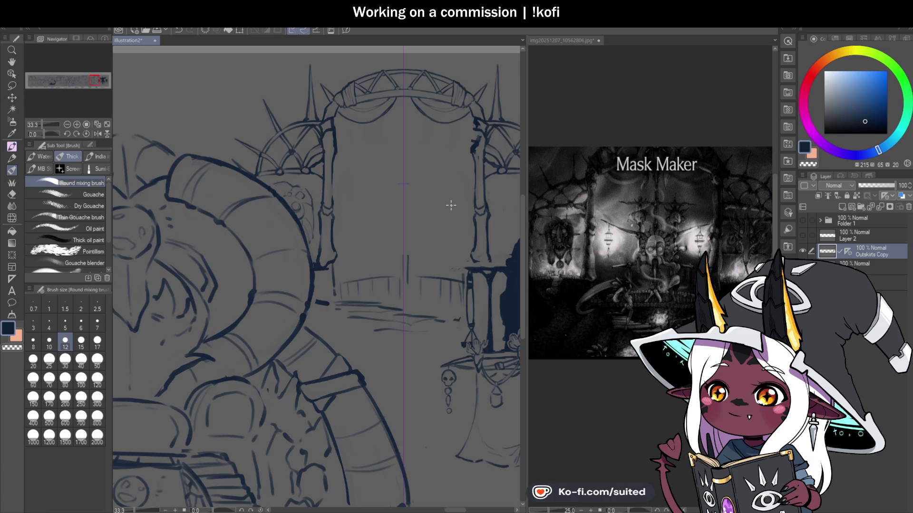
scroll(414, 109, "up", 2)
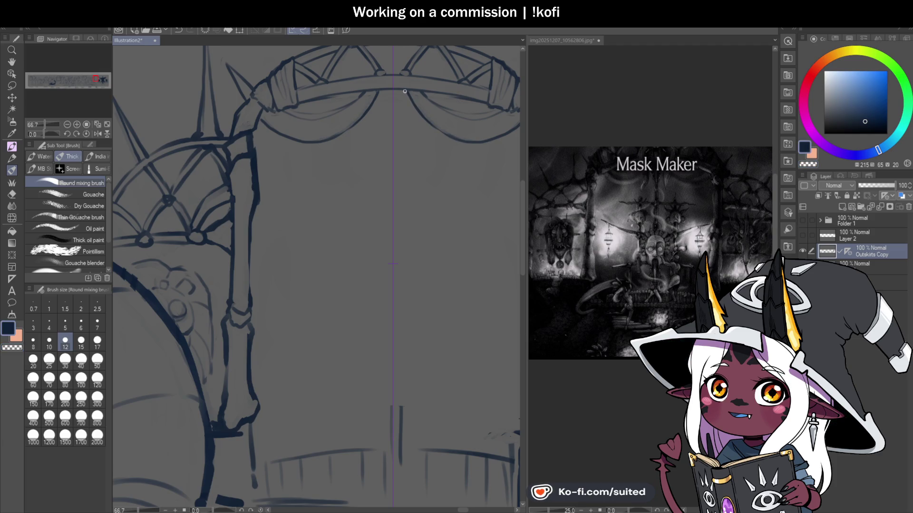
key("c")
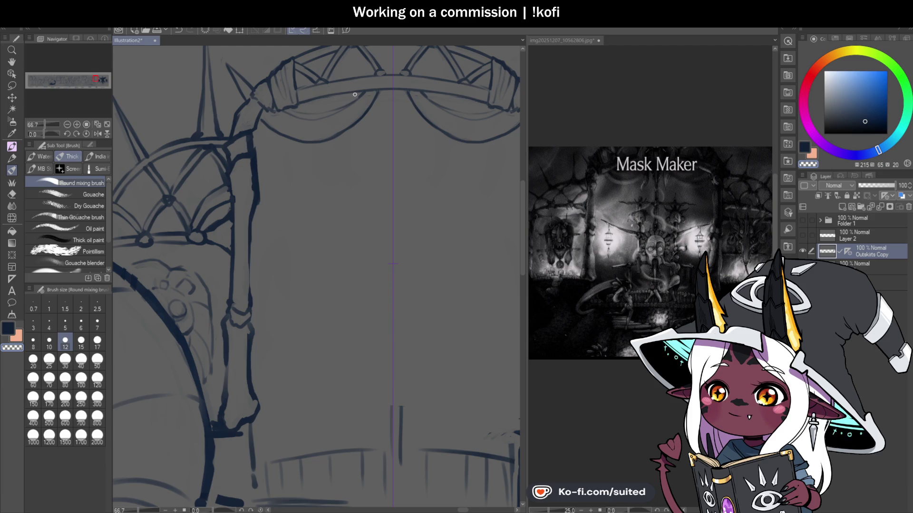
scroll(423, 228, "down", 1)
scroll(423, 227, "down", 1)
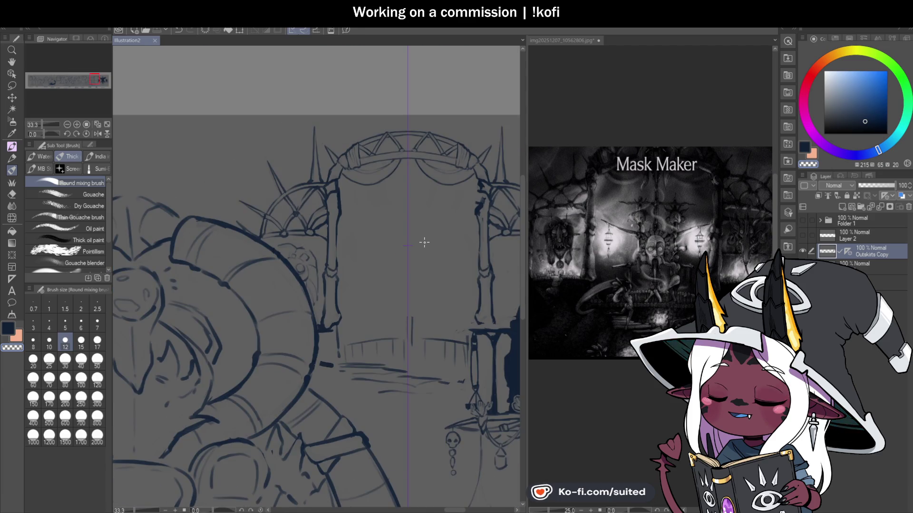
scroll(426, 255, "down", 1)
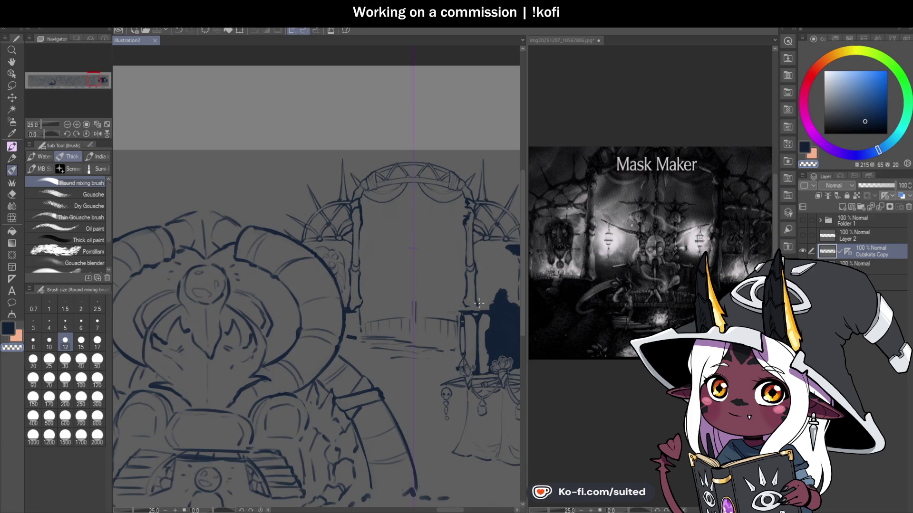
scroll(420, 297, "up", 2)
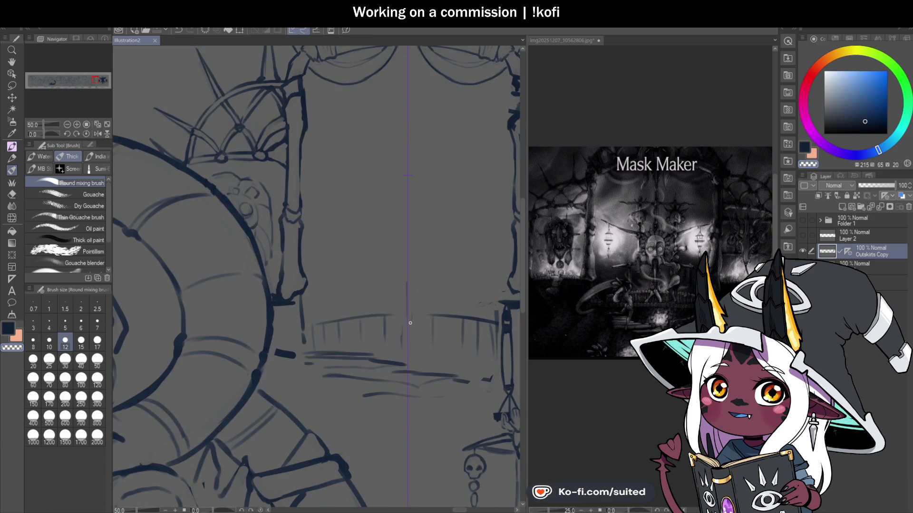
scroll(376, 249, "down", 2)
scroll(418, 280, "down", 4)
scroll(413, 290, "down", 1)
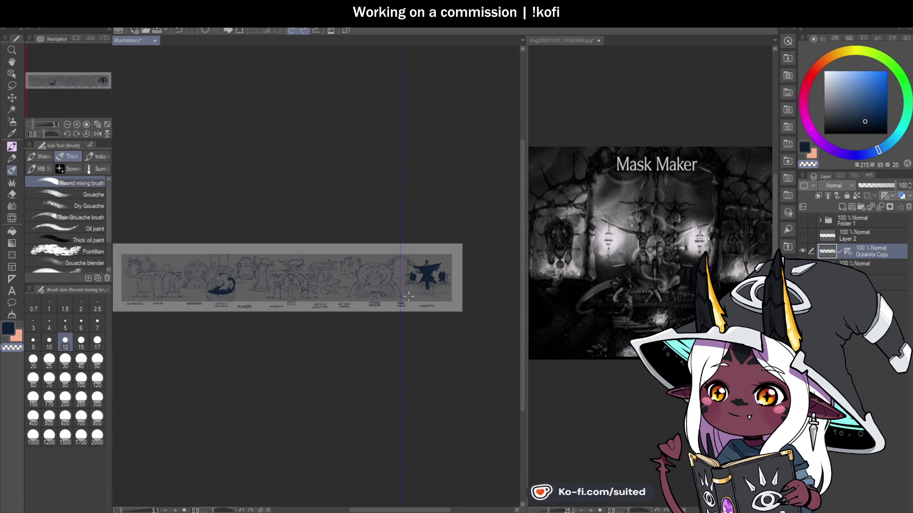
scroll(408, 297, "up", 2)
scroll(421, 296, "up", 3)
scroll(441, 295, "up", 2)
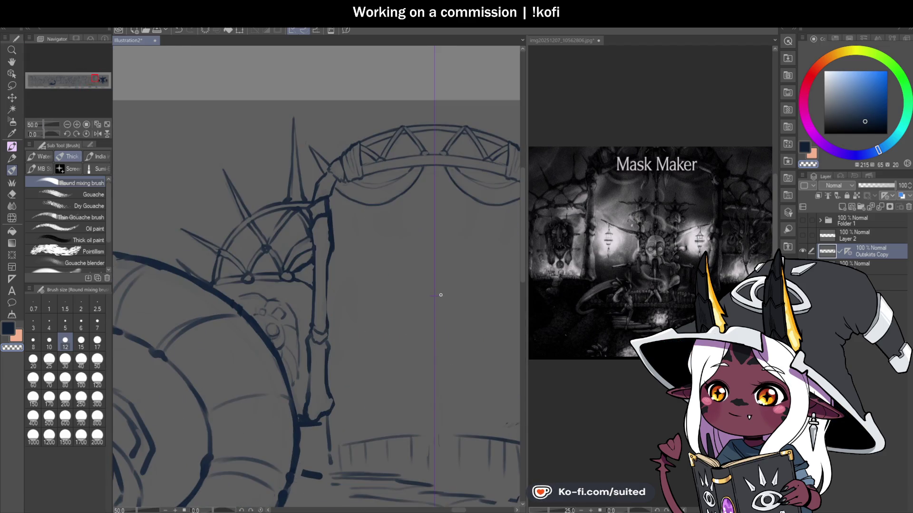
scroll(366, 272, "down", 2)
scroll(379, 258, "up", 1)
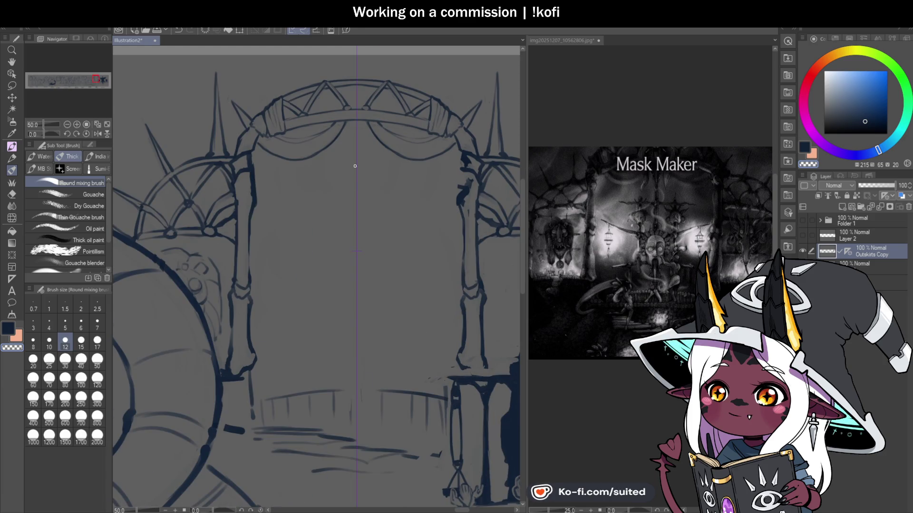
Draw the pendant stem down from the arch centre and a long horizontal crossbar across it
left_click_drag(354, 119, 354, 144)
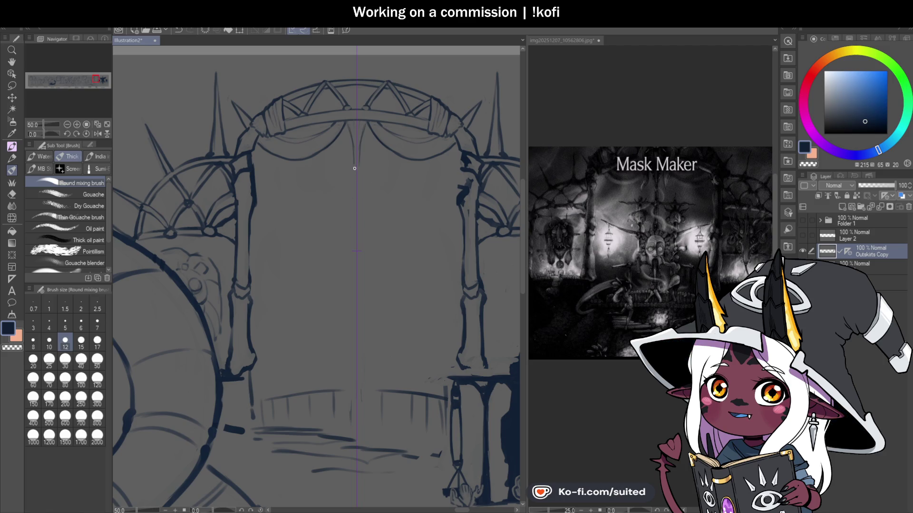
left_click_drag(353, 168, 353, 176)
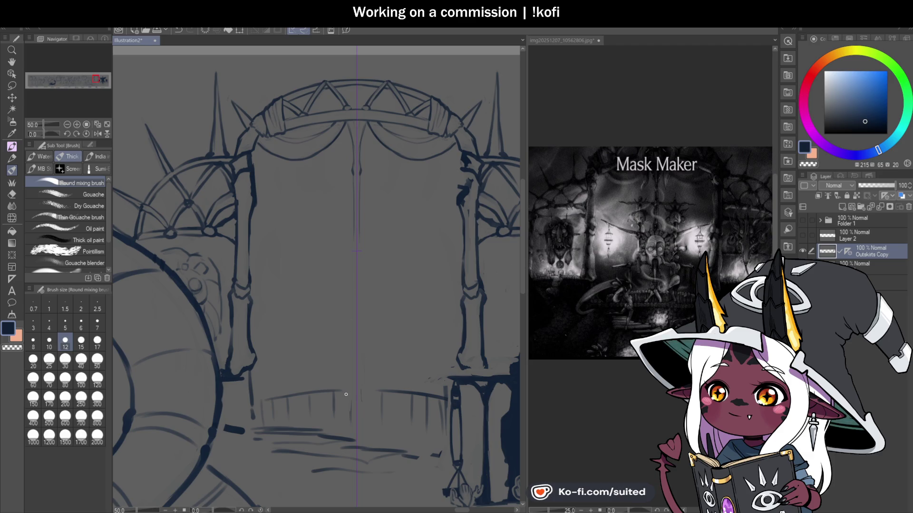
left_click_drag(353, 237, 352, 252)
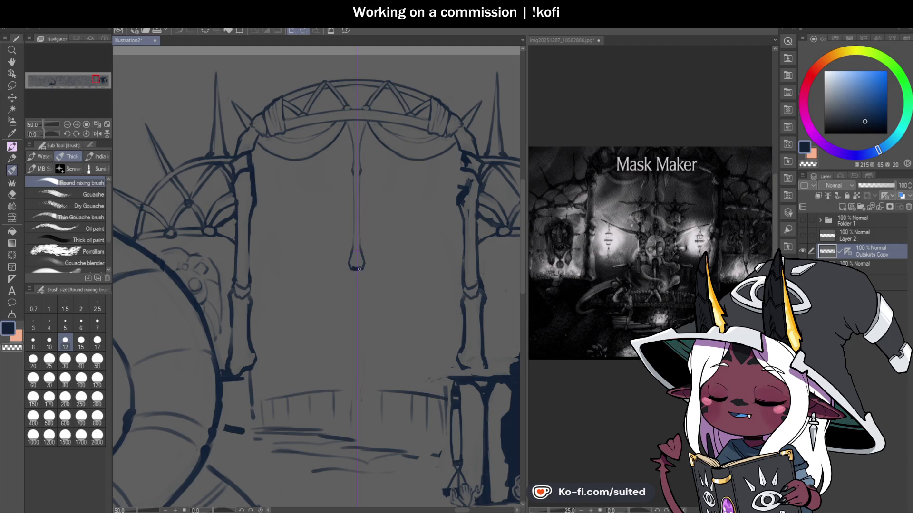
left_click_drag(351, 309, 389, 268)
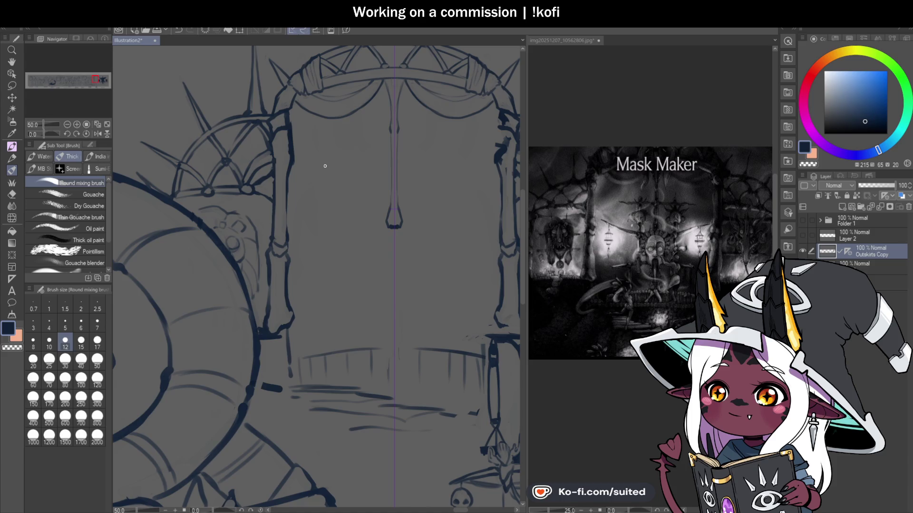
left_click_drag(311, 168, 475, 169)
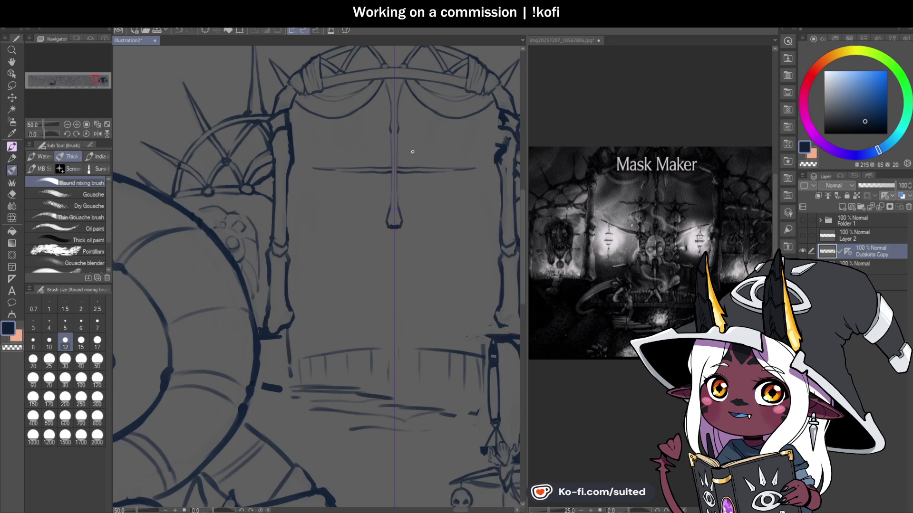
Darken the pendant's faint stem lines and the upper pendant's left outline
scroll(385, 176, "up", 1)
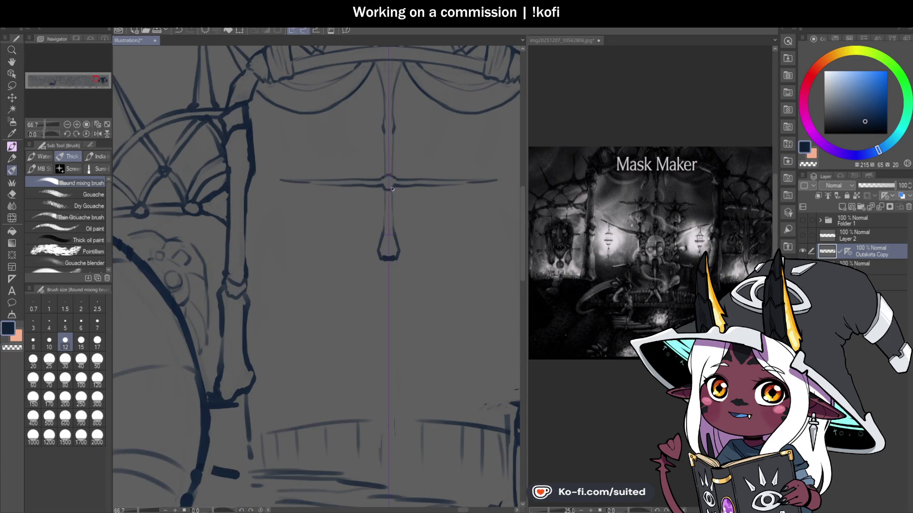
scroll(407, 189, "down", 2)
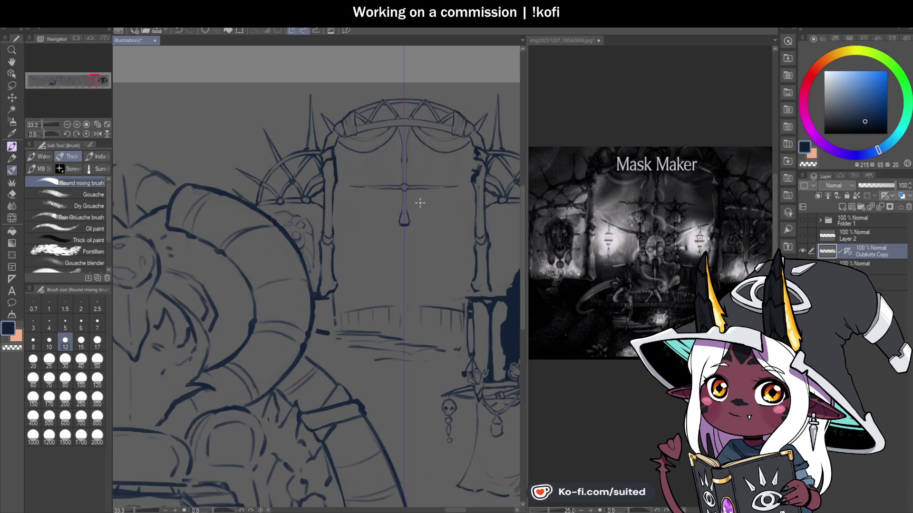
scroll(413, 209, "up", 1)
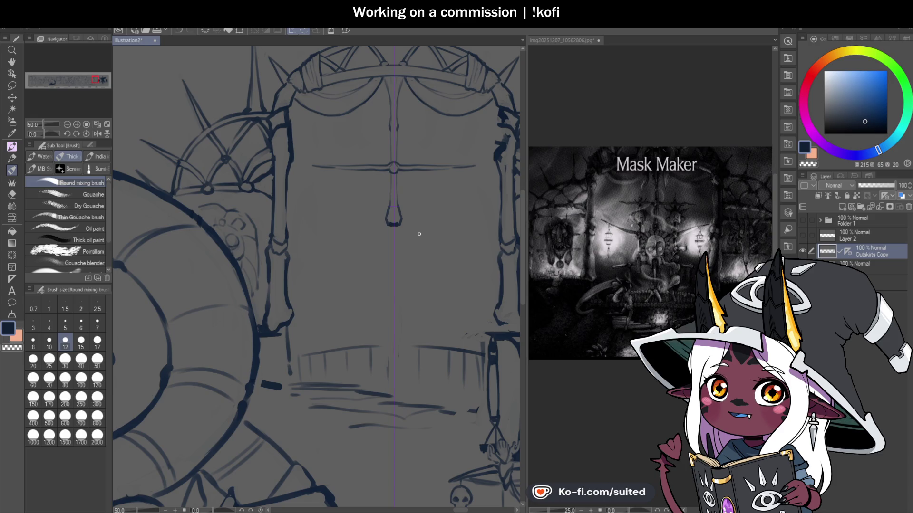
scroll(393, 126, "up", 2)
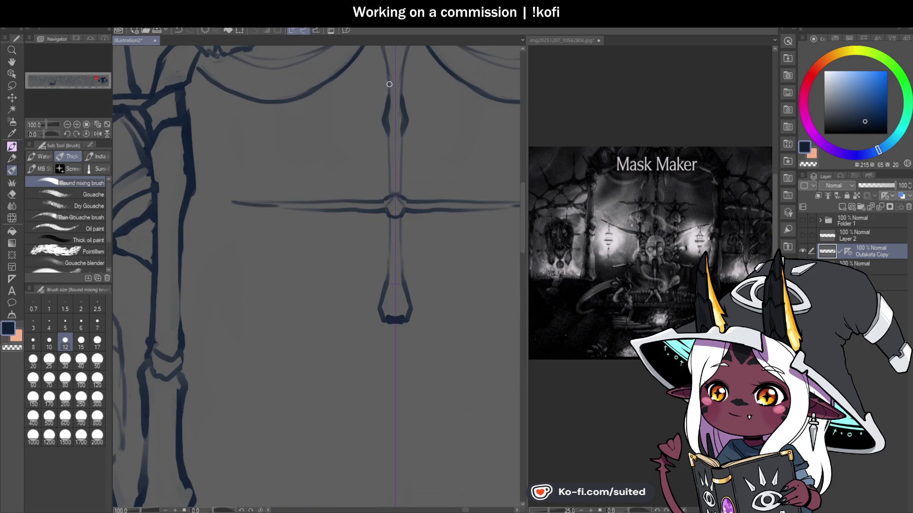
left_click_drag(390, 133, 390, 196)
left_click_drag(401, 140, 401, 192)
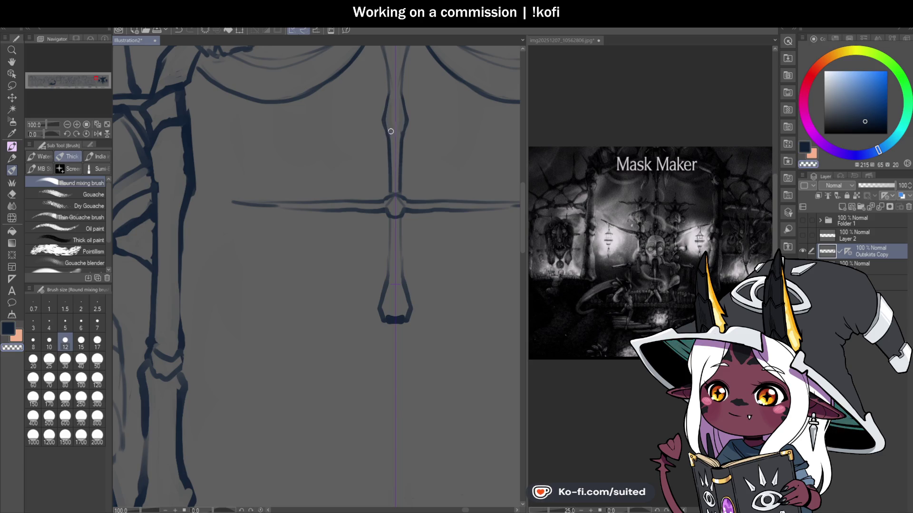
scroll(387, 110, "down", 1)
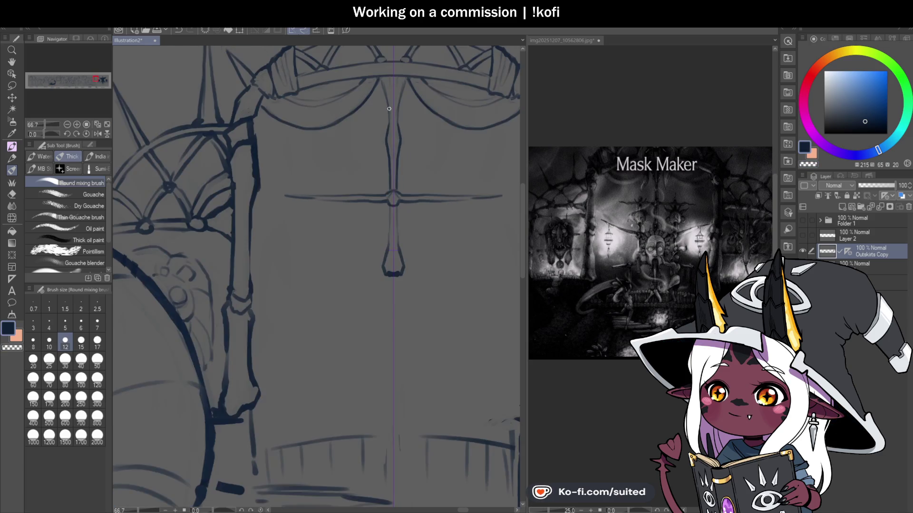
scroll(389, 129, "up", 1)
left_click_drag(390, 129, 376, 66)
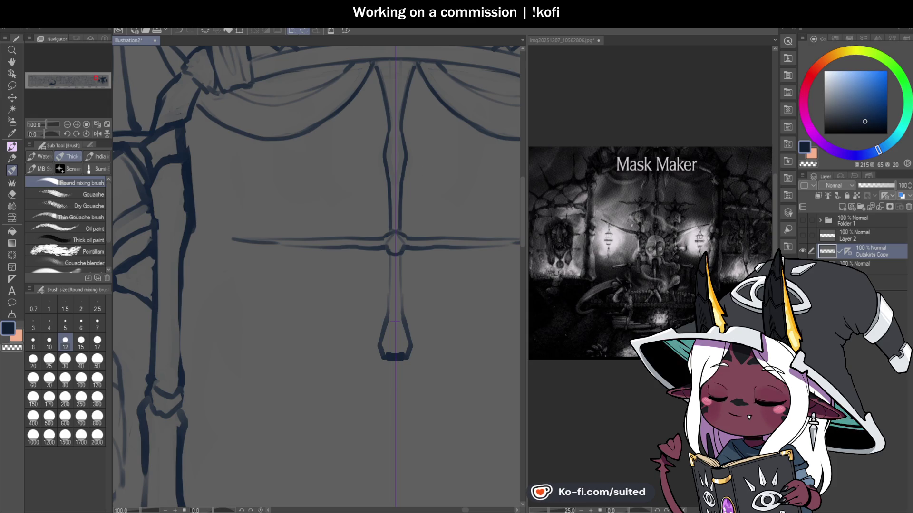
Ink both stem lines below the crossbar further down the pendant
left_click_drag(400, 254, 401, 282)
left_click_drag(390, 254, 391, 286)
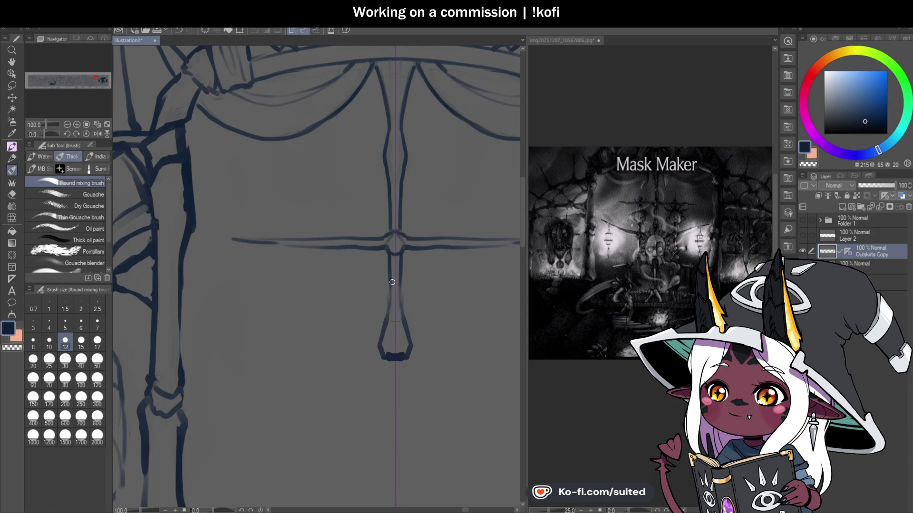
left_click_drag(390, 279, 386, 318)
scroll(466, 244, "down", 2)
scroll(466, 285, "down", 2)
scroll(404, 276, "down", 1)
scroll(460, 326, "up", 2)
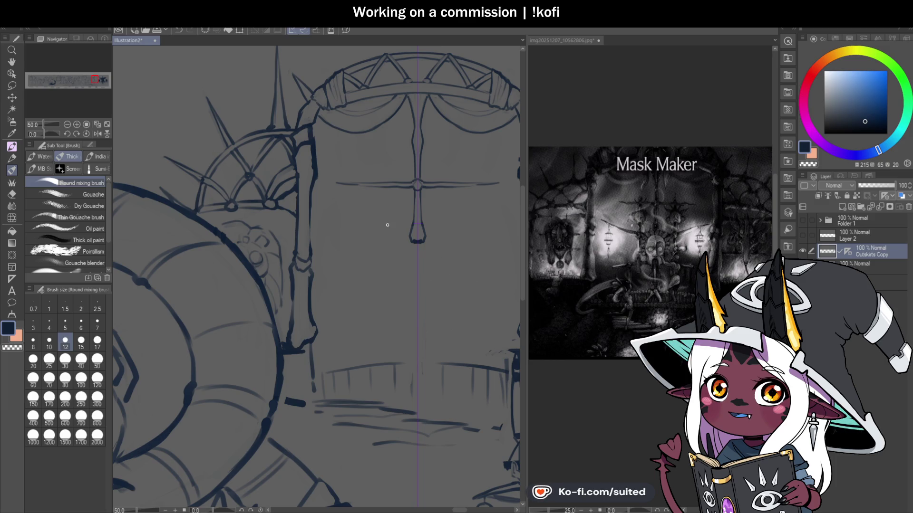
scroll(347, 167, "up", 1)
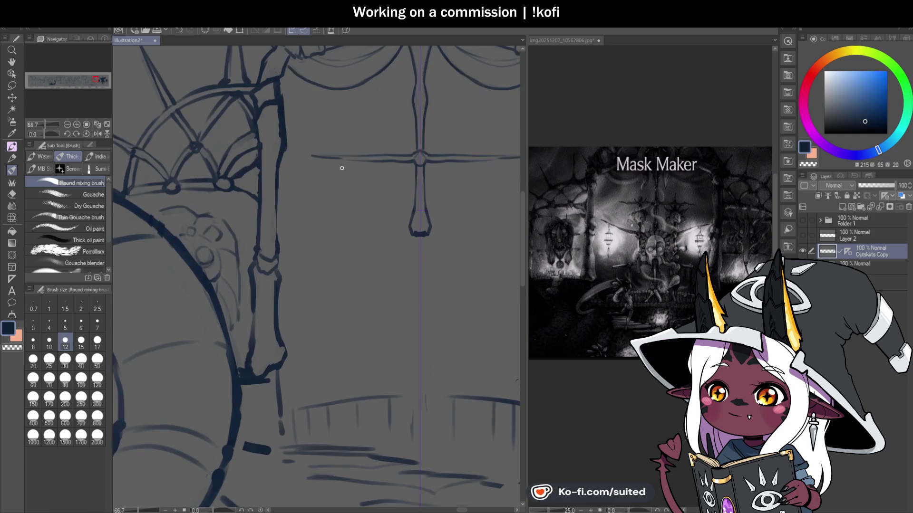
Redraw the pendant's crossbar, then thin it by erasing with the transparent colour
scroll(324, 157, "up", 1)
left_click_drag(324, 157, 417, 158)
key("ctrl+z")
key("c")
key("c")
key("c")
left_click_drag(335, 155, 430, 154)
scroll(406, 271, "down", 1)
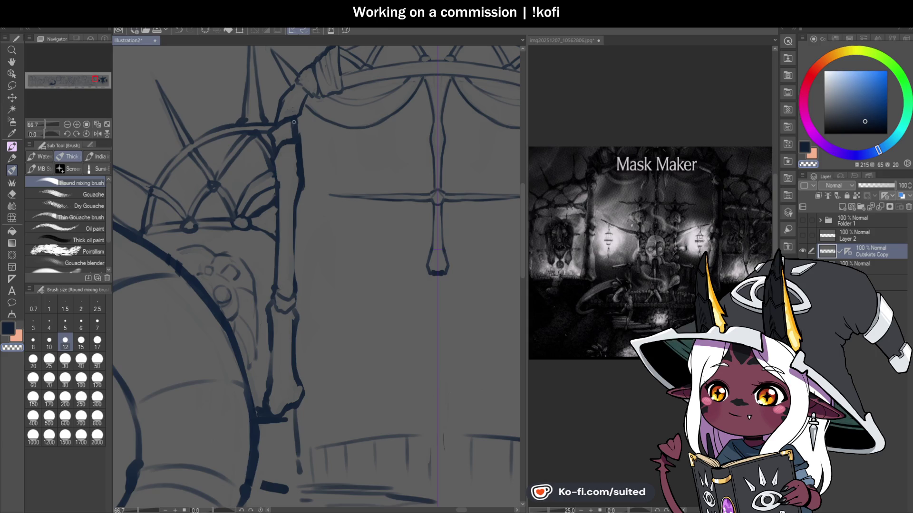
Erase the stray dark line beside the arch's left pillar and return to the dark colour
scroll(438, 263, "down", 2)
scroll(444, 295, "up", 1)
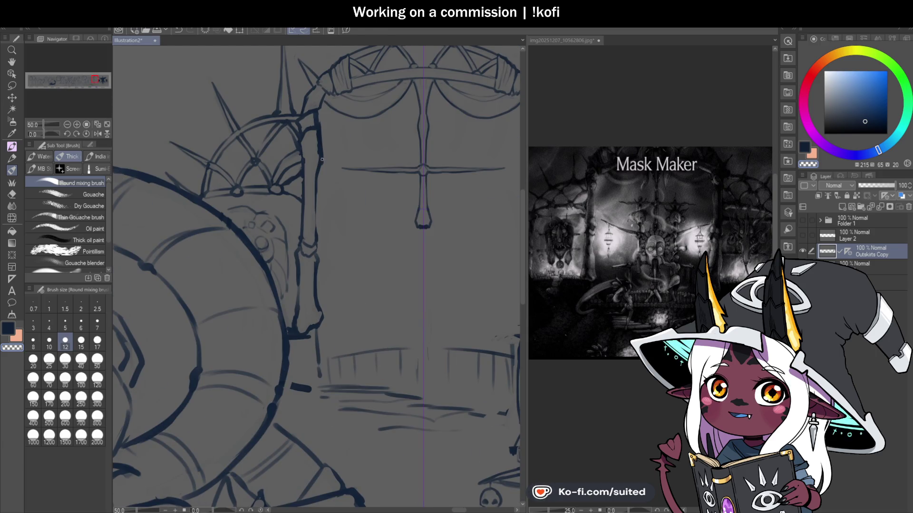
left_click_drag(322, 155, 318, 128)
key("c")
left_click_drag(322, 170, 321, 156)
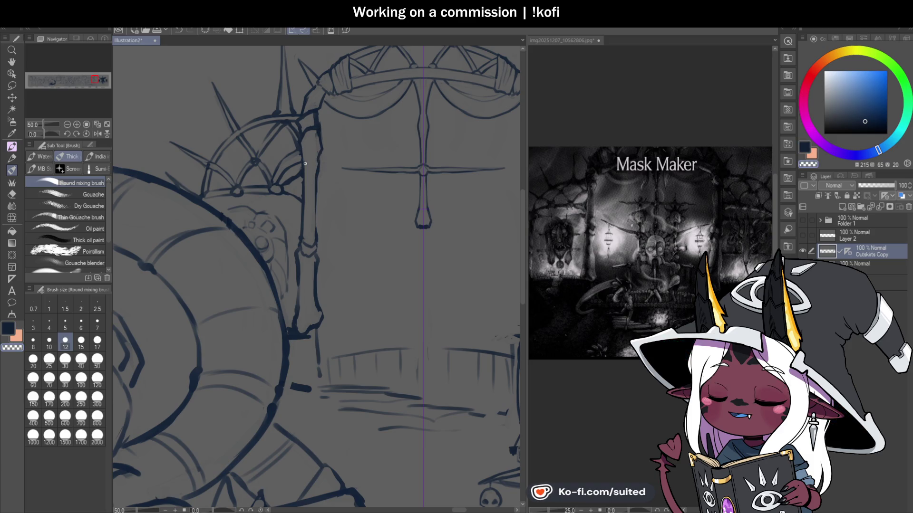
key("c")
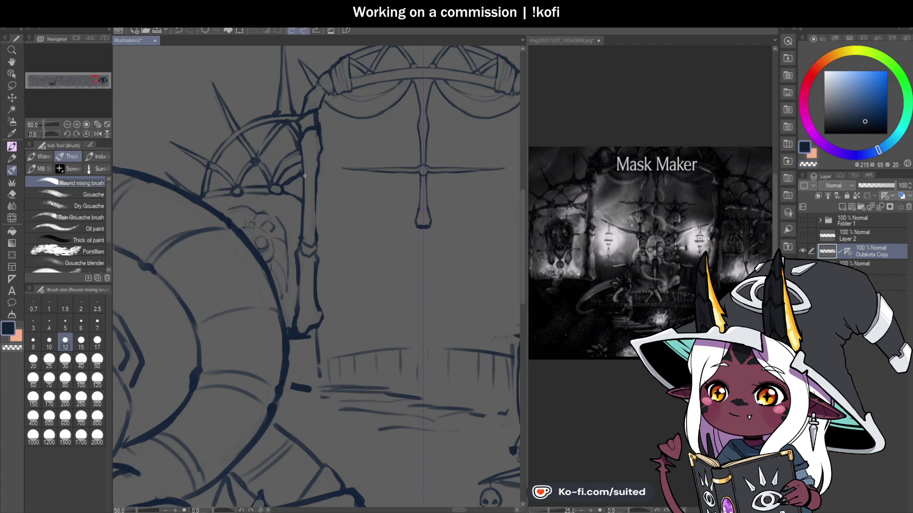
scroll(400, 231, "down", 2)
scroll(425, 323, "up", 2)
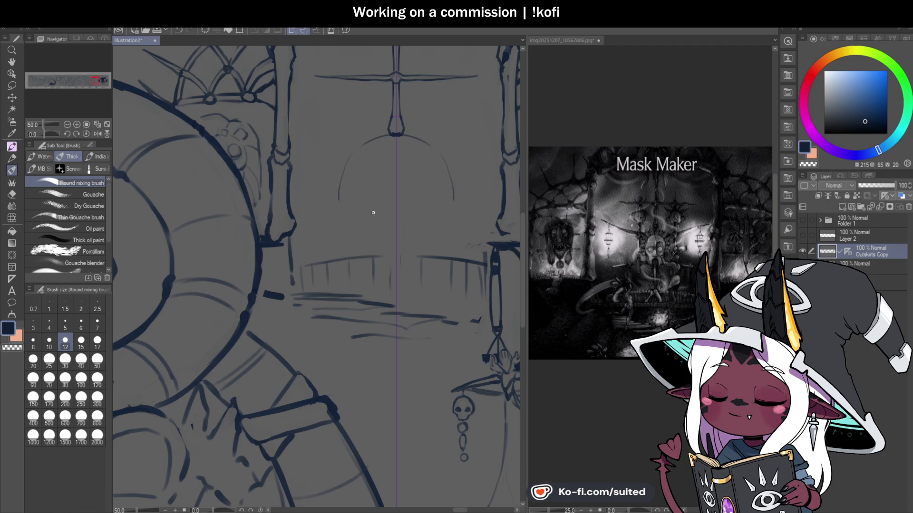
Draw a mirrored round frame below the pendant with an inner stroke, erasing its lower sides
left_click_drag(351, 201, 368, 226)
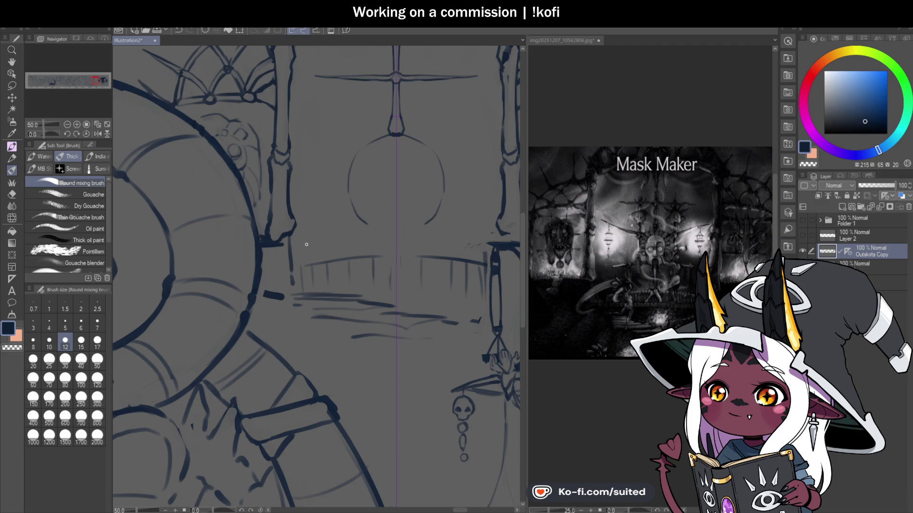
left_click_drag(379, 225, 398, 228)
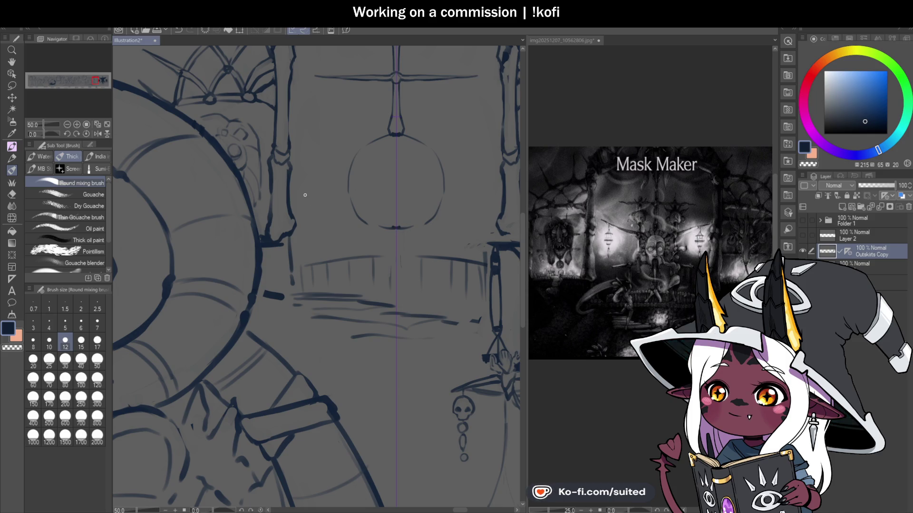
scroll(321, 180, "up", 1)
mouse_move(360, 205)
left_mouse_down()
mouse_move(377, 204)
mouse_move(419, 142)
left_mouse_up()
key("c")
left_click_drag(364, 212, 380, 231)
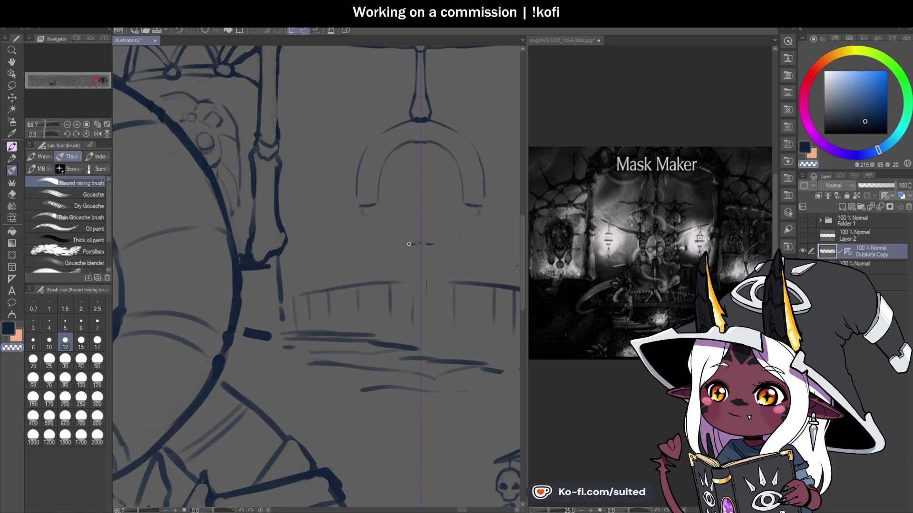
key("c")
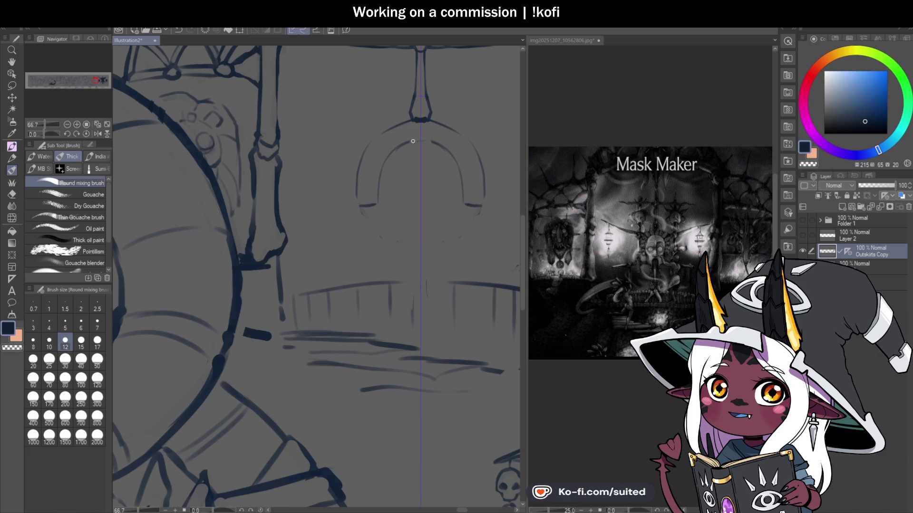
key("c")
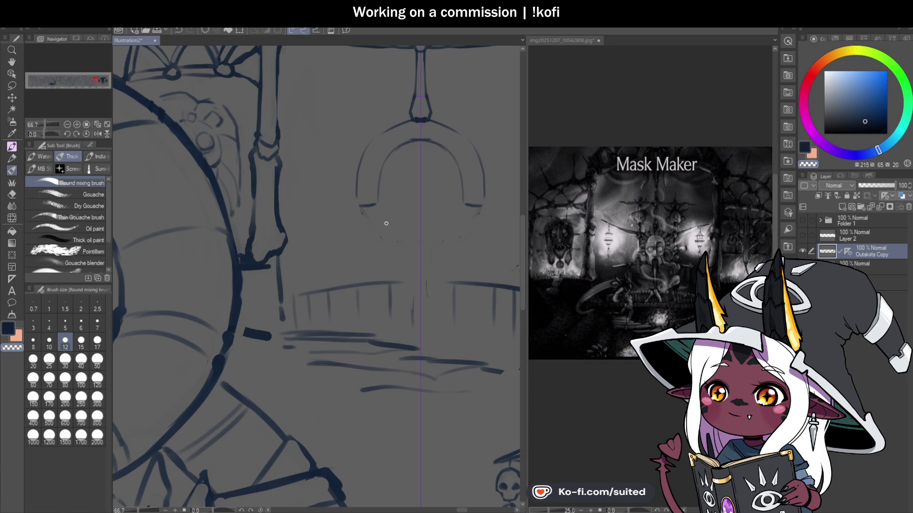
key("c")
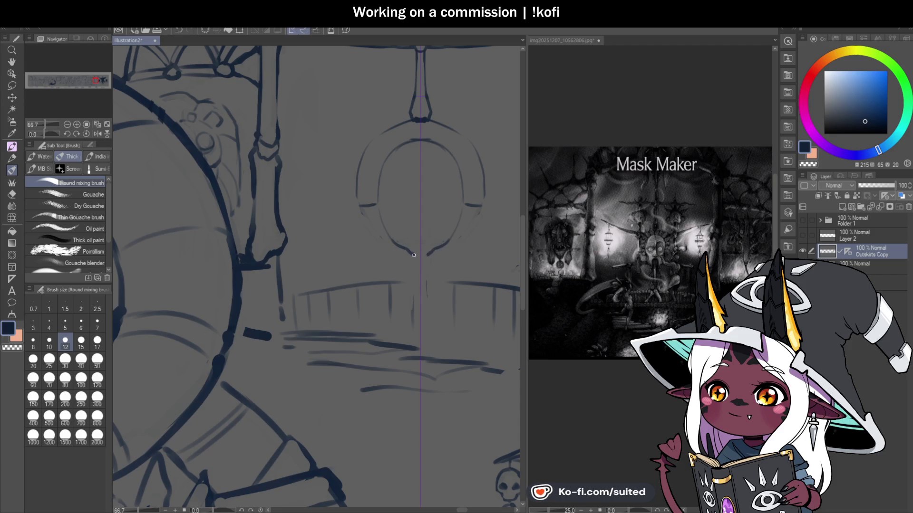
Clean up the dark blob atop the ring, stray left-edge lines and the faint inner sketch ring
scroll(413, 222, "down", 1)
scroll(413, 222, "down", 1)
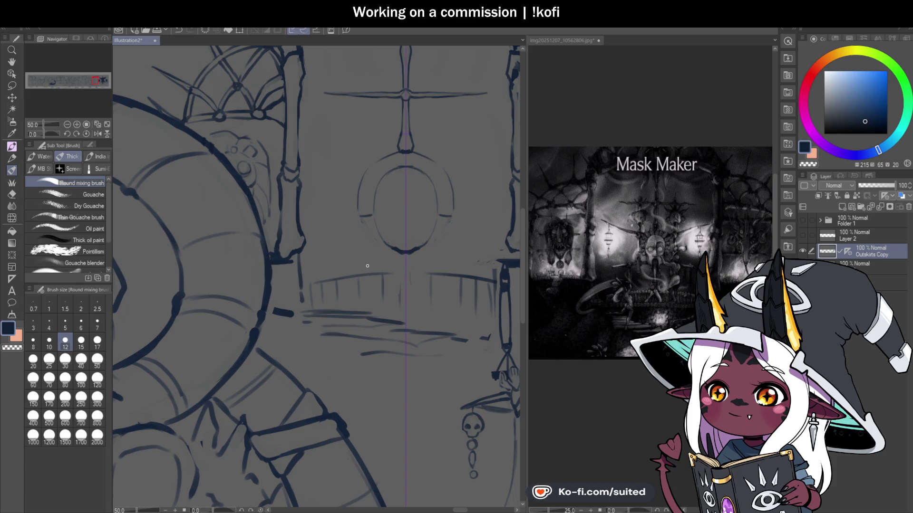
scroll(459, 197, "down", 1)
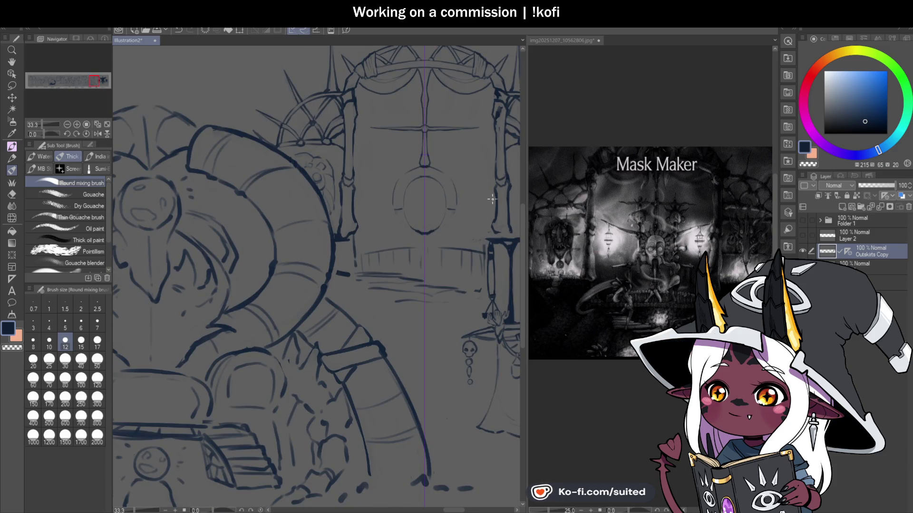
scroll(388, 204, "up", 1)
scroll(423, 164, "up", 2)
key("c")
mouse_move(434, 176)
left_mouse_down()
mouse_move(430, 167)
mouse_move(395, 176)
mouse_move(368, 292)
left_mouse_up()
key("c")
key("c")
left_click_drag(342, 215, 343, 306)
left_click_drag(370, 260, 437, 191)
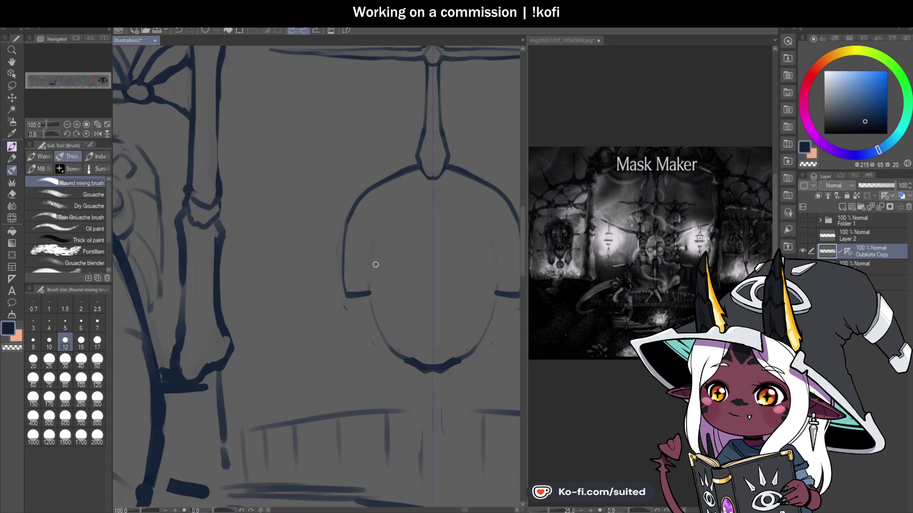
Ink a new mirrored inner ring, soften the outer arcs, and extend the inner outline to its base
mouse_move(374, 306)
left_mouse_down()
mouse_move(433, 200)
mouse_move(383, 232)
mouse_move(401, 370)
left_mouse_up()
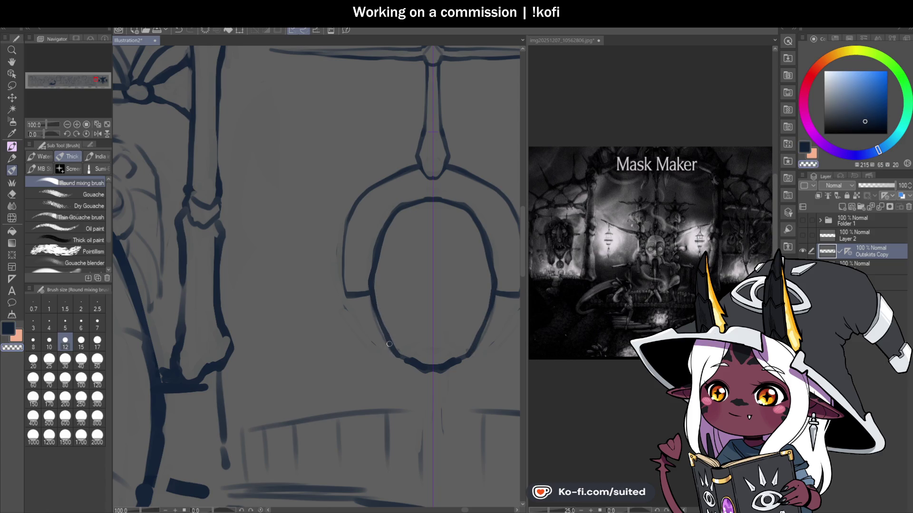
left_click_drag(380, 257, 397, 202)
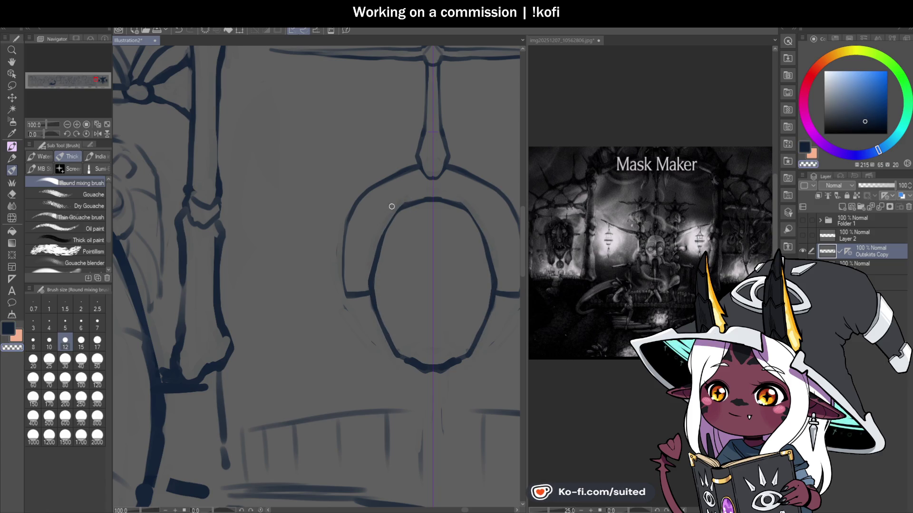
left_click_drag(345, 255, 378, 179)
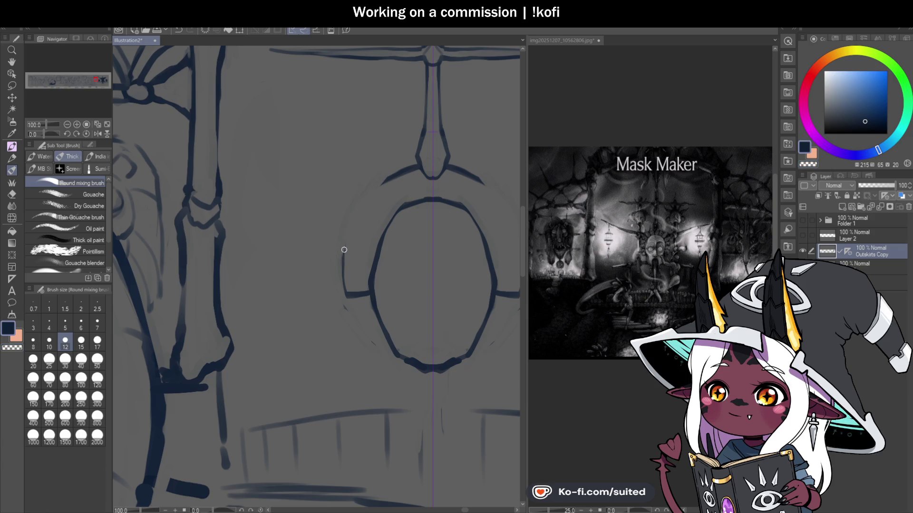
scroll(440, 182, "down", 3)
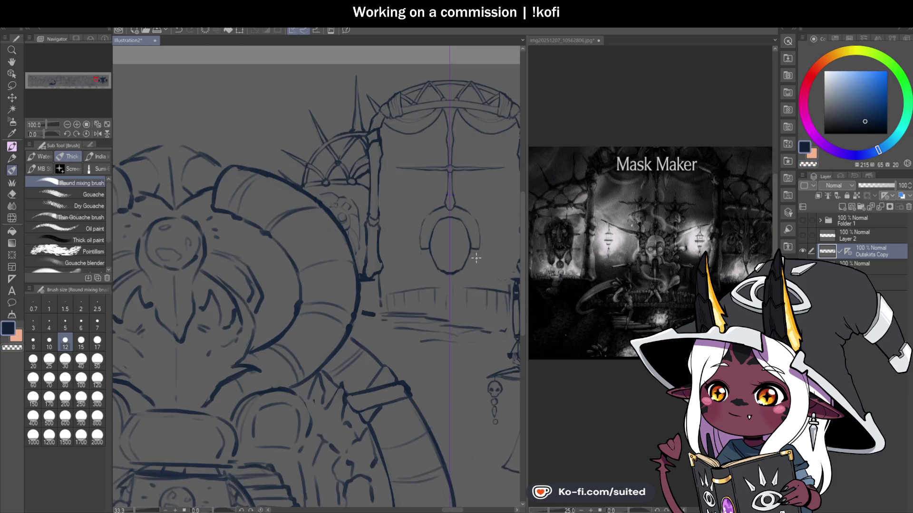
scroll(469, 266, "up", 2)
left_click_drag(386, 208, 436, 244)
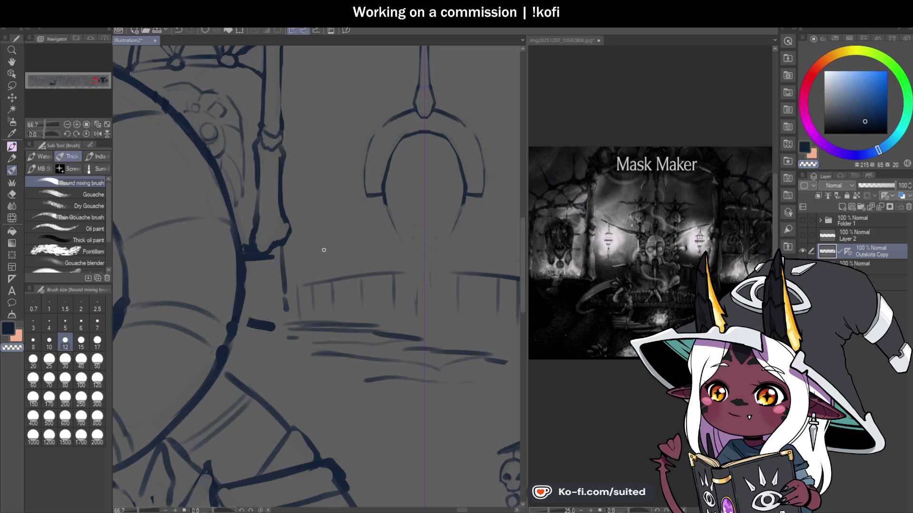
mouse_move(386, 206)
left_mouse_down()
mouse_move(412, 250)
mouse_move(426, 248)
left_mouse_up()
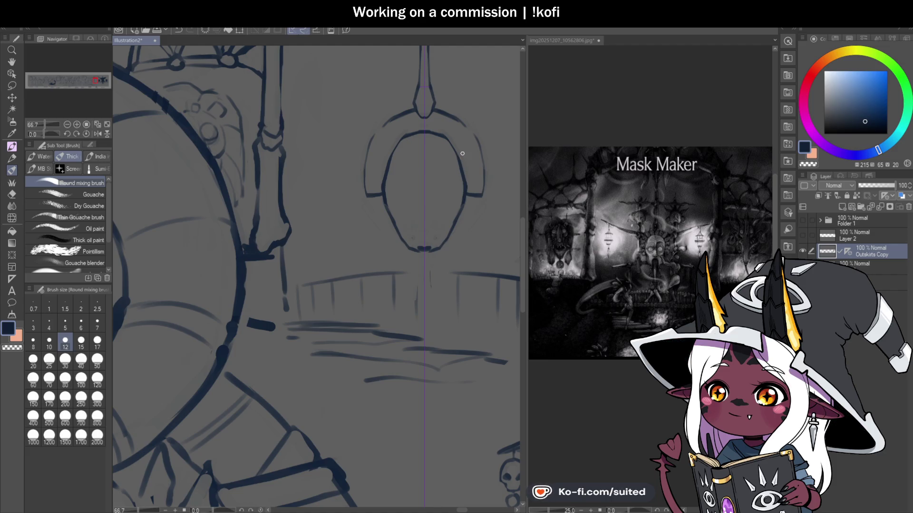
Draw a strut from the mask frame up to the crossbar
scroll(466, 143, "up", 1)
scroll(465, 143, "up", 1)
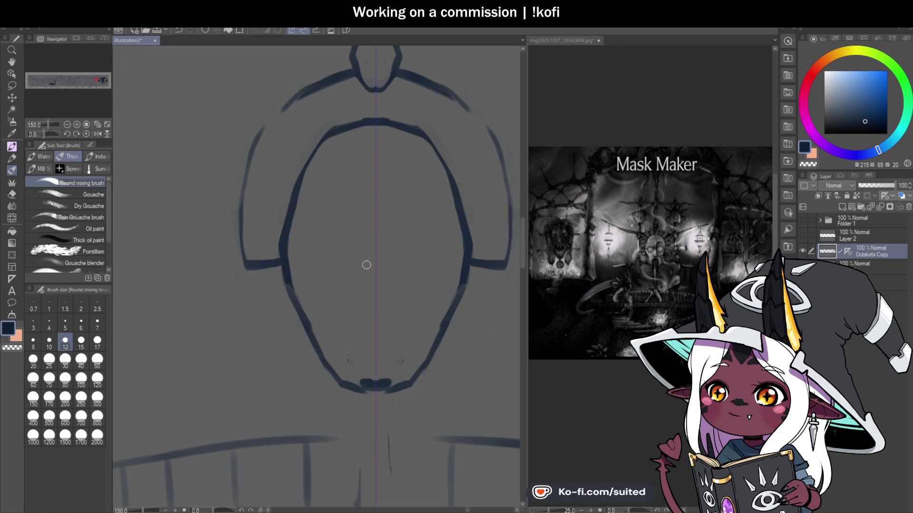
scroll(330, 244, "down", 1)
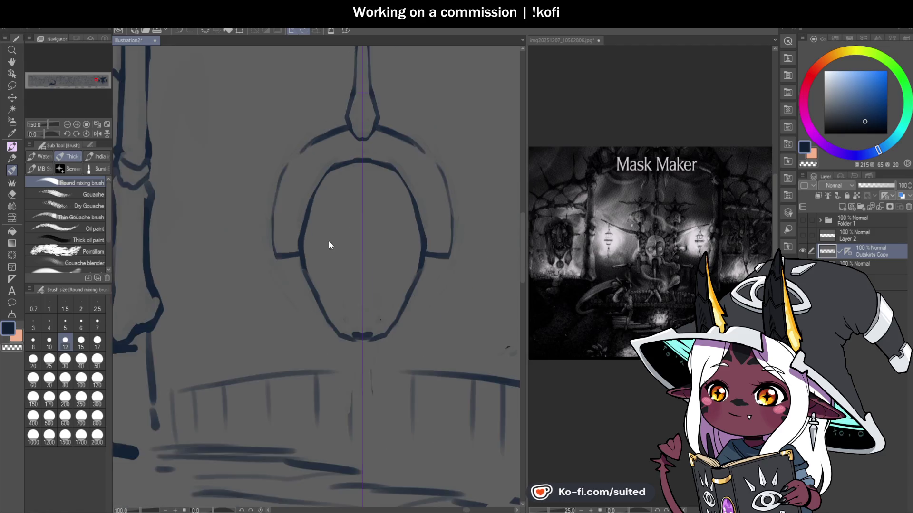
scroll(330, 244, "down", 1)
scroll(390, 176, "up", 1)
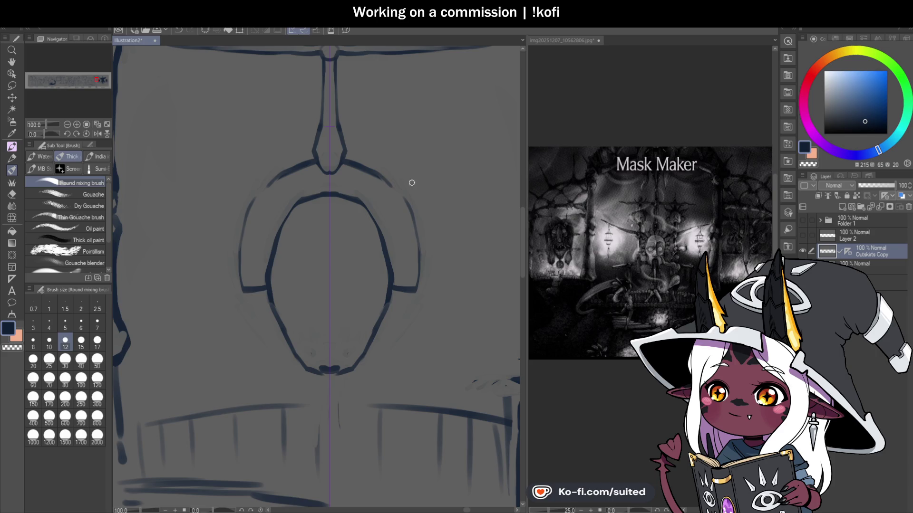
scroll(383, 214, "down", 1)
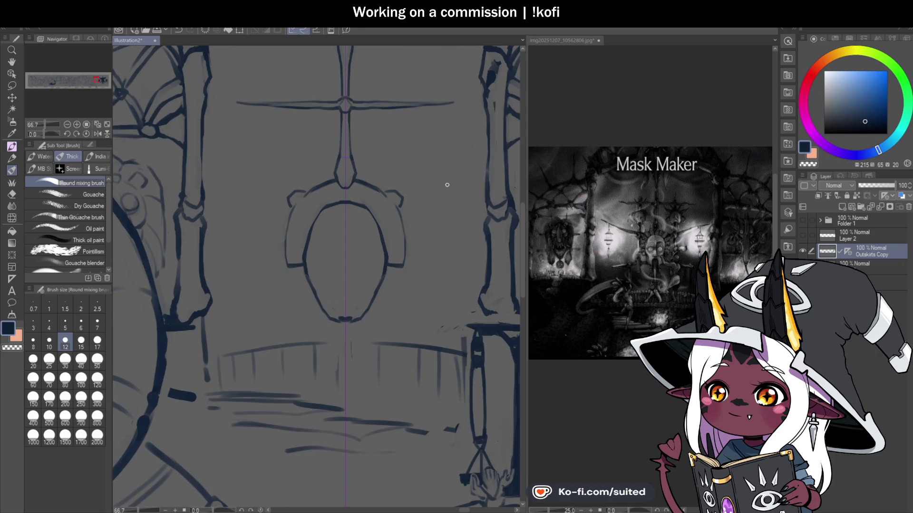
left_click_drag(398, 192, 449, 175)
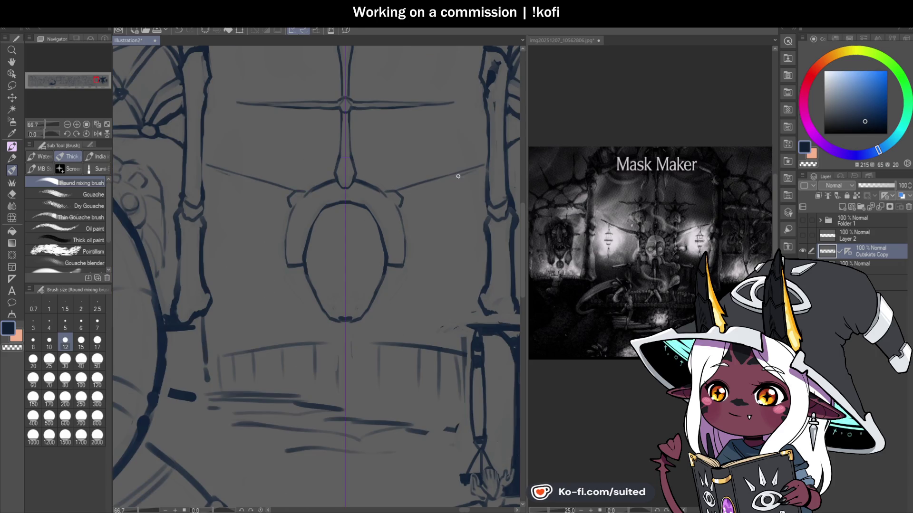
Touch up the crossbar's right end, add a thin curve beside the mask frame, and join the brow arcs in a V
mouse_move(420, 193)
left_mouse_down()
mouse_move(404, 198)
mouse_move(467, 170)
left_mouse_up()
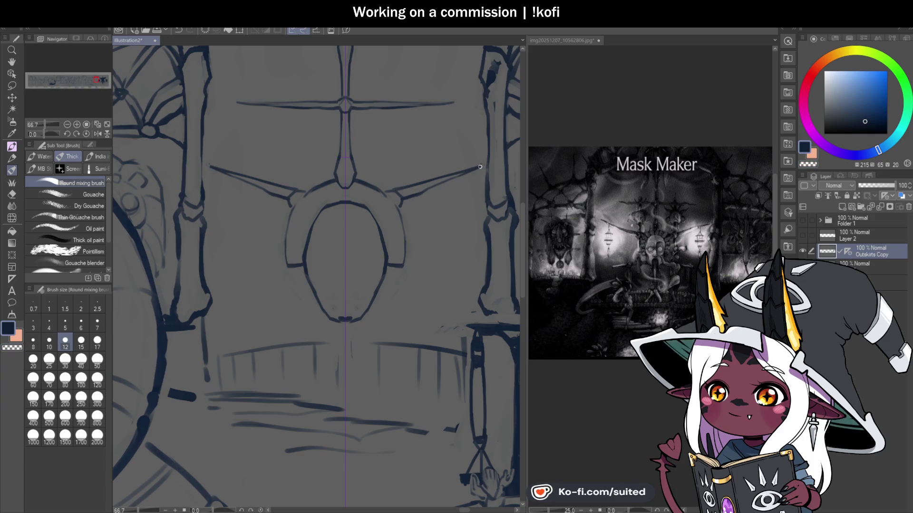
scroll(469, 200, "down", 2)
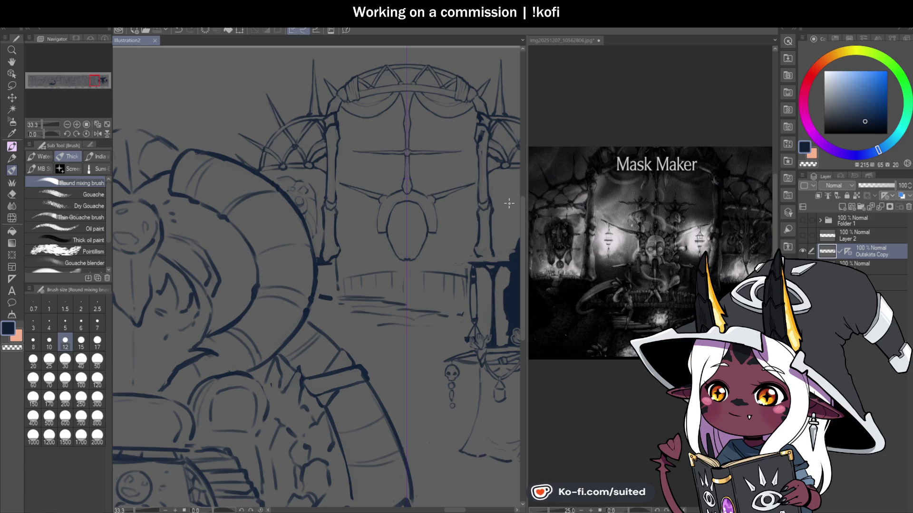
scroll(394, 203, "up", 3)
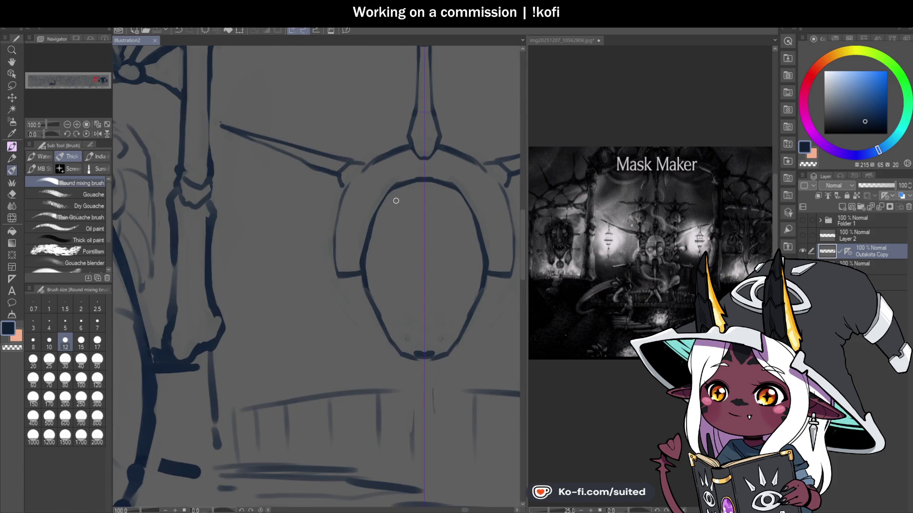
left_click_drag(364, 168, 347, 191)
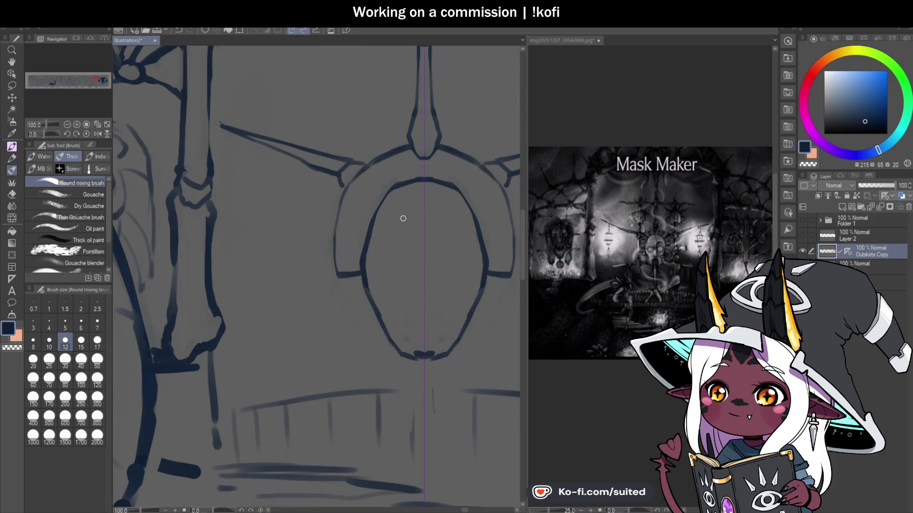
scroll(404, 249, "up", 1)
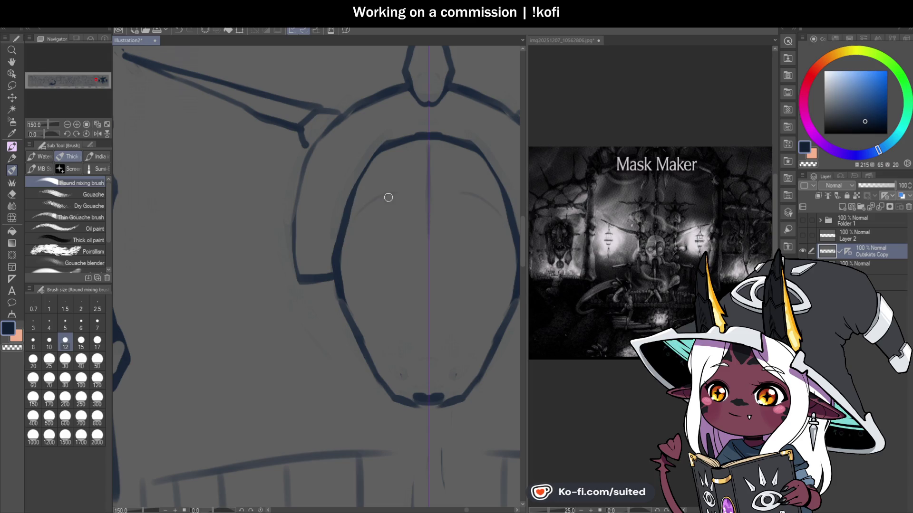
left_click_drag(410, 201, 426, 226)
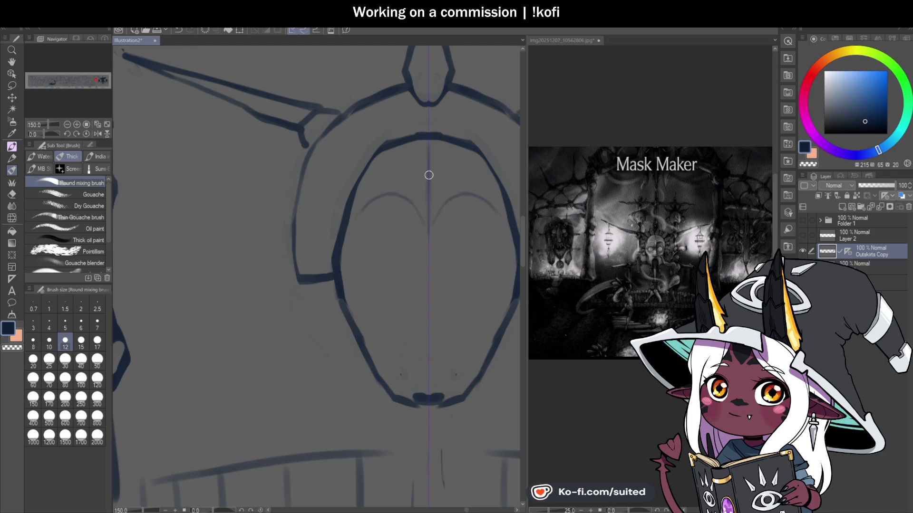
Draw the mirrored upper curves of both mask eyes
scroll(411, 212, "down", 2)
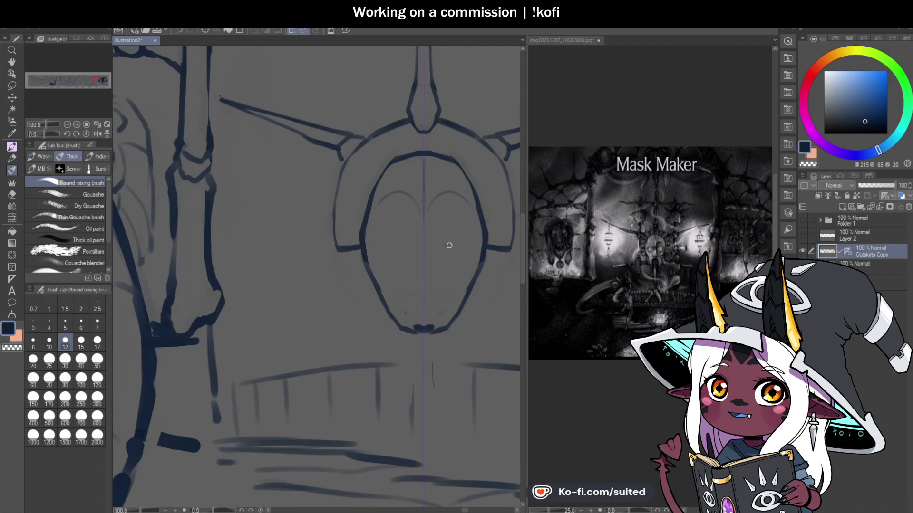
scroll(437, 323, "up", 2)
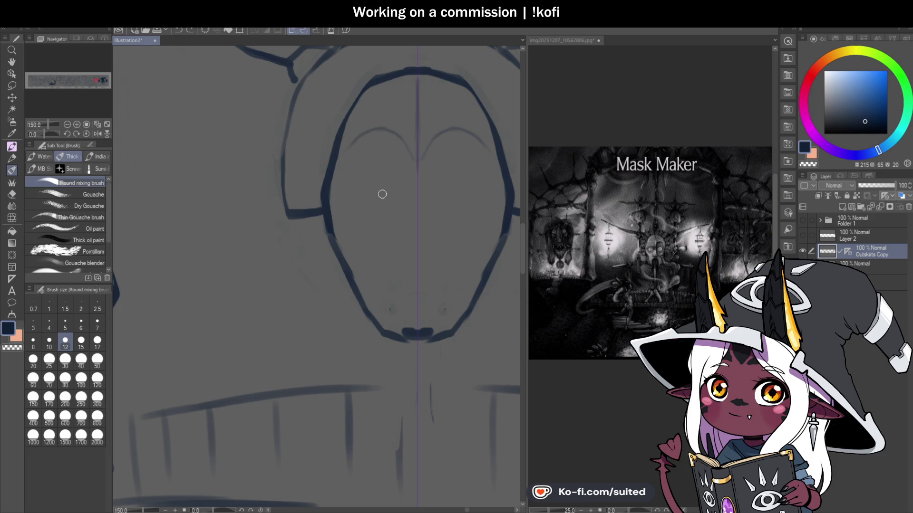
scroll(358, 207, "down", 1)
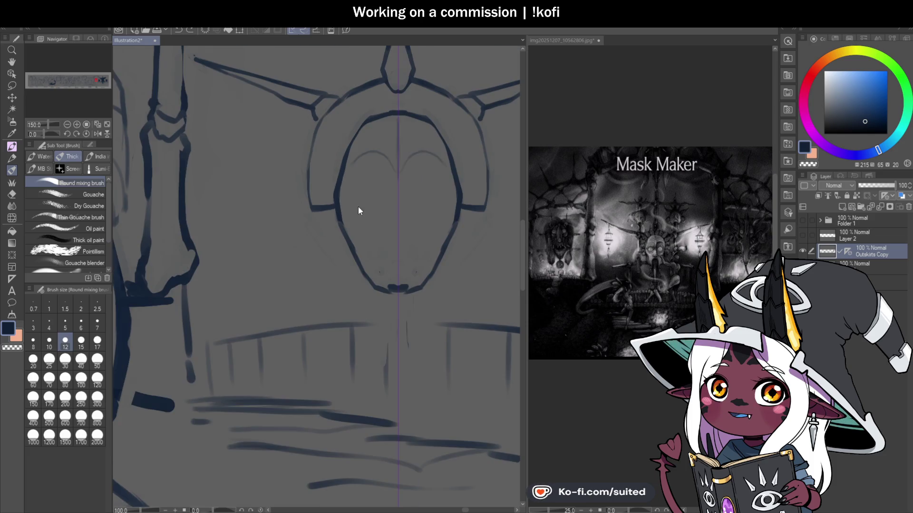
scroll(385, 231, "up", 1)
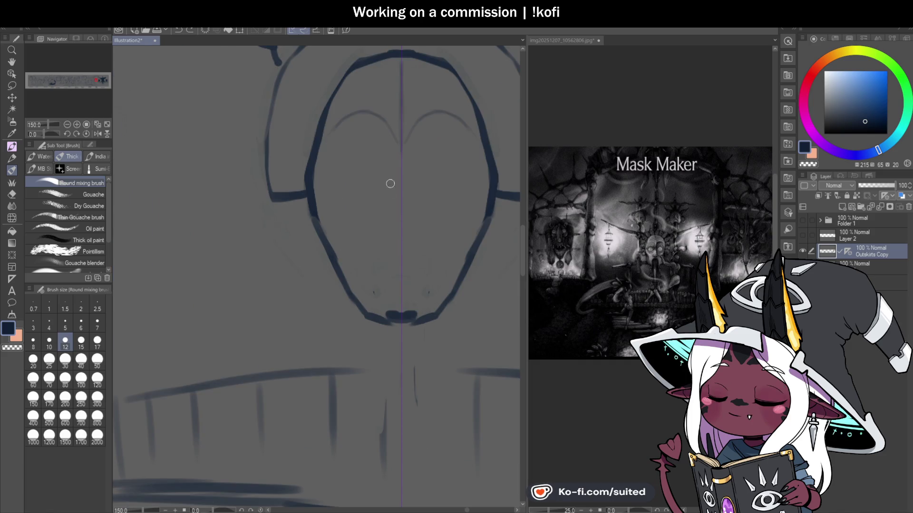
left_click_drag(336, 172, 369, 153)
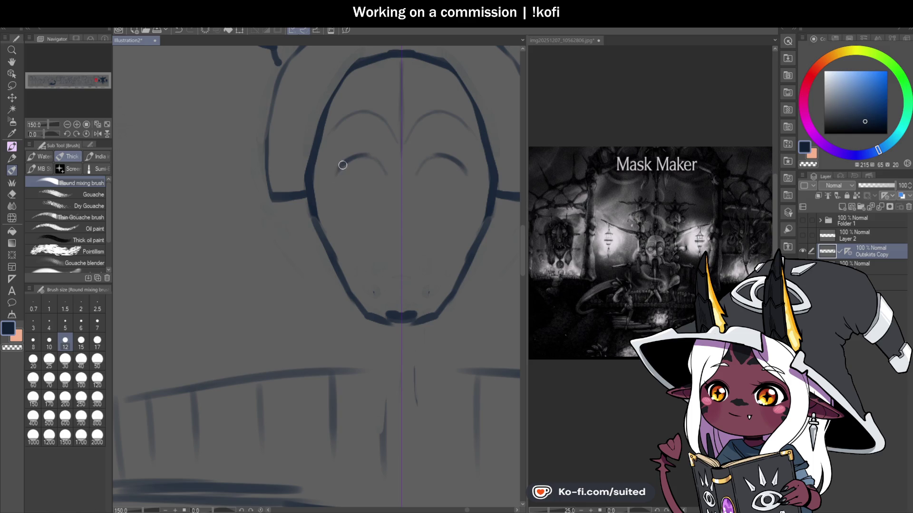
Draw the eyes' lower curves and inner corners, erase the outer-corner strokes, and save
mouse_move(335, 177)
left_mouse_down()
mouse_move(384, 182)
mouse_move(337, 184)
left_mouse_up()
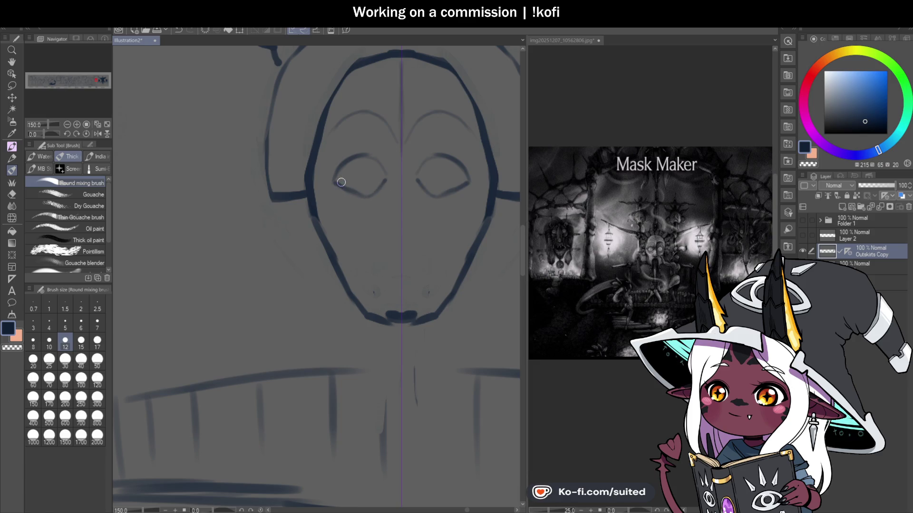
left_click_drag(380, 155, 387, 179)
scroll(418, 209, "down", 3)
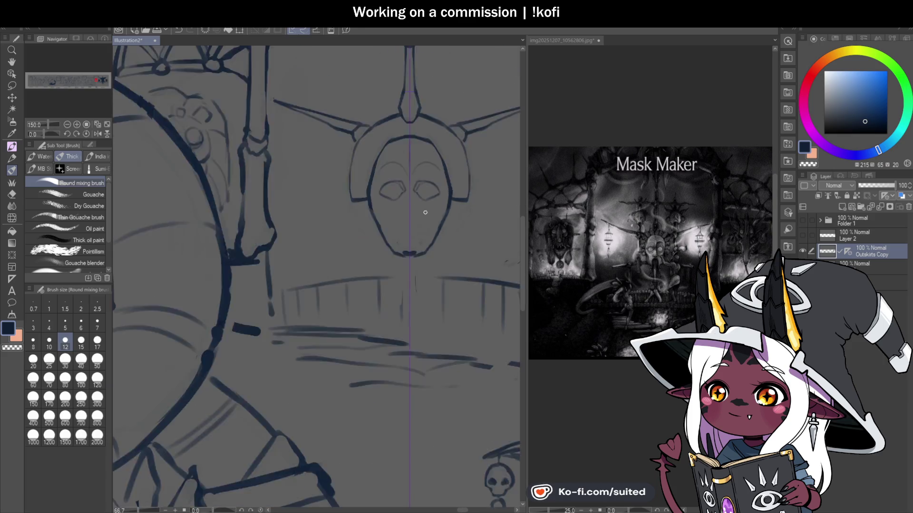
scroll(412, 203, "up", 3)
mouse_move(385, 171)
left_mouse_down()
mouse_move(373, 197)
mouse_move(387, 205)
left_mouse_up()
key("c")
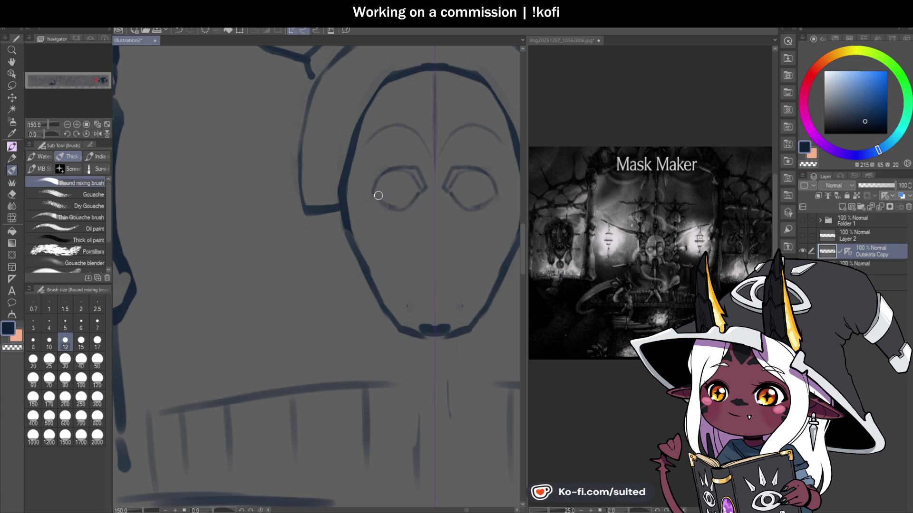
key("c")
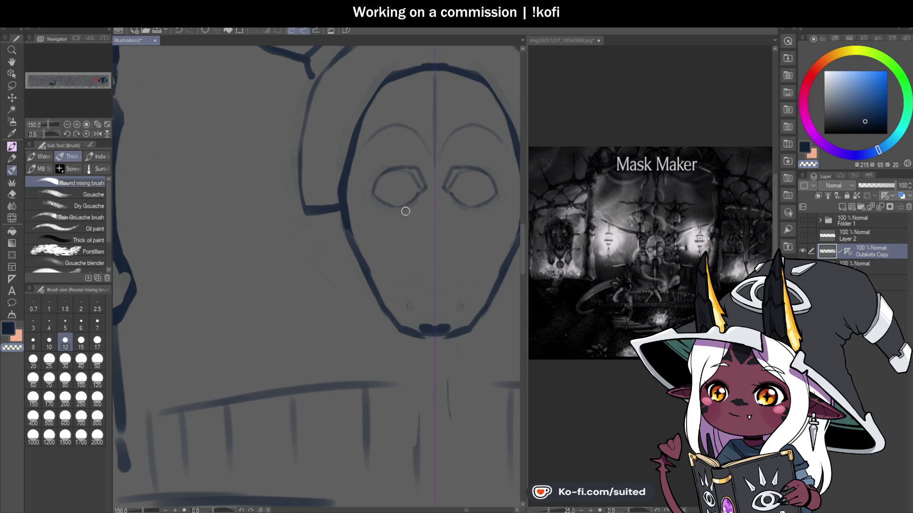
key("ctrl+s")
key("c")
Touch up the left eye's lower edge and close both eye outlines into ovals
left_click_drag(393, 202, 410, 202)
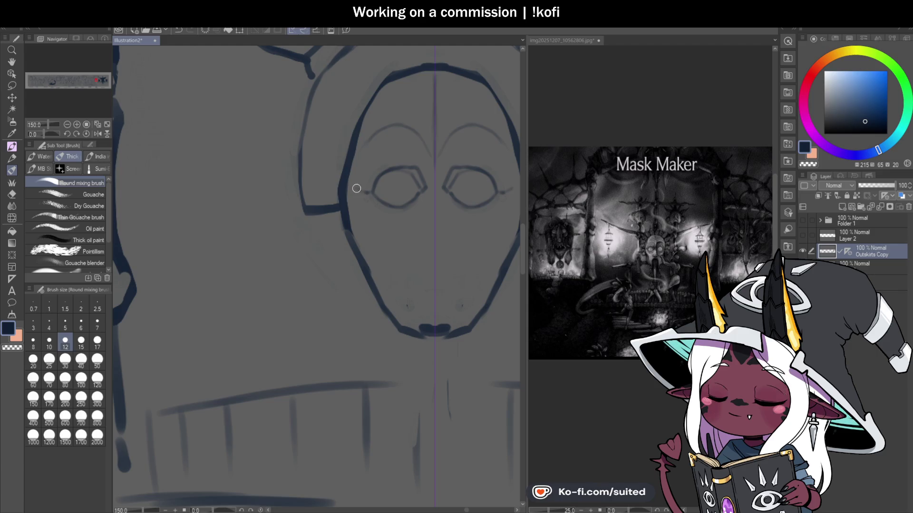
scroll(387, 122, "down", 3)
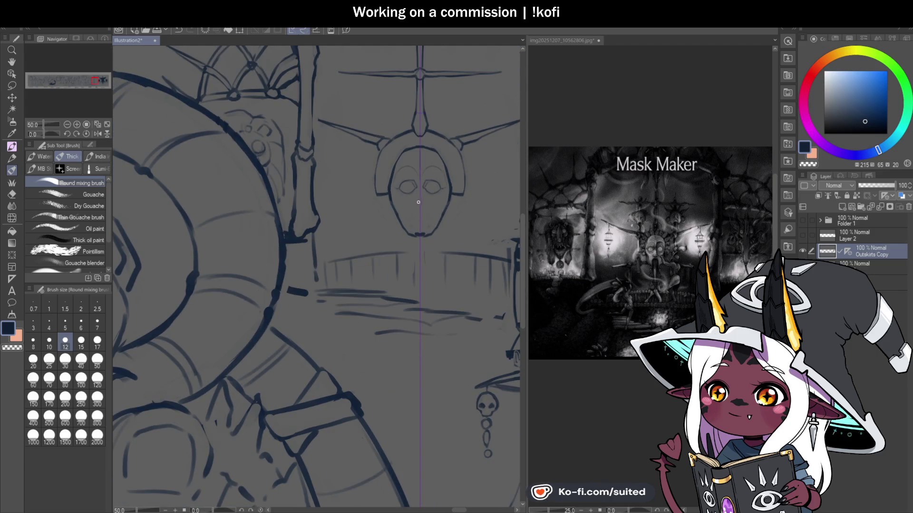
scroll(417, 196, "up", 3)
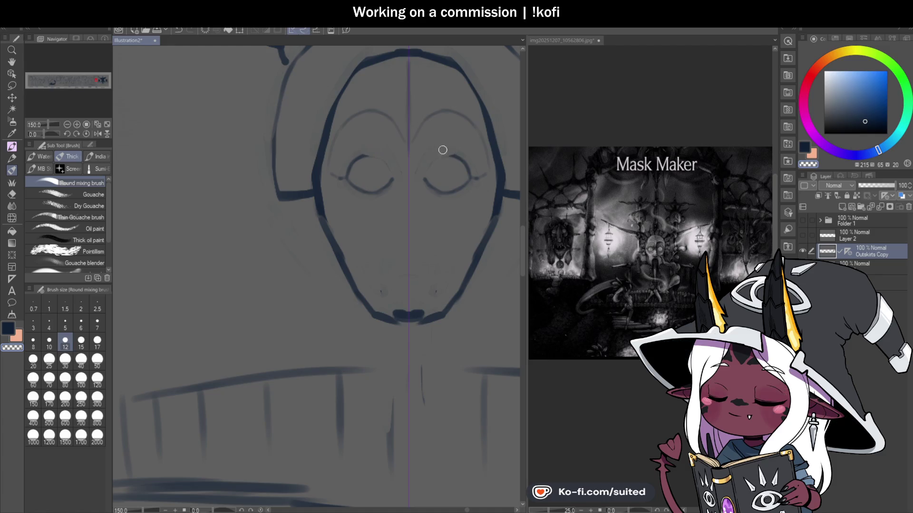
mouse_move(430, 164)
left_mouse_down()
mouse_move(422, 180)
mouse_move(452, 159)
left_mouse_up()
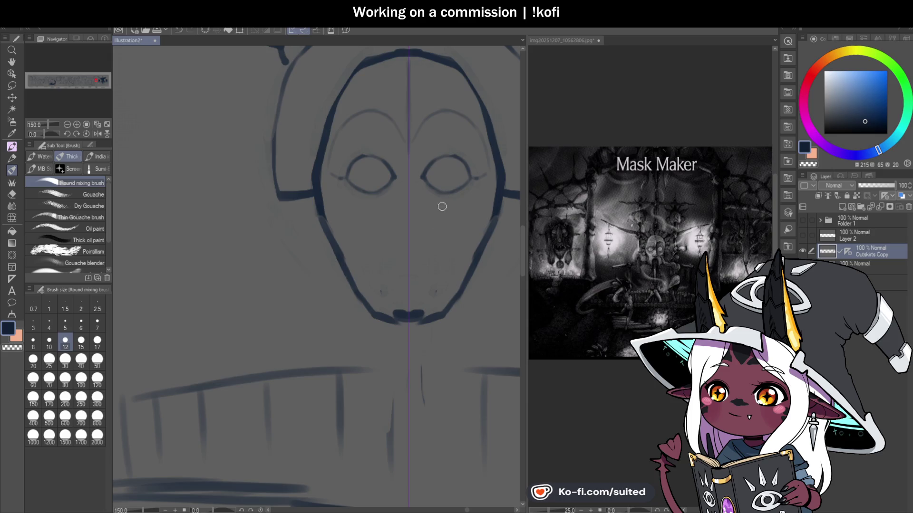
scroll(444, 200, "down", 1)
scroll(422, 238, "down", 1)
scroll(410, 218, "up", 1)
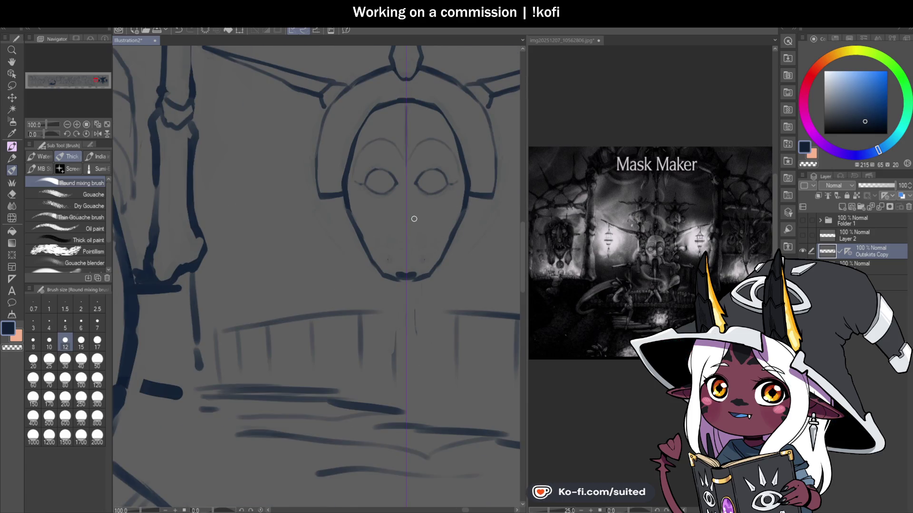
scroll(399, 195, "up", 2)
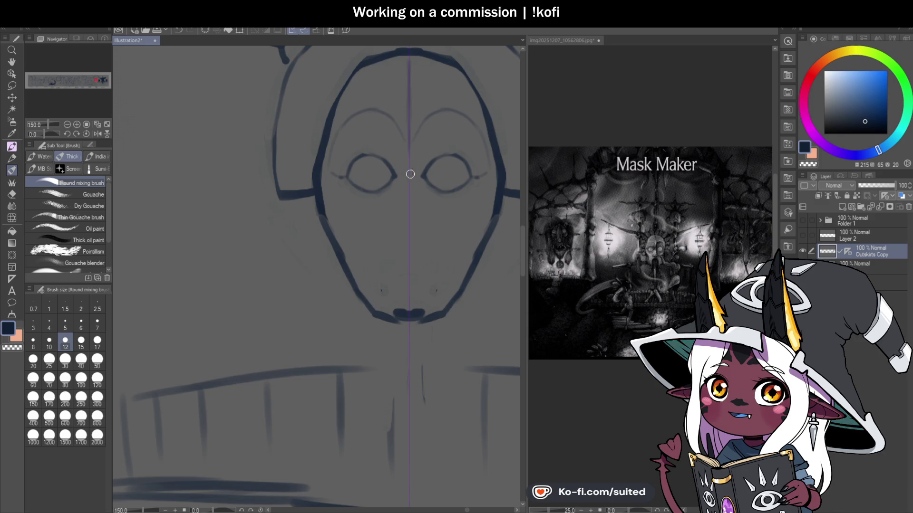
scroll(409, 171, "down", 2)
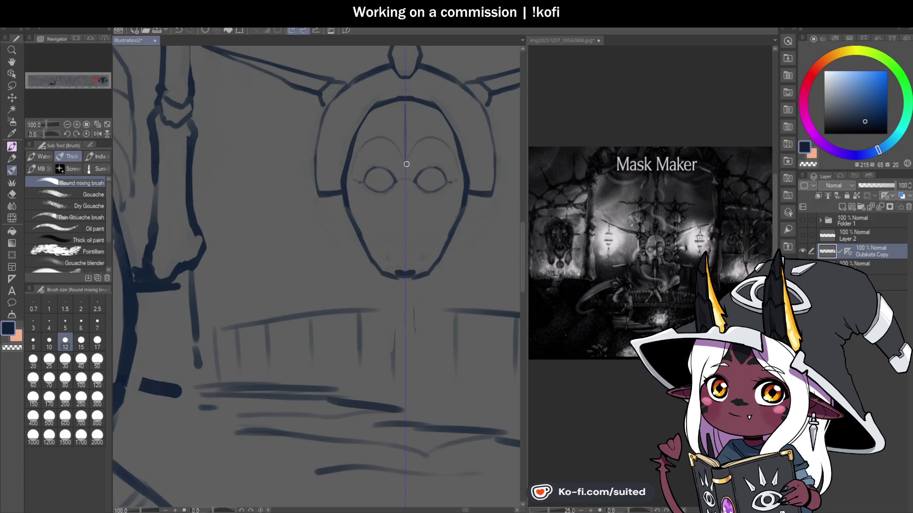
scroll(375, 198, "up", 2)
Add outer-corner ticks, a mirrored under-eye line, and inner-corner marks to the eyes
left_click_drag(339, 175, 343, 169)
left_click_drag(356, 205, 384, 206)
left_click_drag(414, 179, 392, 200)
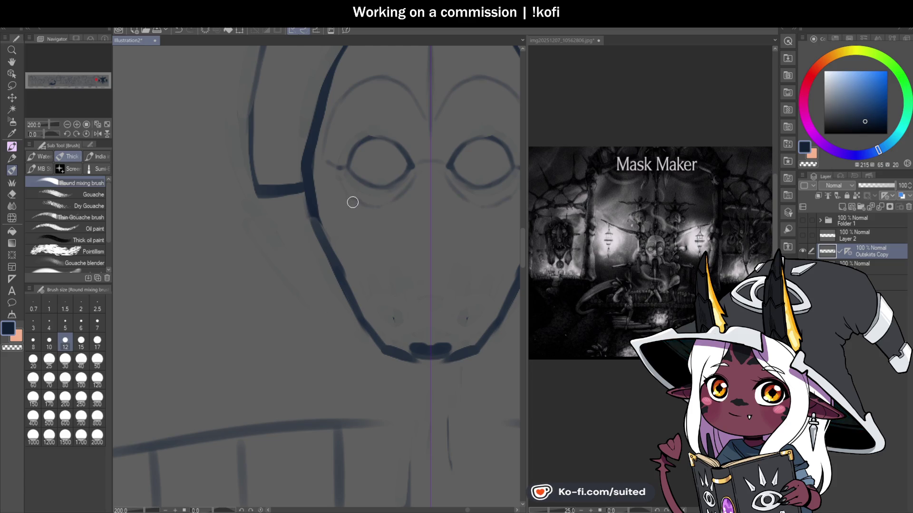
scroll(407, 204, "down", 2)
scroll(423, 204, "up", 2)
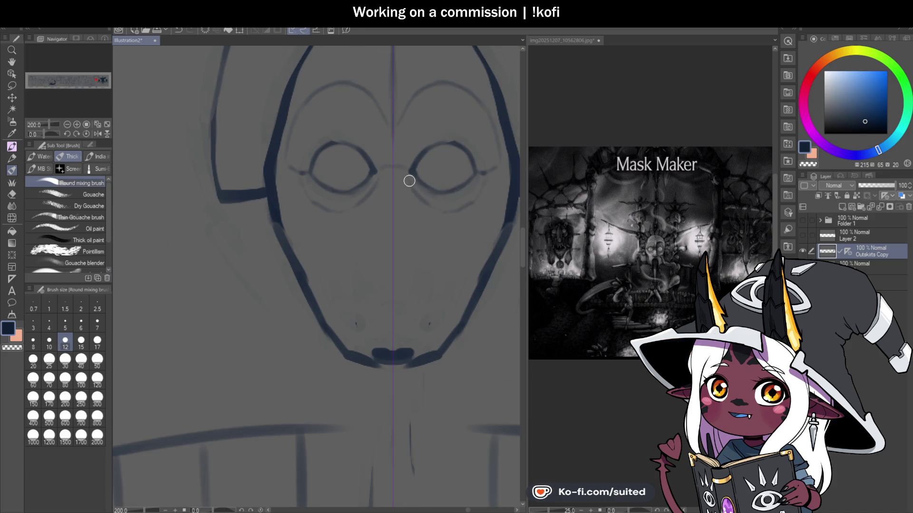
scroll(401, 204, "down", 2)
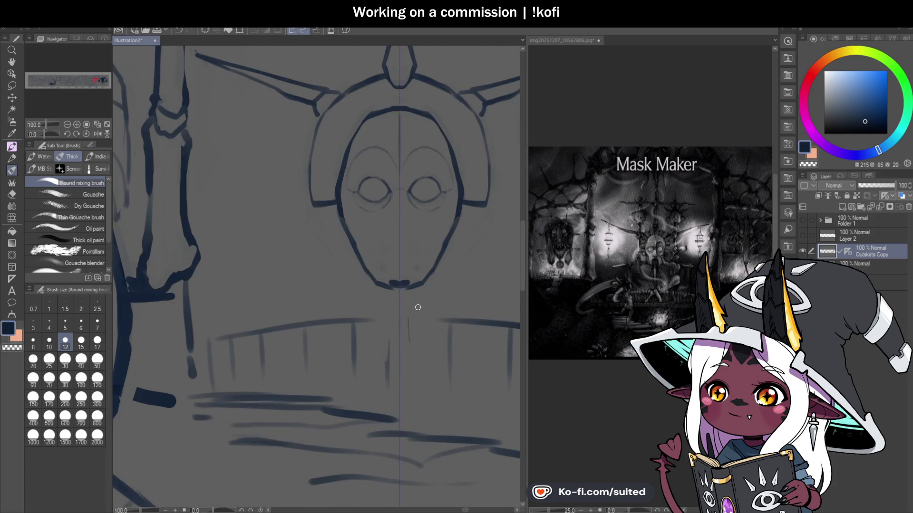
scroll(392, 251, "up", 1)
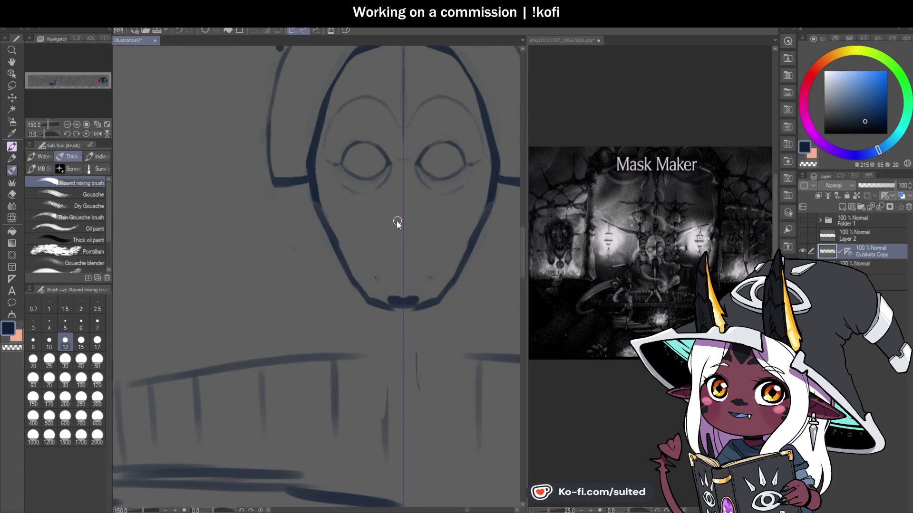
Draw a small nostril and mirrored nose wings, then erase the wings to keep only the nostrils
scroll(397, 221, "up", 1)
left_click_drag(415, 228, 421, 231)
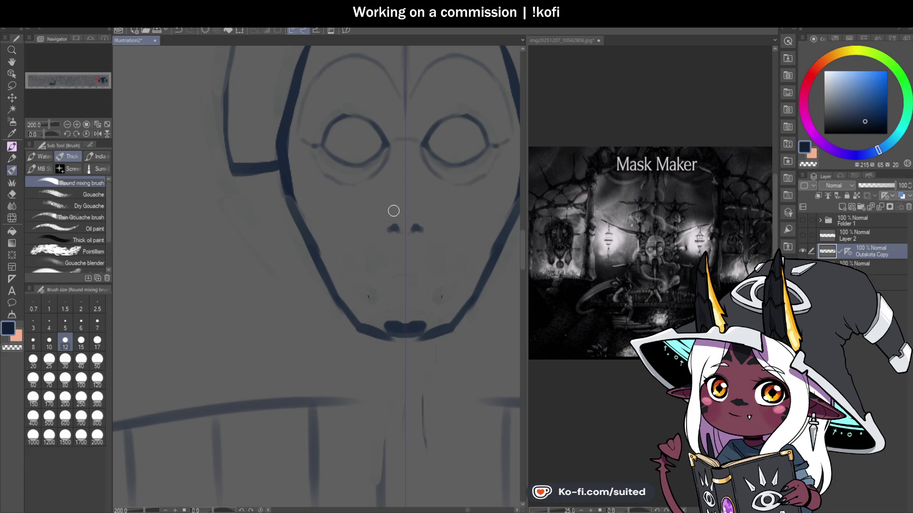
key("c")
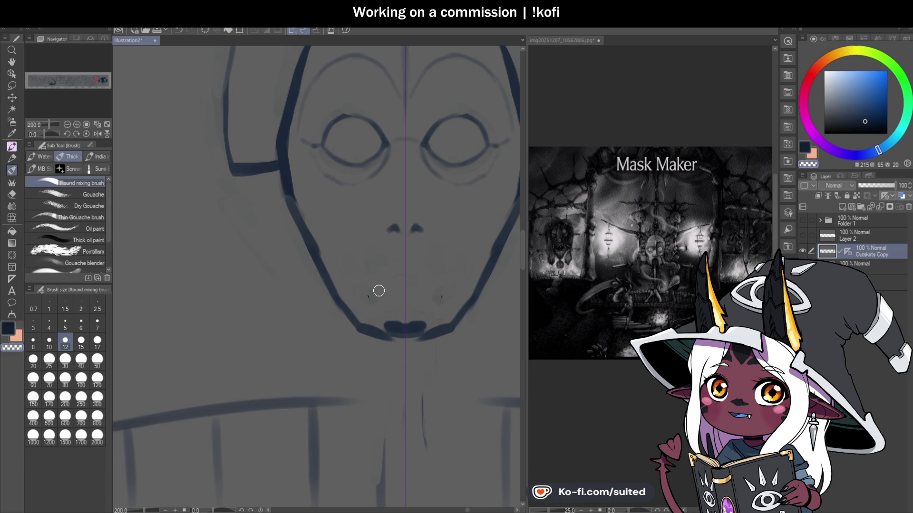
key("c")
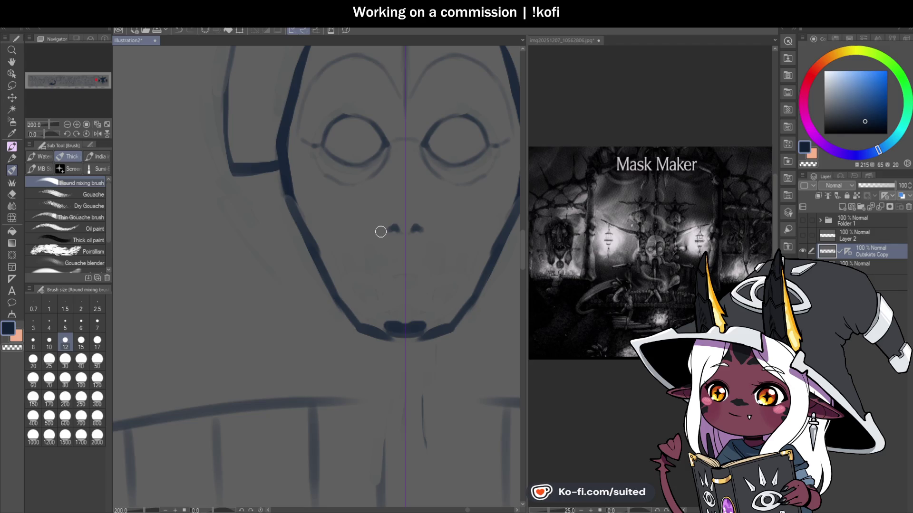
left_click_drag(382, 221, 378, 234)
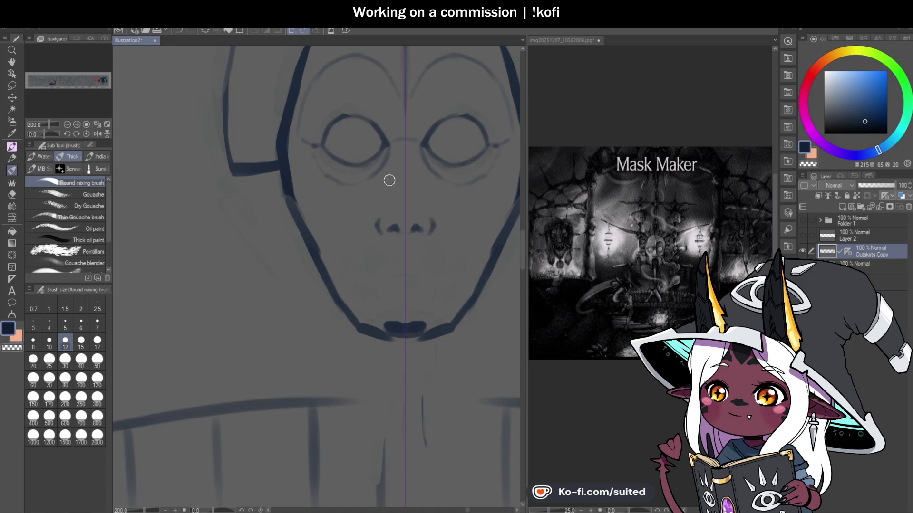
key("c")
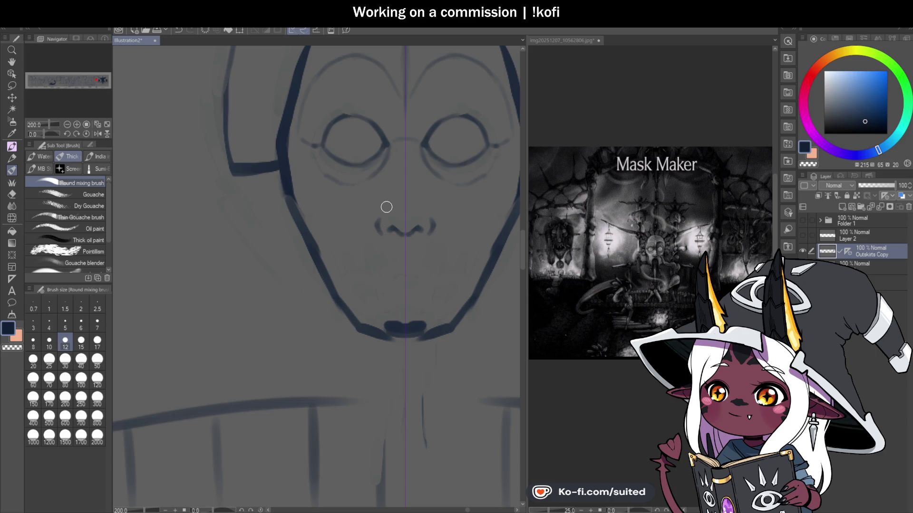
mouse_move(378, 216)
left_mouse_down()
mouse_move(430, 229)
mouse_move(387, 231)
mouse_move(391, 237)
left_mouse_up()
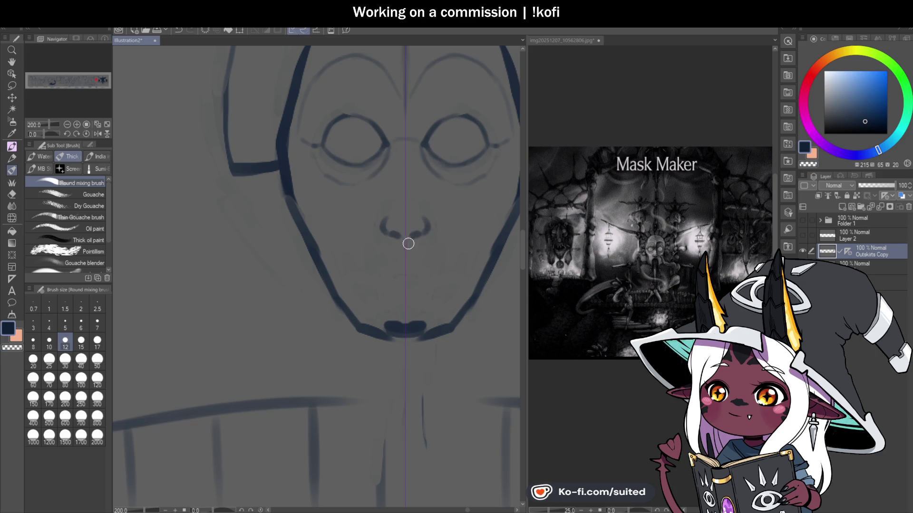
Erase the nose strokes, save, and redraw the mirrored nostrils after discarding a trial nose line
scroll(408, 236, "down", 2)
scroll(408, 235, "down", 2)
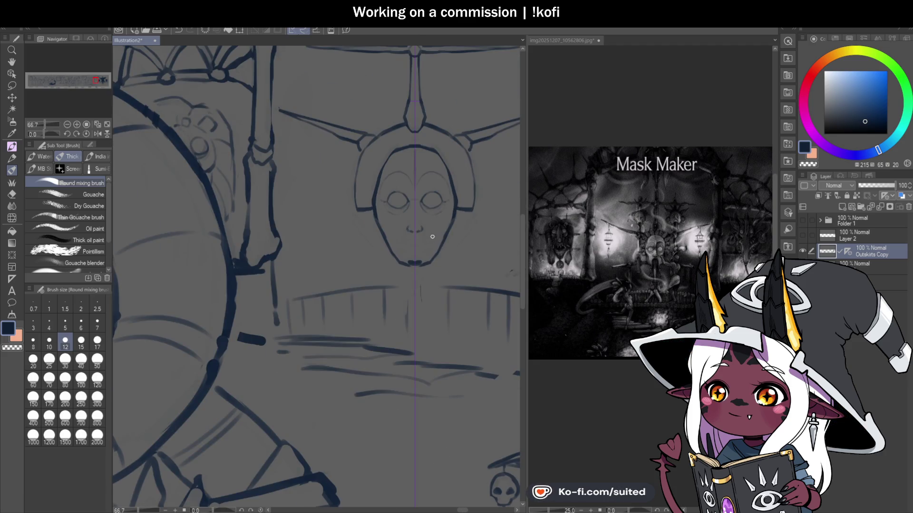
scroll(432, 262, "up", 1)
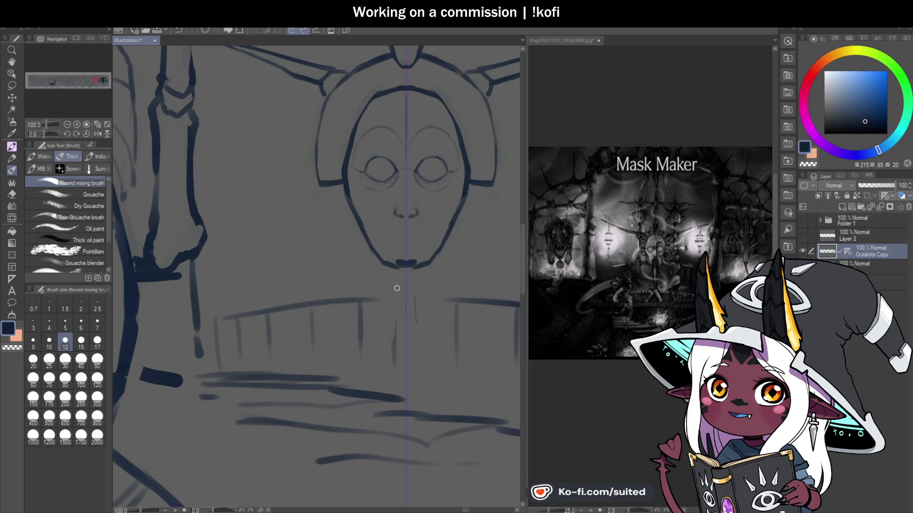
scroll(427, 223, "up", 1)
key("c")
left_click_drag(380, 204, 390, 219)
key("ctrl+s")
key("c")
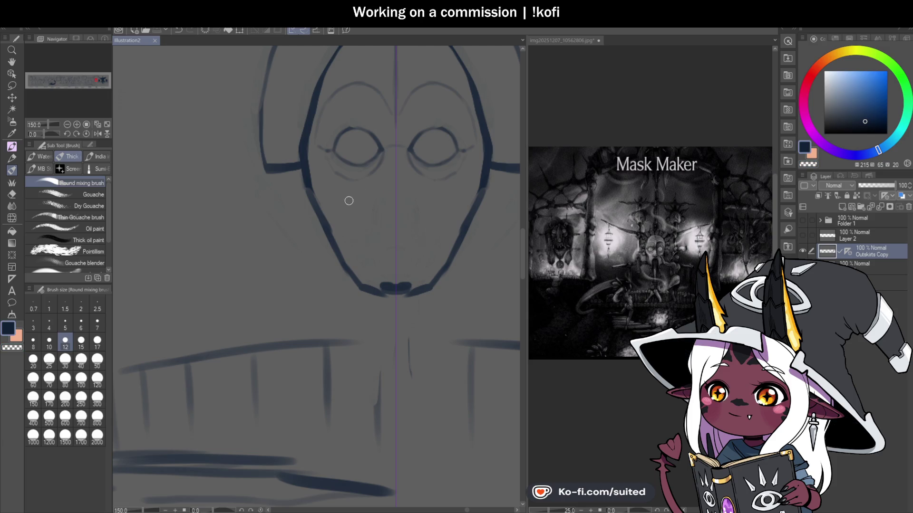
left_click_drag(395, 162, 401, 150)
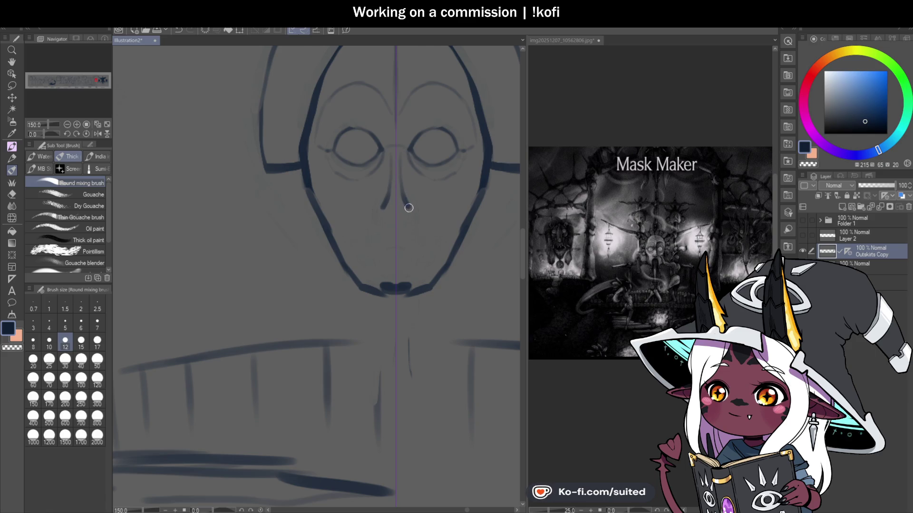
key("ctrl+z")
left_click_drag(378, 204, 384, 219)
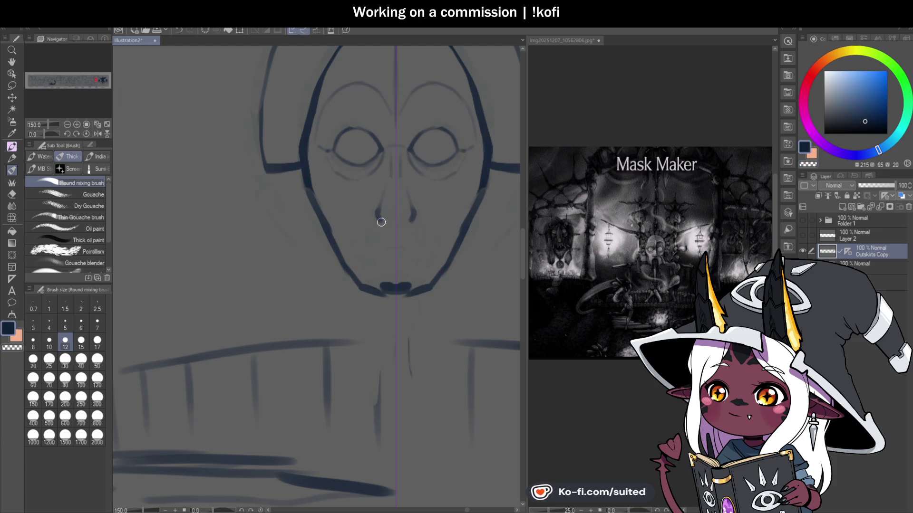
scroll(442, 214, "down", 3)
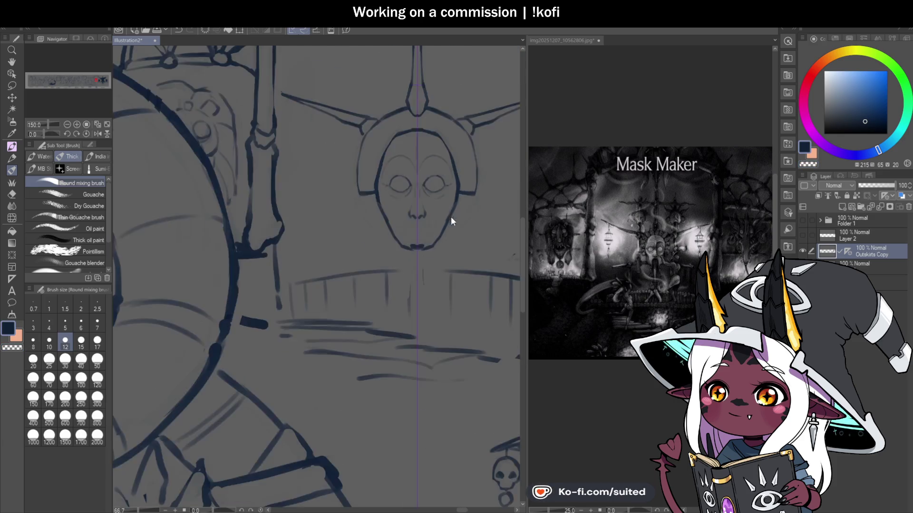
scroll(444, 225, "up", 1)
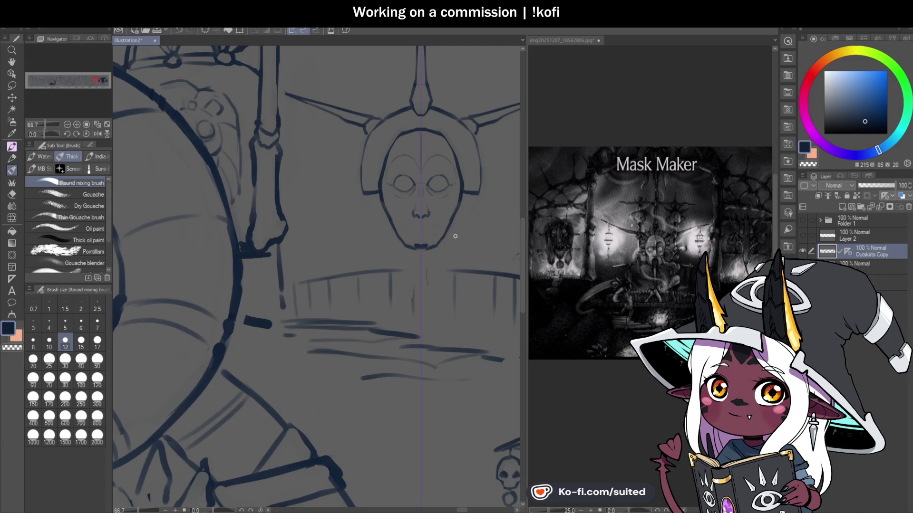
Erase the dark mouth shape at the mask's chin
scroll(412, 248, "up", 2)
scroll(412, 247, "up", 2)
key("c")
left_click_drag(418, 243, 444, 243)
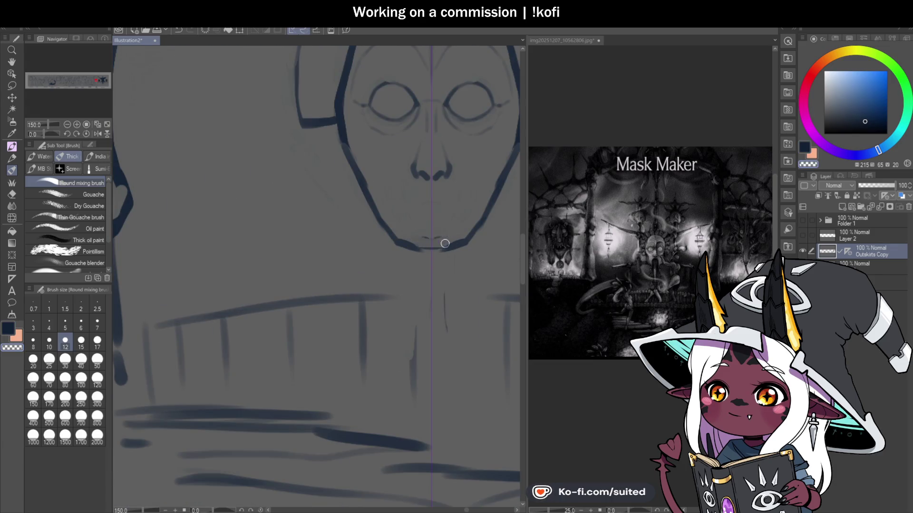
key("c")
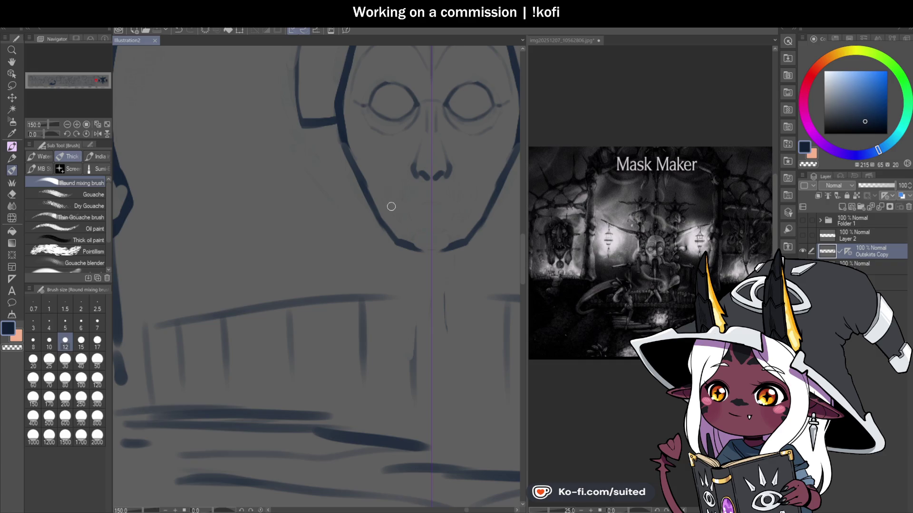
Redraw darker mirrored jaw lines down to a chin shape below the nose
left_click_drag(343, 143, 375, 190)
key("c")
key("ctrl+z")
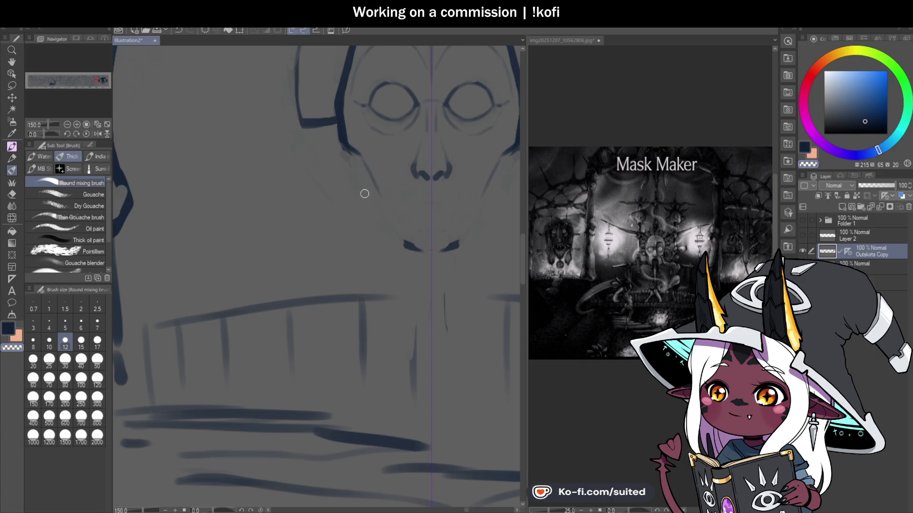
left_click_drag(348, 148, 396, 232)
left_click_drag(353, 157, 410, 249)
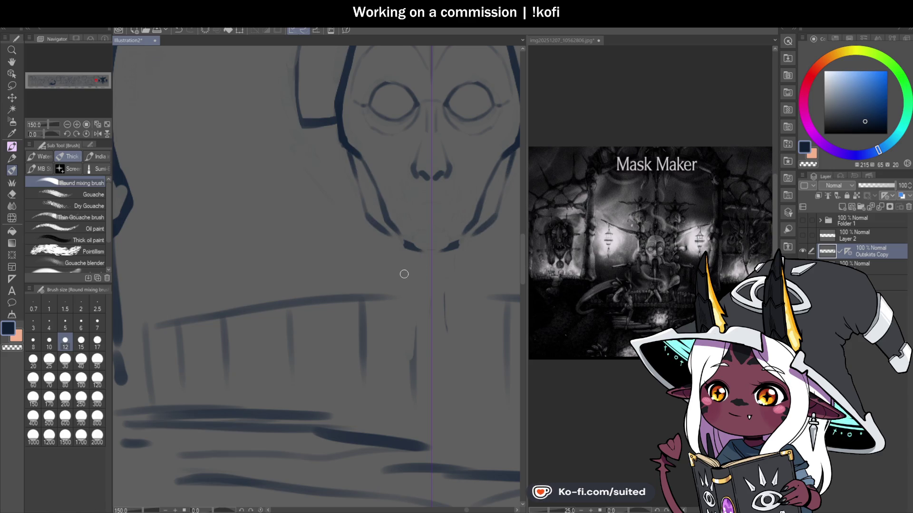
mouse_move(429, 187)
left_mouse_down()
mouse_move(415, 193)
mouse_move(402, 233)
left_mouse_up()
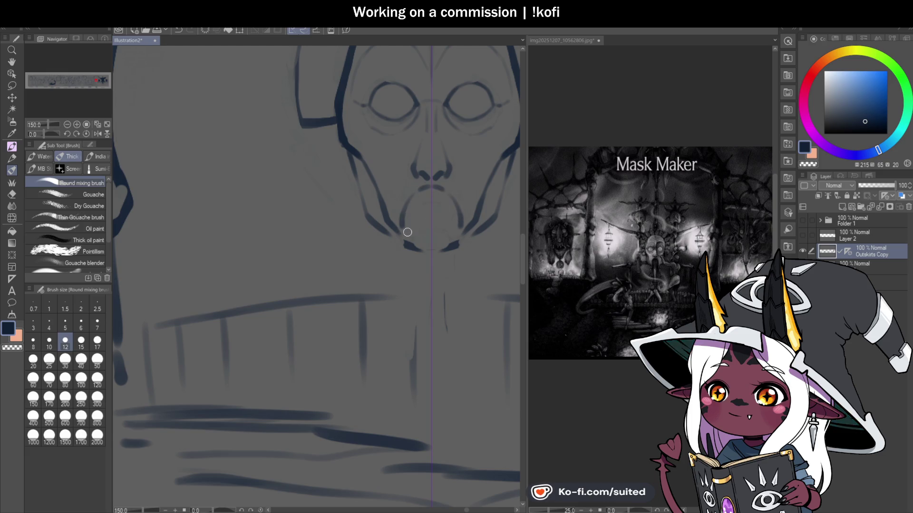
Draw mirrored hanging strokes below the chin and refine their upper edges beneath the nose
scroll(407, 238, "down", 2)
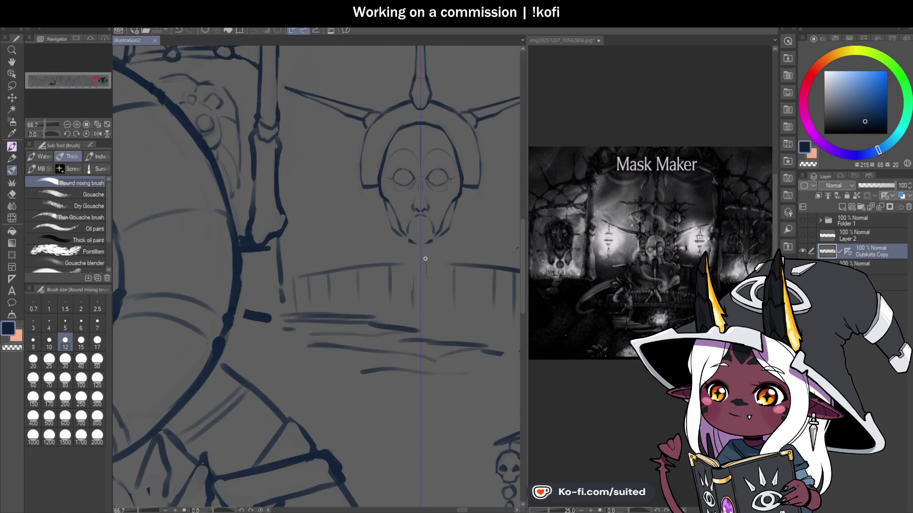
scroll(424, 252, "up", 1)
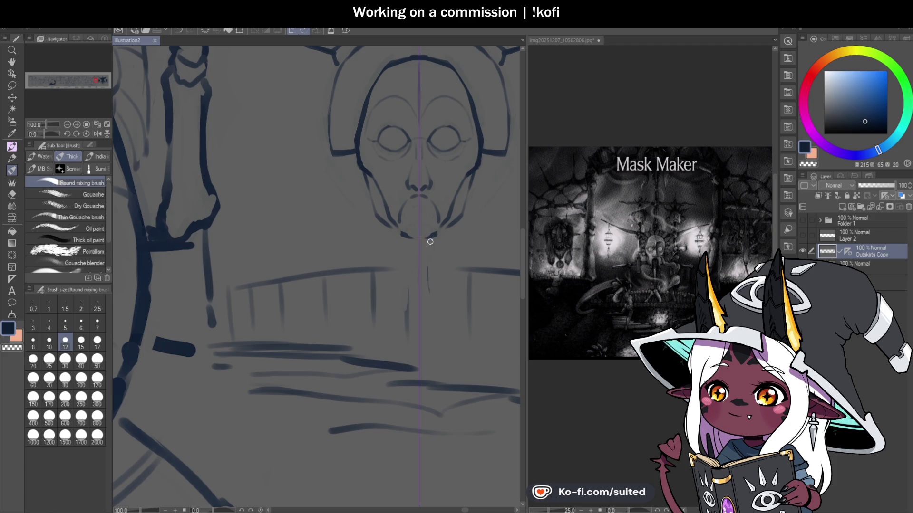
scroll(436, 179, "up", 1)
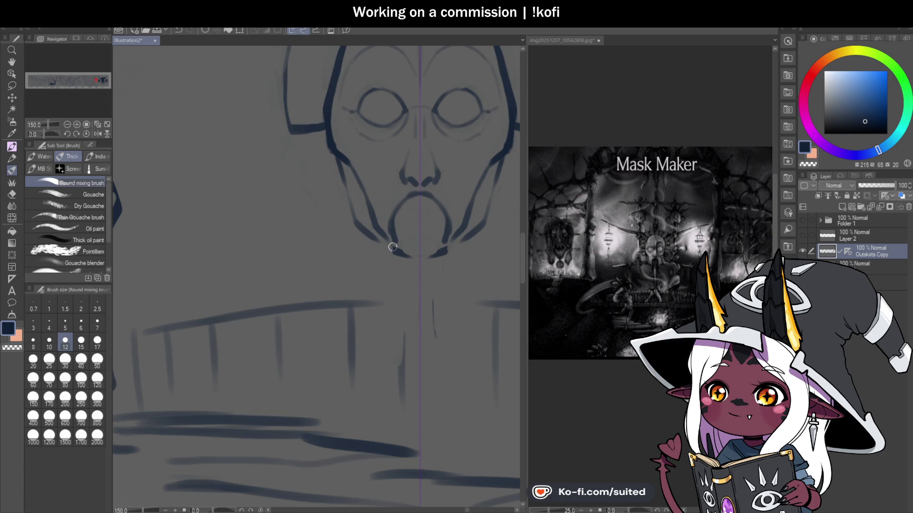
left_click_drag(395, 247, 405, 371)
key("ctrl+z")
key("ctrl+z")
left_click_drag(398, 259, 407, 385)
mouse_move(402, 269)
left_mouse_down()
mouse_move(388, 229)
mouse_move(393, 313)
mouse_move(405, 328)
left_mouse_up()
key("ctrl+z")
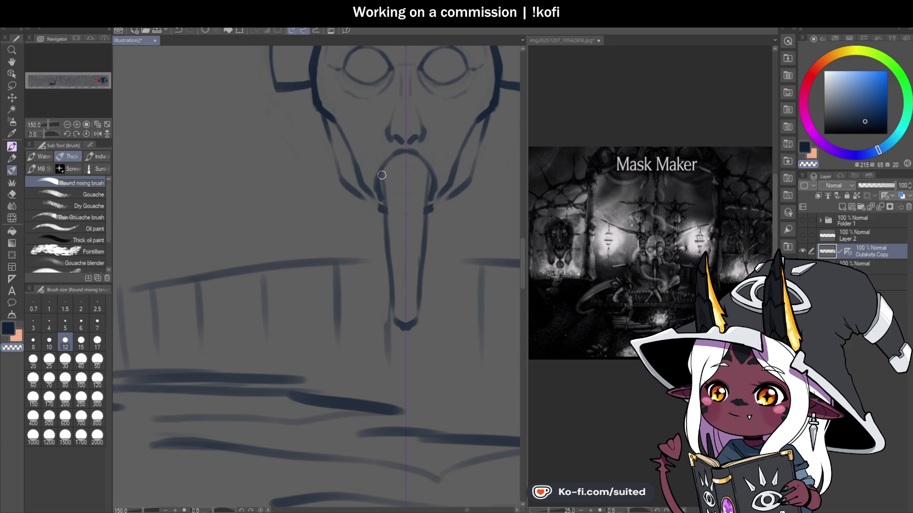
left_click_drag(382, 175, 386, 209)
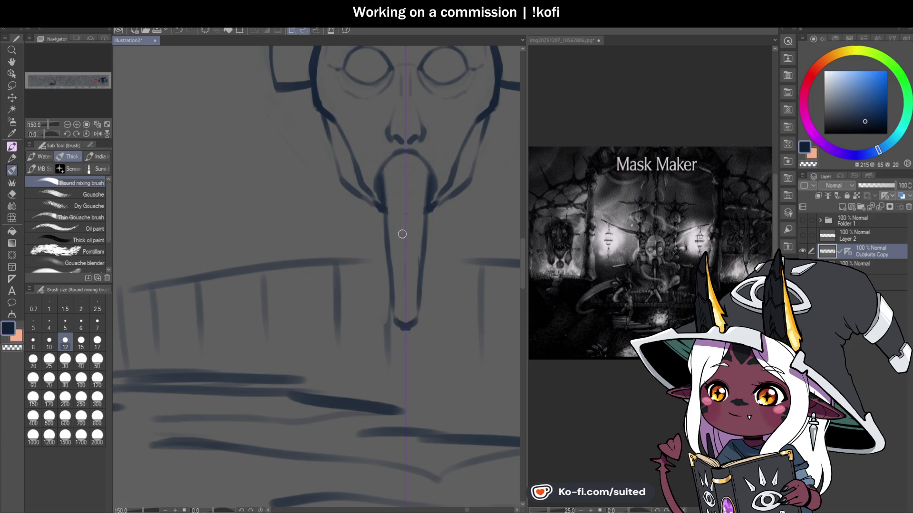
scroll(399, 227, "down", 3)
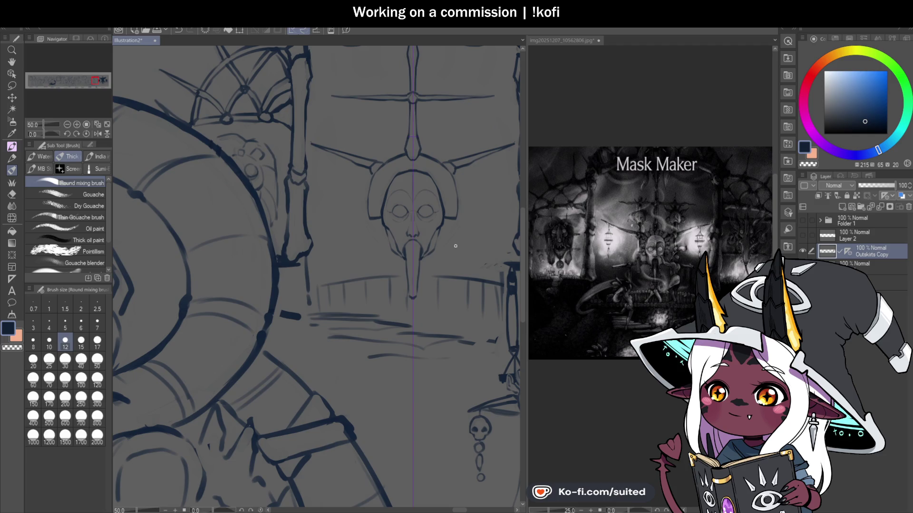
scroll(429, 194, "up", 3)
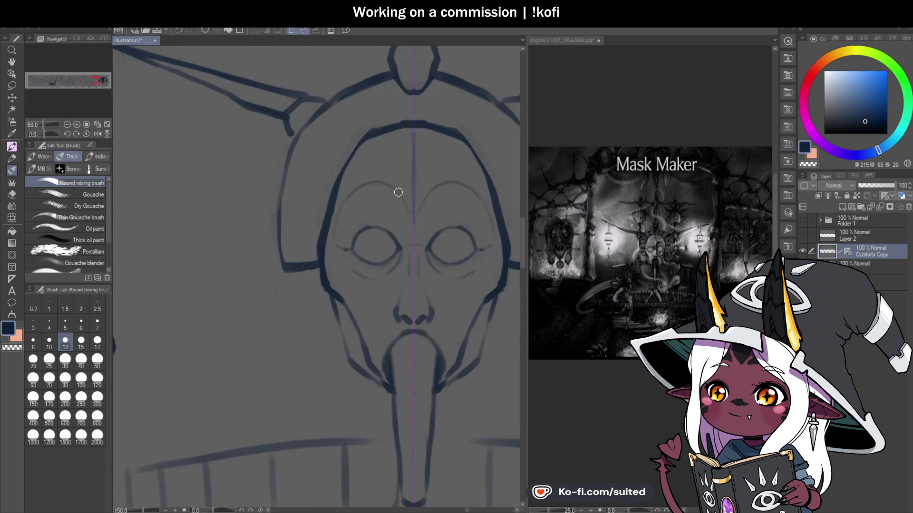
Darken the mirrored eyebrow arcs above both eyes
left_click_drag(347, 205, 383, 186)
key("ctrl+z")
left_click_drag(338, 213, 384, 187)
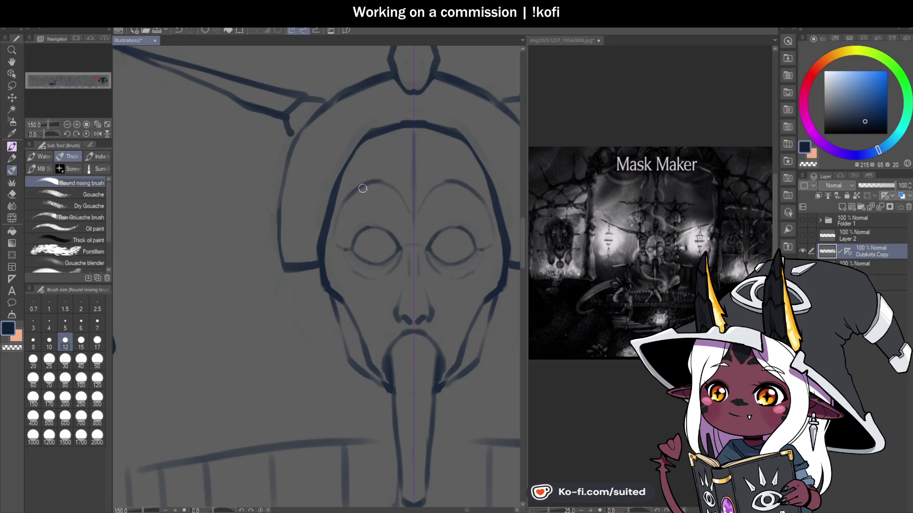
scroll(418, 229, "down", 1)
scroll(424, 243, "down", 1)
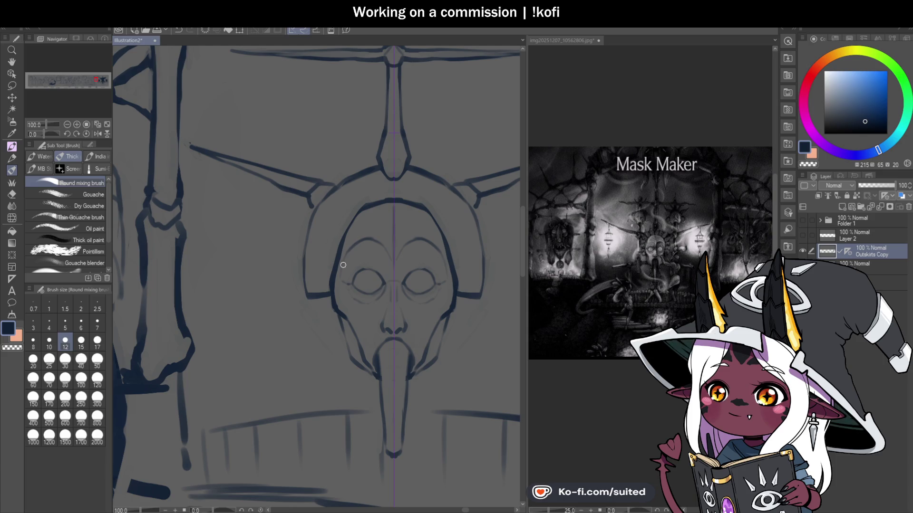
Darken the mask's left inner edge, then return to the dark drawing colour
scroll(346, 259, "up", 2)
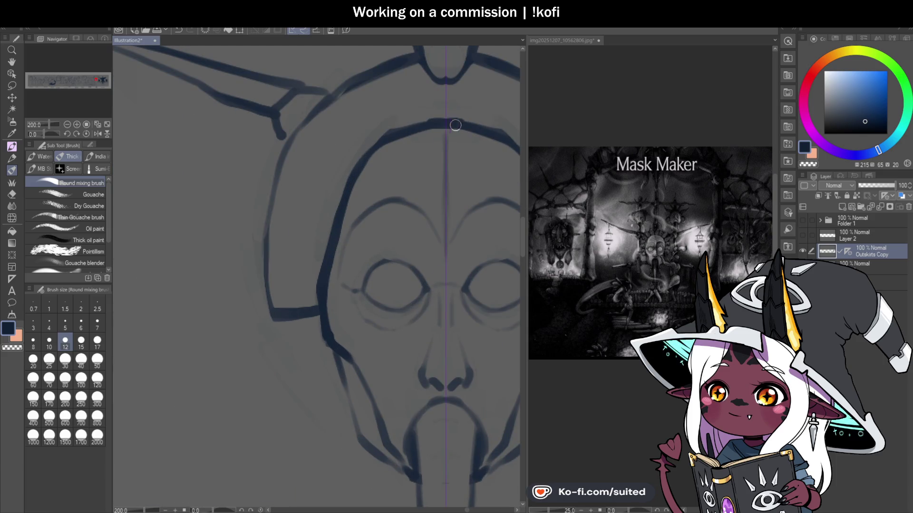
left_click_drag(353, 157, 328, 243)
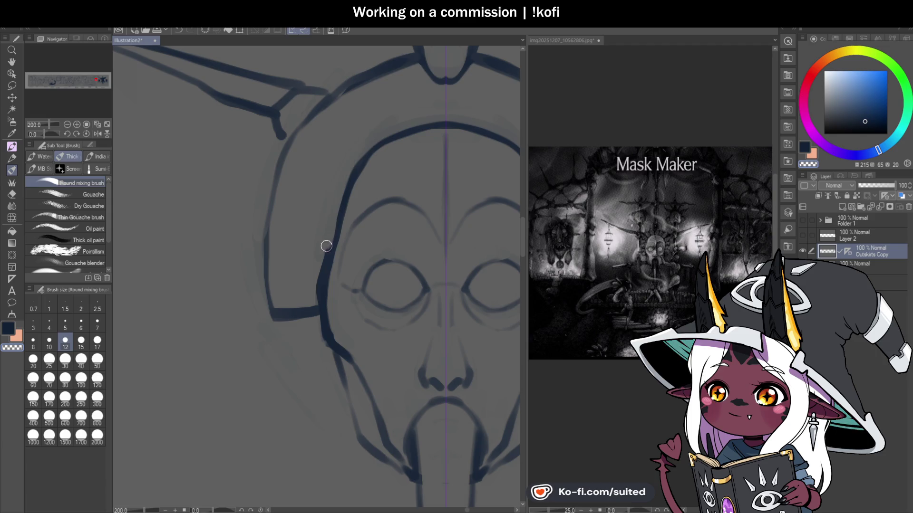
key("c")
Thicken the crown junction, add side loops with a light arc, and darken the right loop
scroll(367, 240, "down", 3)
scroll(367, 241, "down", 2)
scroll(410, 259, "up", 3)
scroll(401, 242, "up", 2)
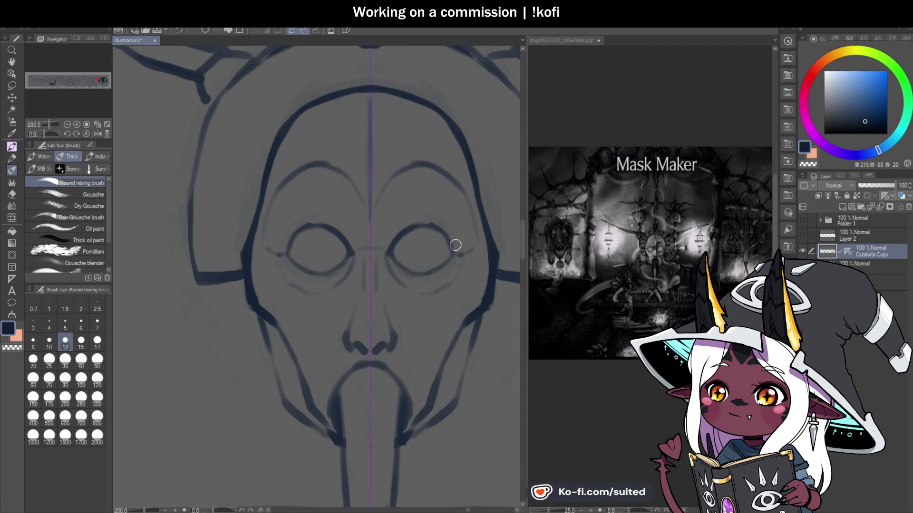
scroll(417, 280, "down", 2)
scroll(447, 284, "down", 2)
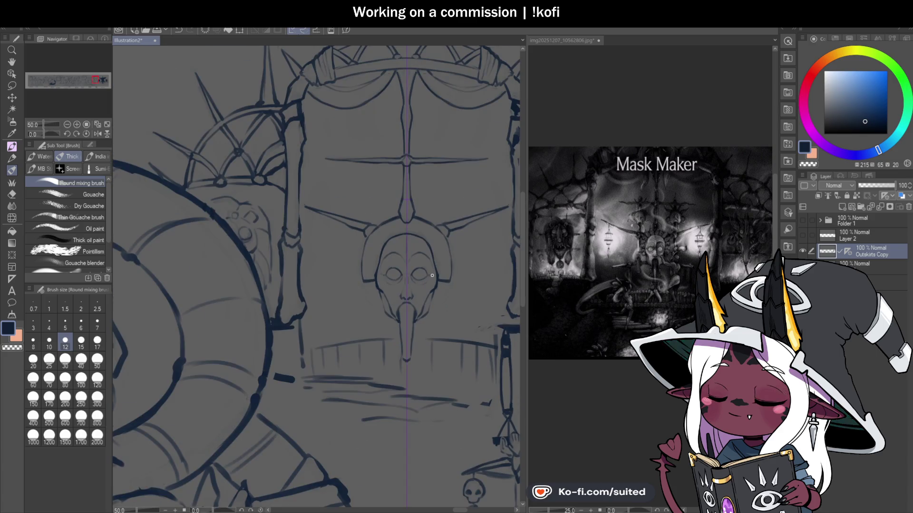
scroll(430, 279, "up", 3)
scroll(409, 236, "up", 1)
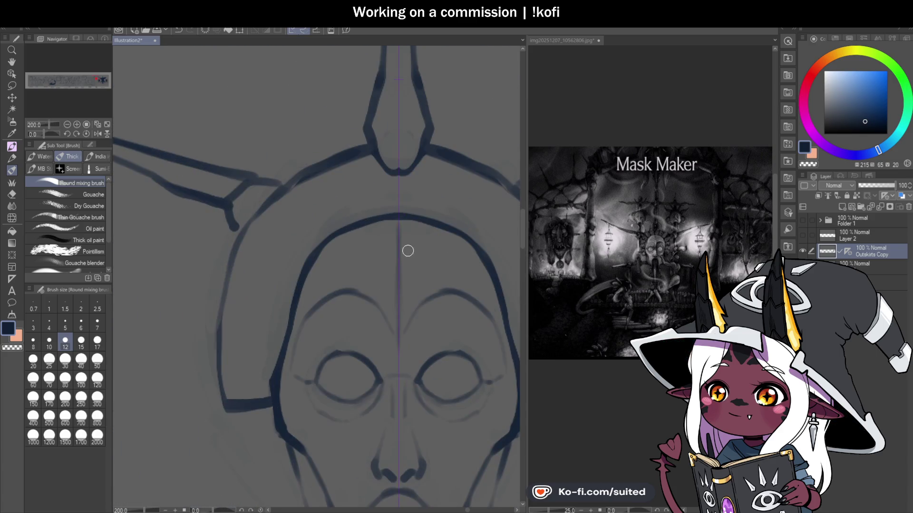
mouse_move(386, 167)
left_mouse_down()
mouse_move(368, 145)
mouse_move(338, 157)
mouse_move(364, 219)
left_mouse_up()
left_click_drag(343, 181, 371, 169)
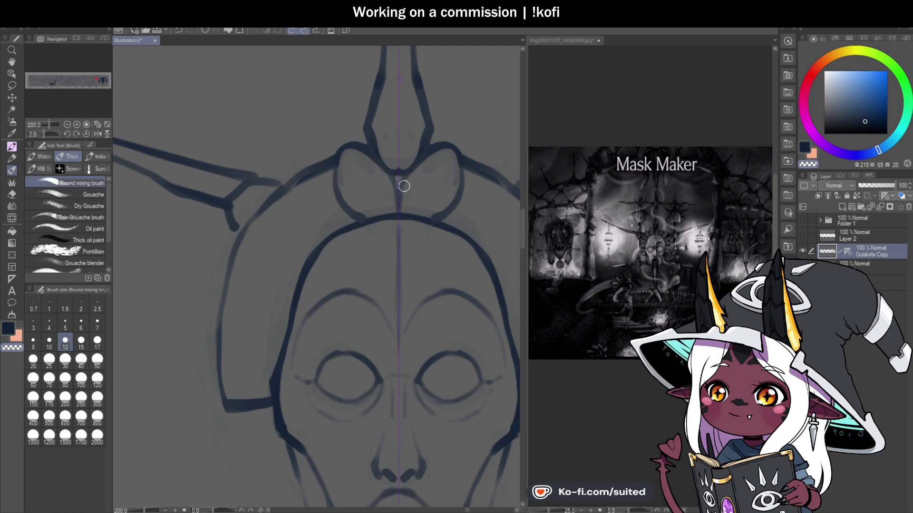
scroll(418, 219, "down", 4)
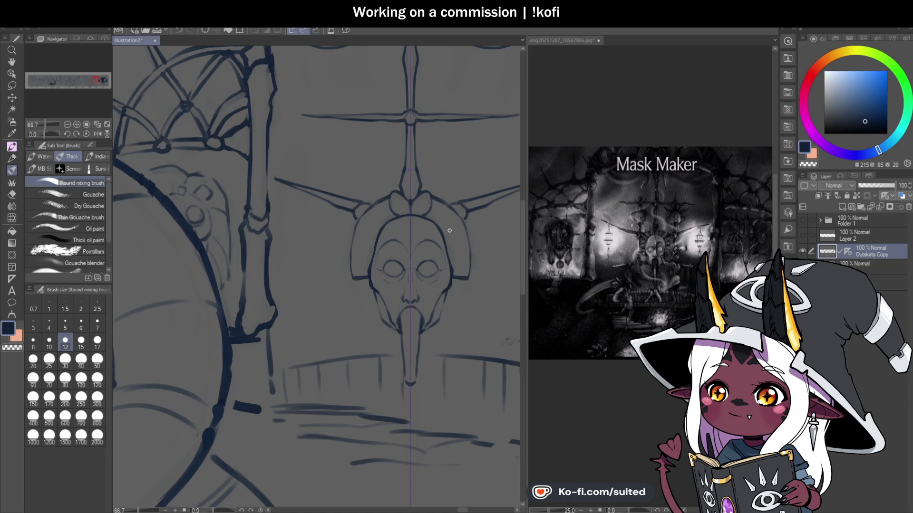
scroll(449, 231, "up", 2)
scroll(458, 241, "up", 2)
mouse_move(387, 187)
left_mouse_down()
mouse_move(408, 149)
mouse_move(402, 201)
left_mouse_up()
Erase with the transparent colour and rework the upper stroke of the right crown loop
key("c")
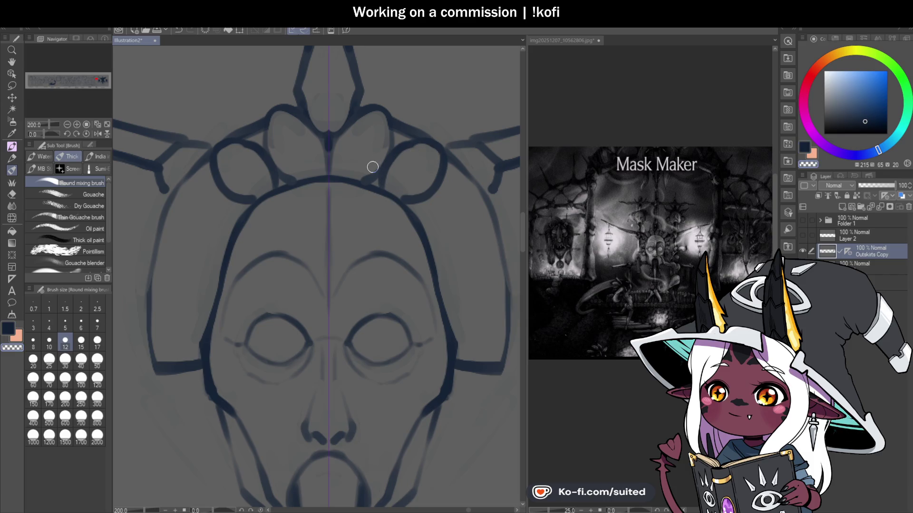
mouse_move(372, 165)
left_mouse_down()
mouse_move(436, 162)
mouse_move(398, 155)
mouse_move(431, 153)
left_mouse_up()
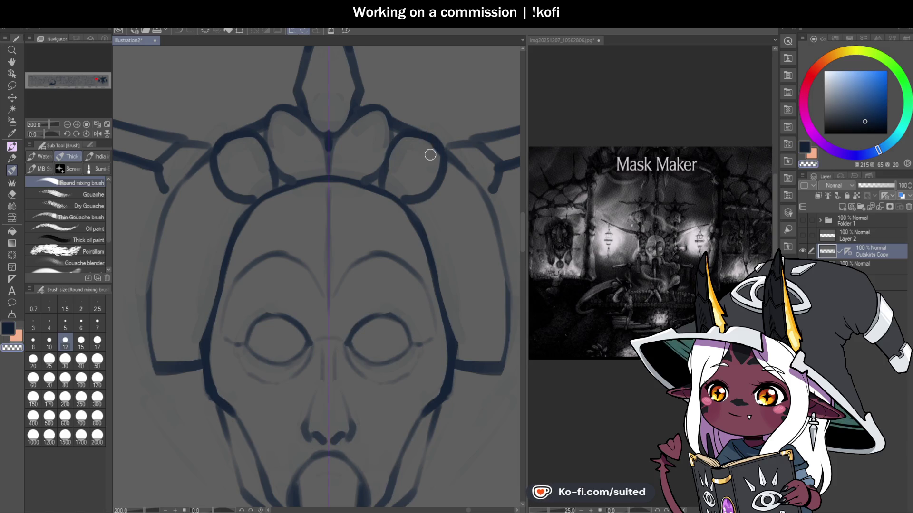
scroll(408, 189, "down", 5)
scroll(413, 170, "up", 4)
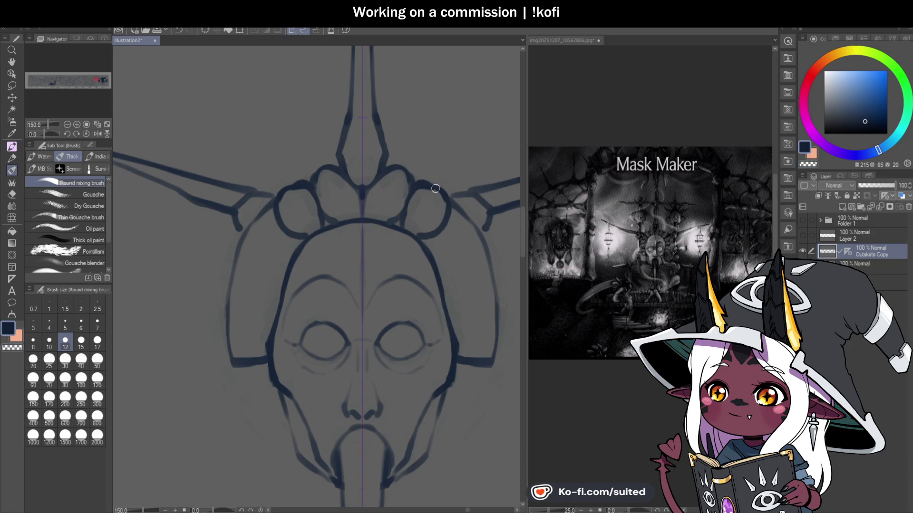
scroll(411, 228, "down", 1)
scroll(411, 228, "down", 2)
scroll(367, 184, "up", 2)
scroll(368, 184, "up", 2)
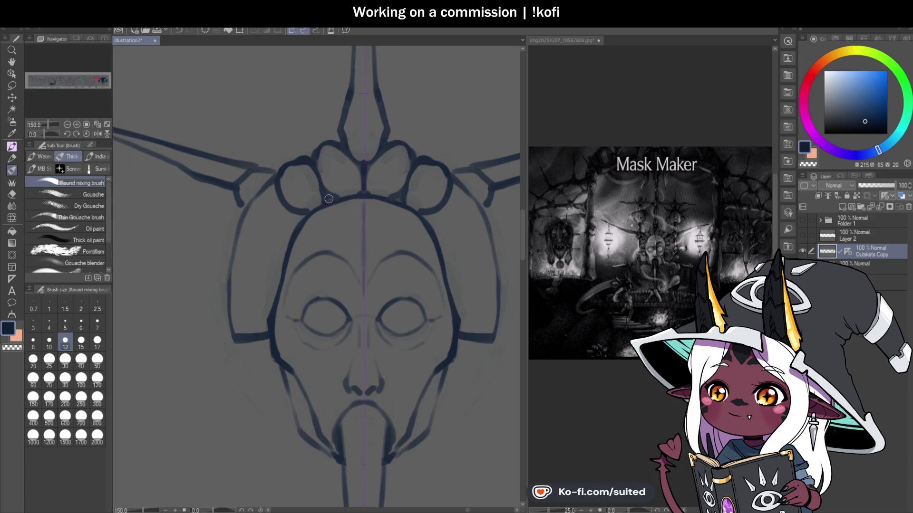
scroll(408, 195, "down", 1)
scroll(463, 225, "down", 2)
scroll(462, 224, "up", 2)
scroll(463, 224, "up", 2)
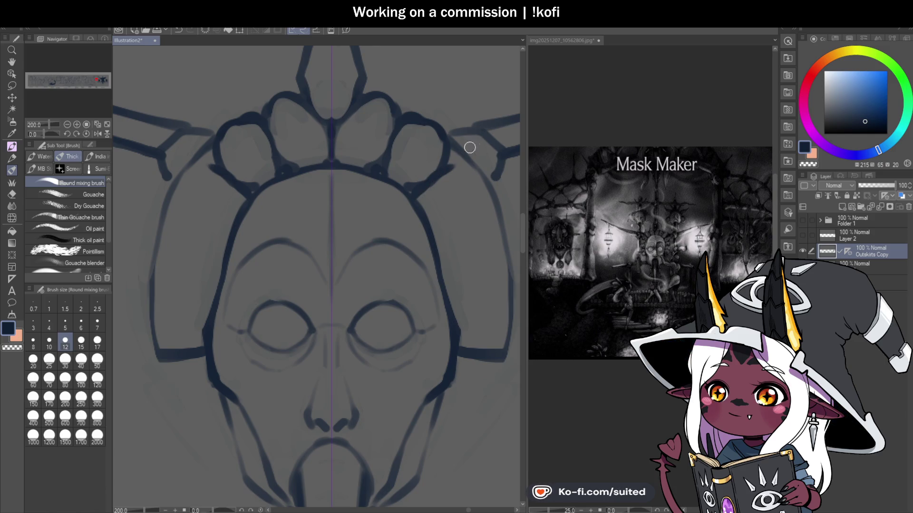
Draw a rounded lobe on the crown's right side and strengthen its outer edge
mouse_move(472, 163)
left_mouse_down()
mouse_move(479, 198)
mouse_move(431, 225)
left_mouse_up()
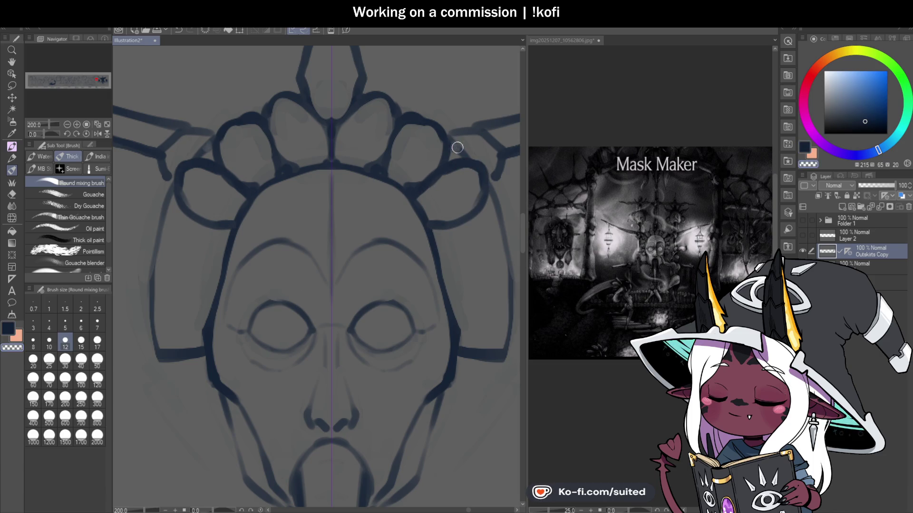
left_click_drag(453, 140, 447, 163)
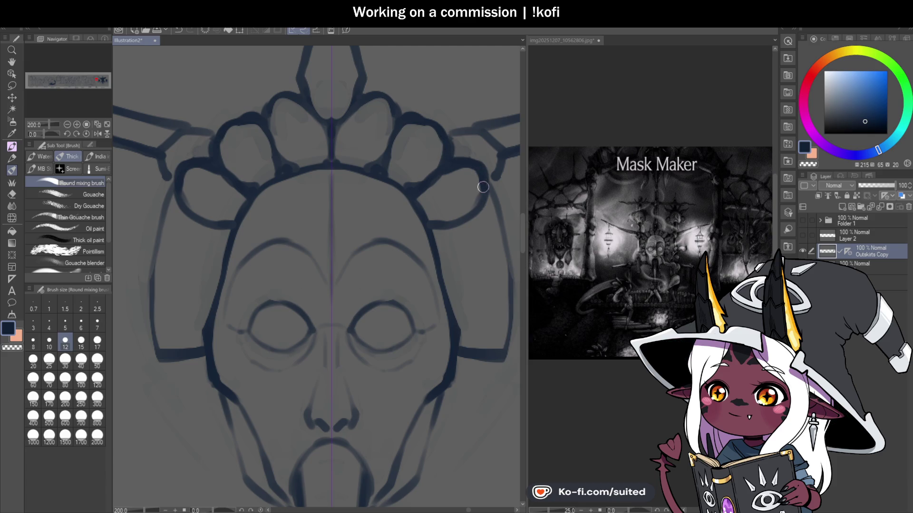
scroll(423, 210, "down", 2)
scroll(423, 211, "down", 3)
scroll(440, 243, "up", 2)
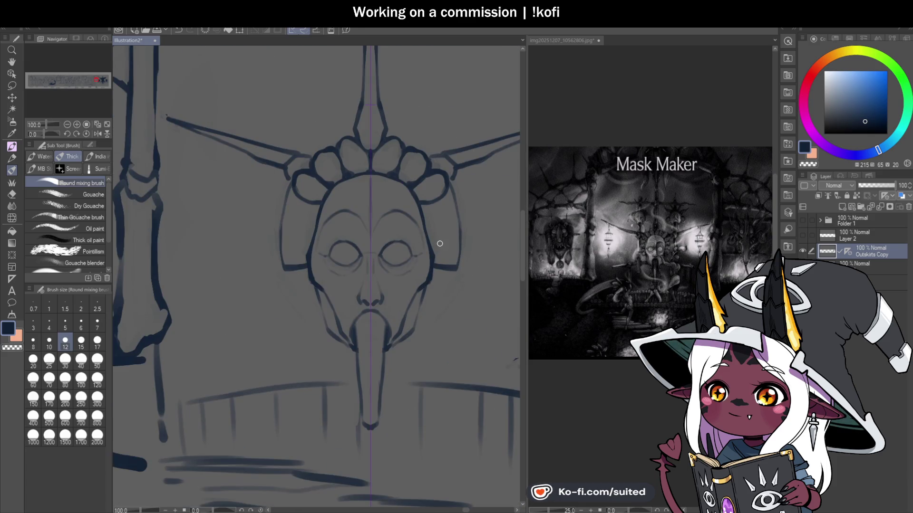
With the canvas rotated, retrace the upper crown lobe outlines darker, then reset rotation to upright
left_click_drag(47, 135, 37, 135)
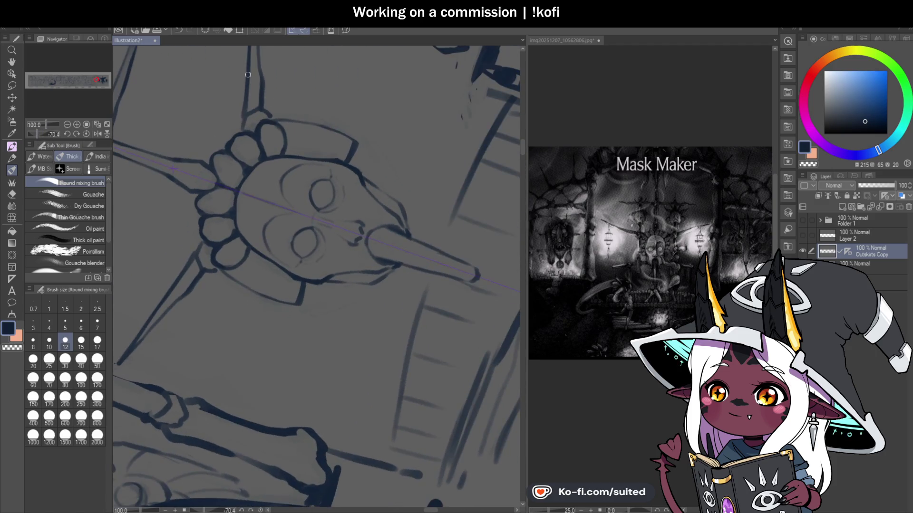
scroll(285, 142, "up", 2)
mouse_move(292, 164)
left_mouse_down()
mouse_move(328, 104)
mouse_move(332, 164)
left_mouse_up()
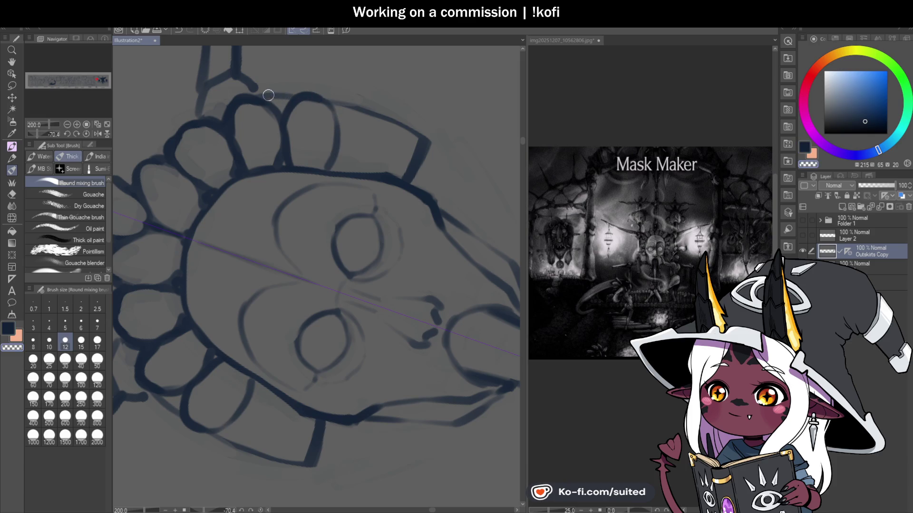
mouse_move(261, 93)
left_mouse_down()
mouse_move(287, 126)
mouse_move(370, 173)
left_mouse_up()
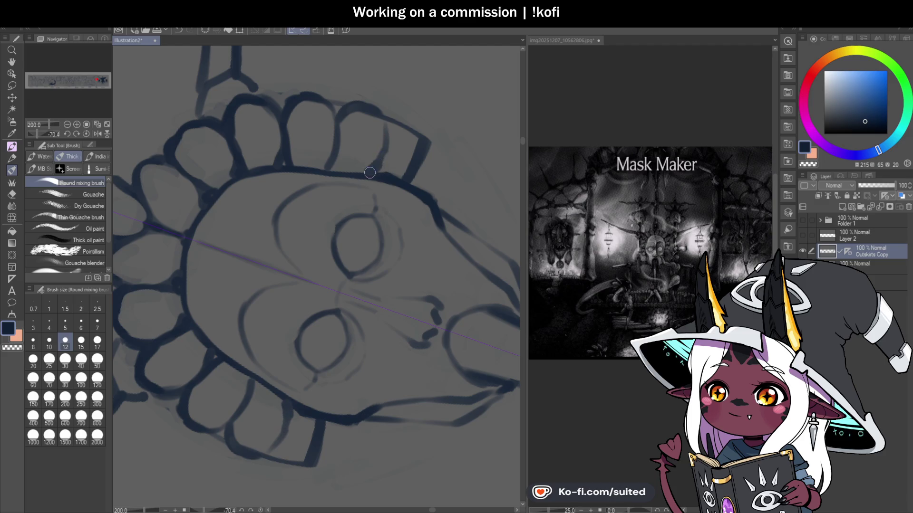
left_click_drag(393, 124, 413, 180)
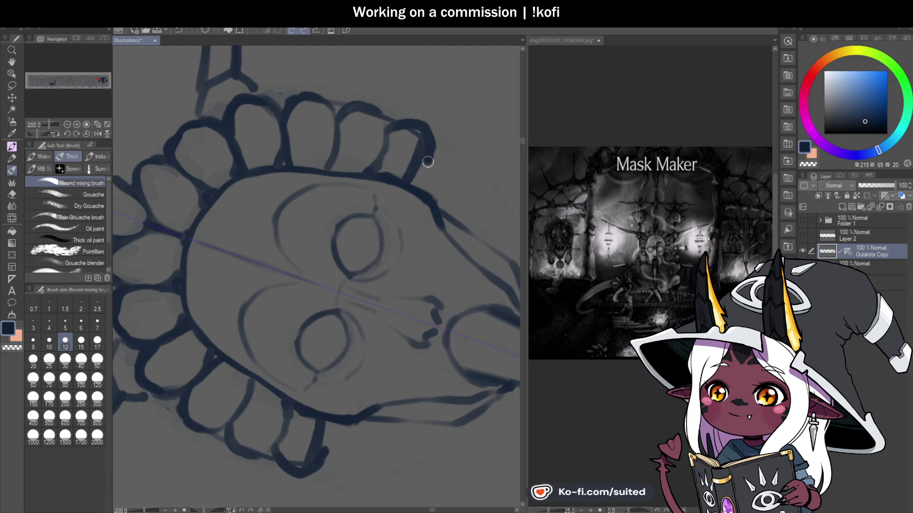
key("ctrl+z")
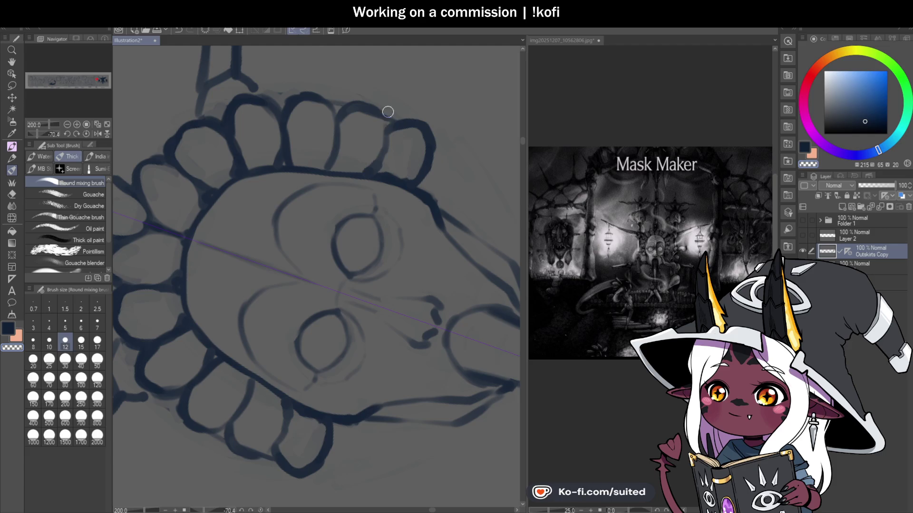
left_click_drag(336, 132, 332, 168)
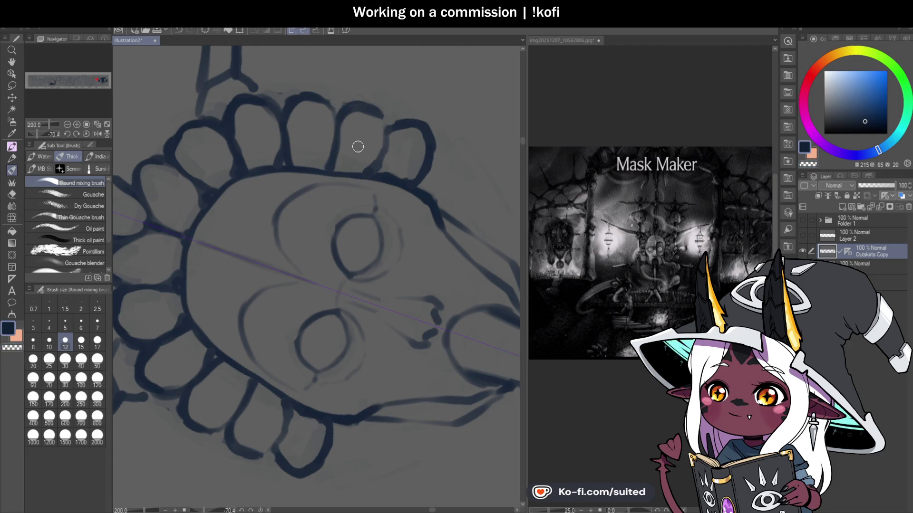
left_click_drag(382, 114, 395, 137)
left_click(86, 133)
scroll(458, 282, "down", 3)
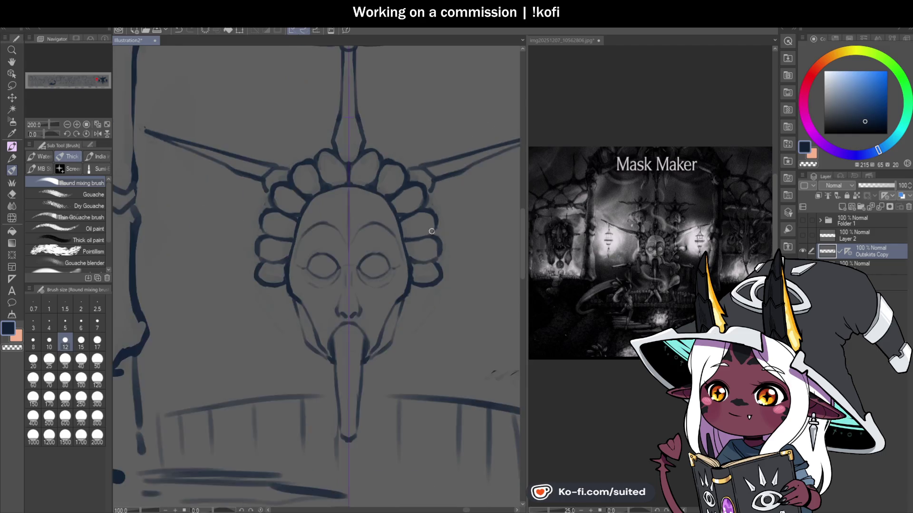
Redraw the mask's eyebrow stroke, mirrored on both sides
scroll(457, 282, "down", 3)
scroll(458, 283, "up", 1)
scroll(439, 273, "up", 1)
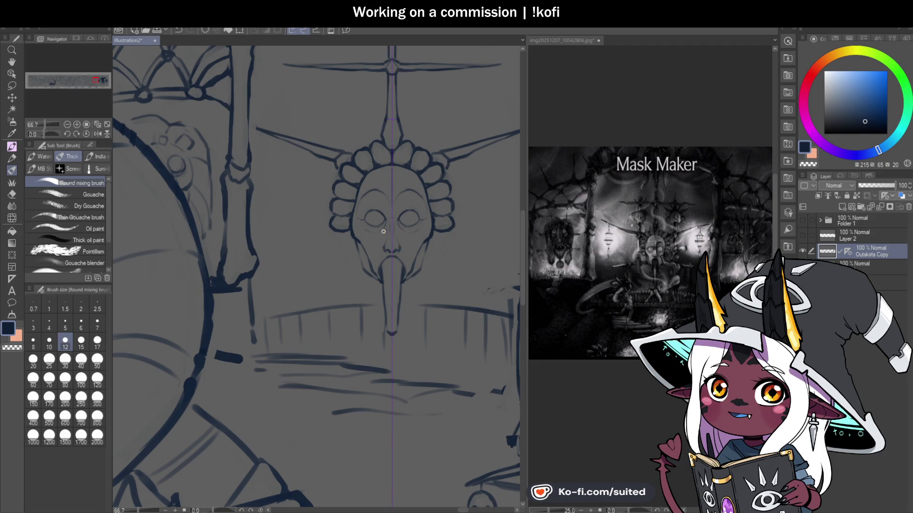
scroll(366, 205, "up", 2)
scroll(363, 207, "up", 1)
scroll(387, 157, "down", 1)
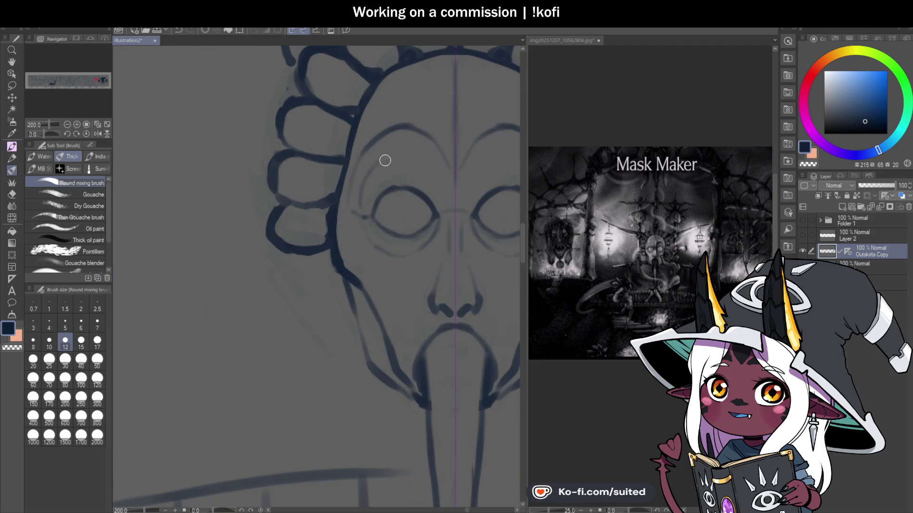
scroll(414, 238, "down", 2)
scroll(422, 266, "down", 1)
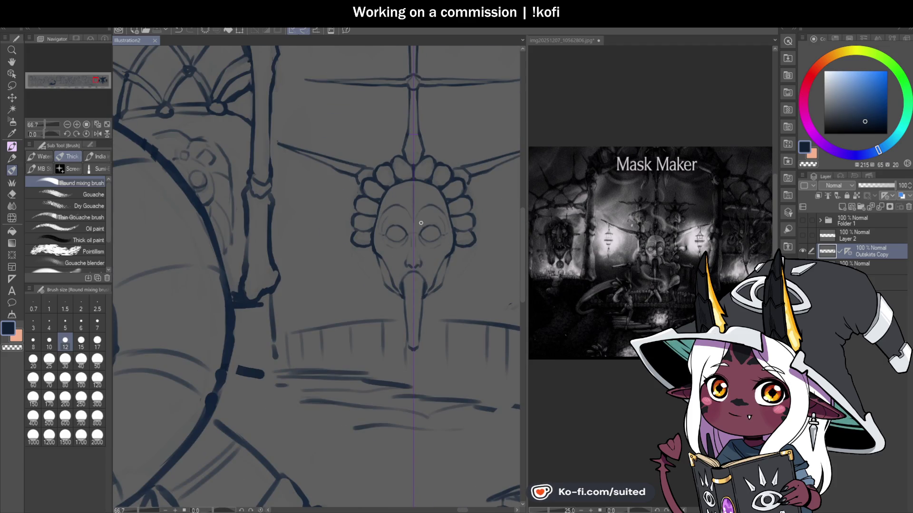
scroll(423, 221, "up", 2)
left_click_drag(402, 211, 445, 190)
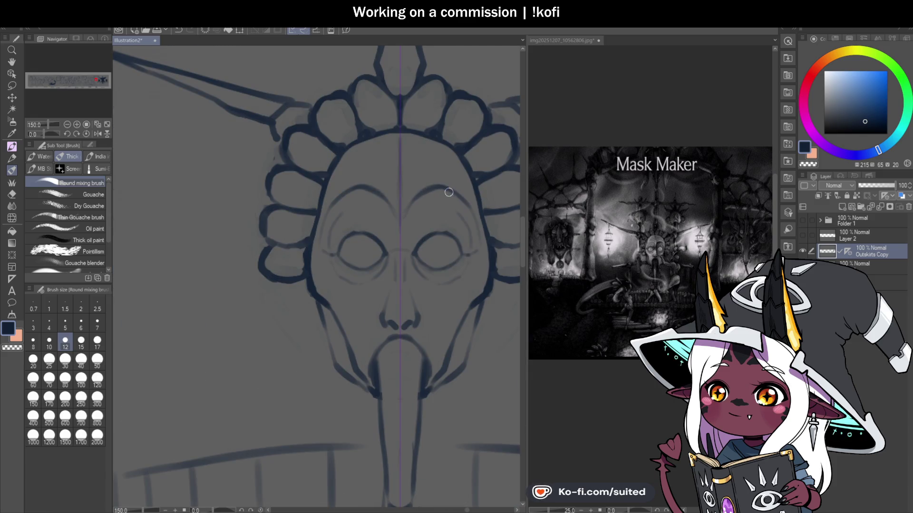
Draw the horizontal crossbar across the mask pendant and ink over it to darken it
scroll(411, 255, "down", 3)
scroll(425, 290, "down", 1)
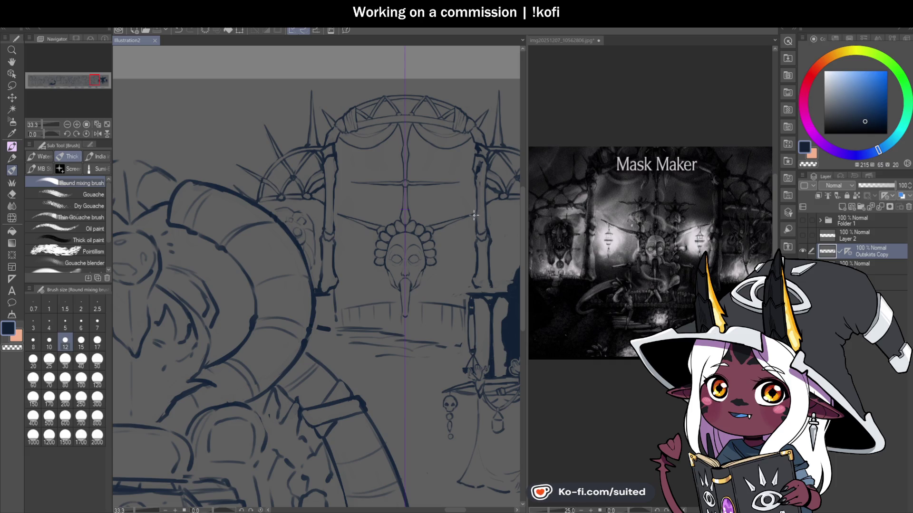
scroll(455, 233, "up", 1)
scroll(444, 257, "up", 1)
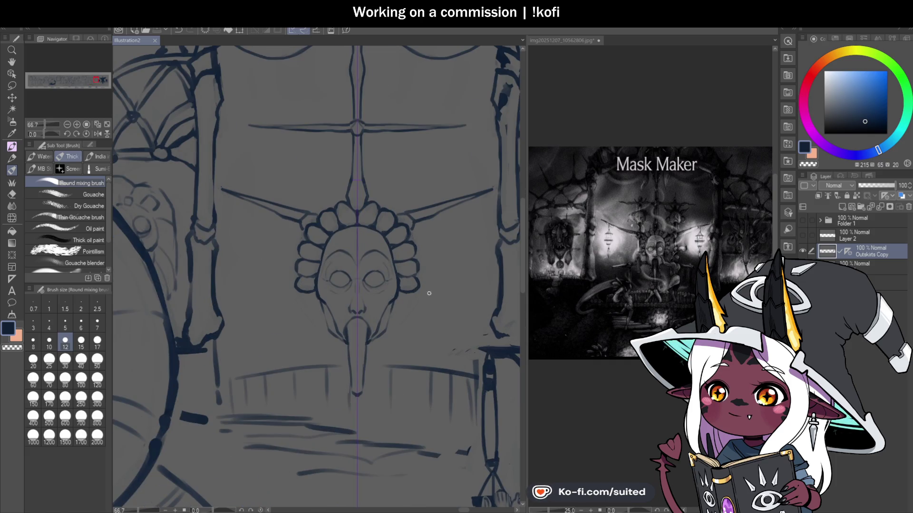
scroll(446, 234, "down", 2)
scroll(415, 271, "up", 2)
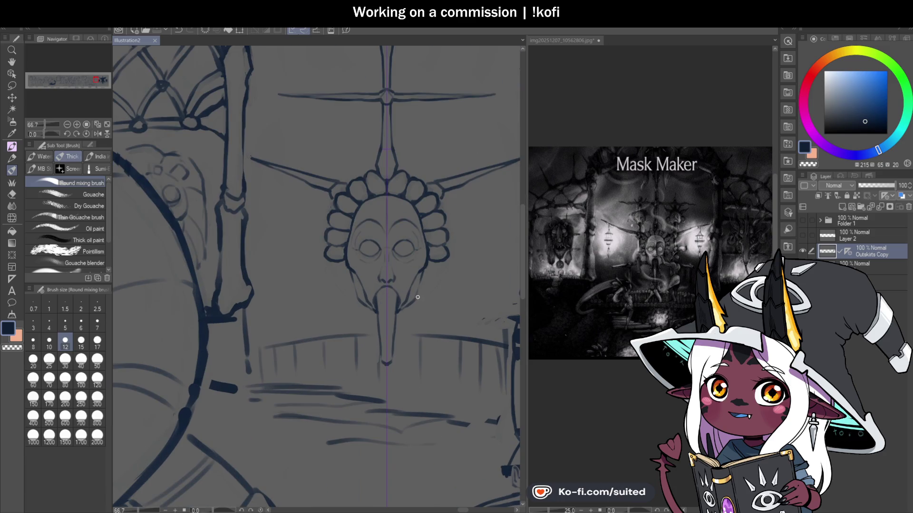
scroll(416, 271, "down", 2)
scroll(456, 258, "up", 2)
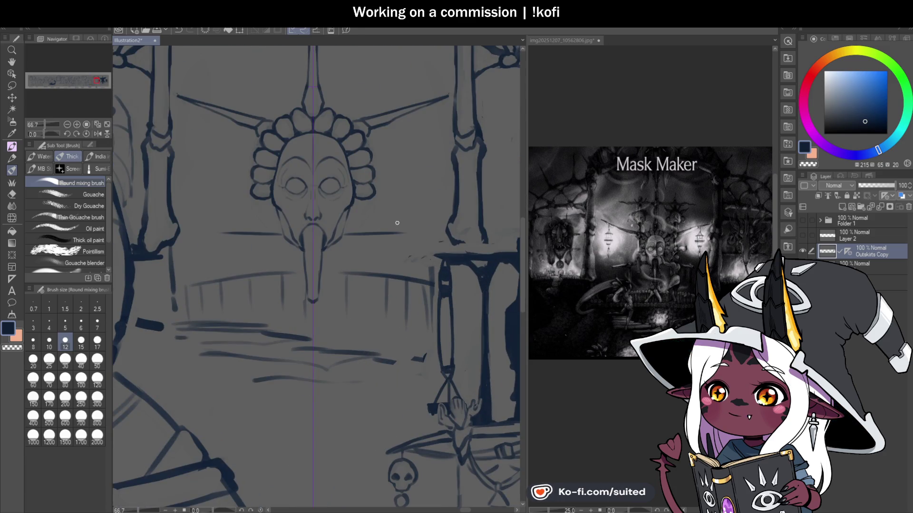
left_click_drag(340, 236, 428, 241)
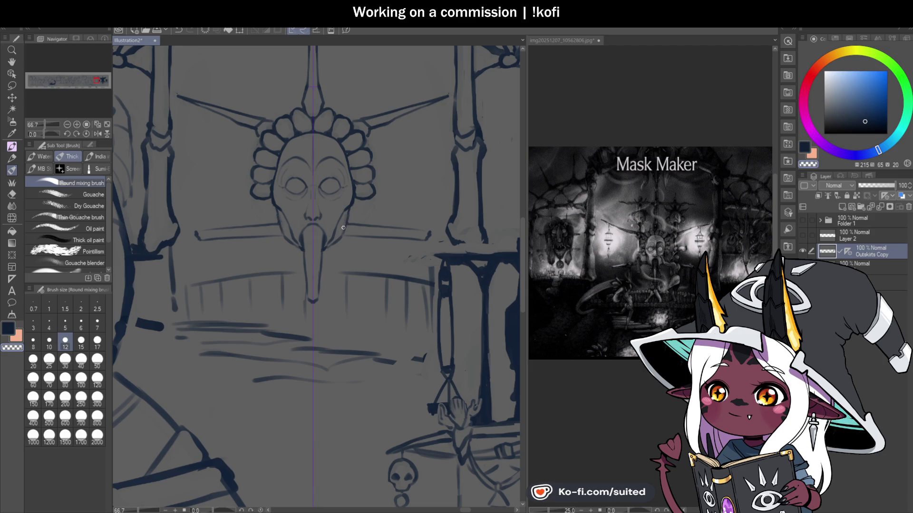
scroll(350, 207, "down", 1)
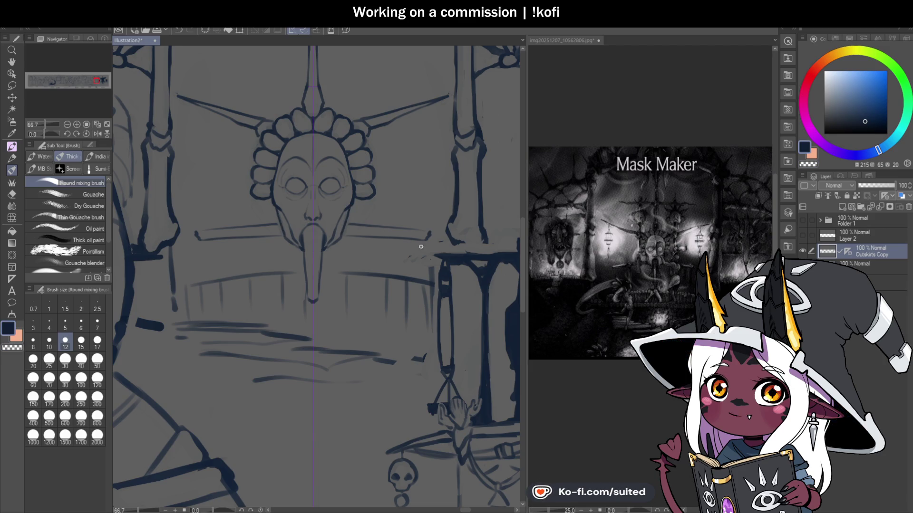
scroll(443, 261, "down", 1)
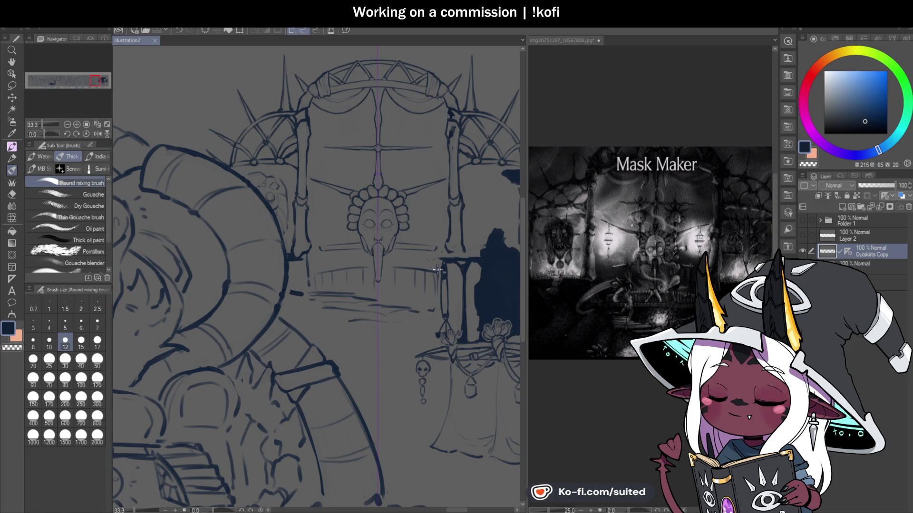
scroll(420, 264, "up", 1)
scroll(418, 261, "up", 2)
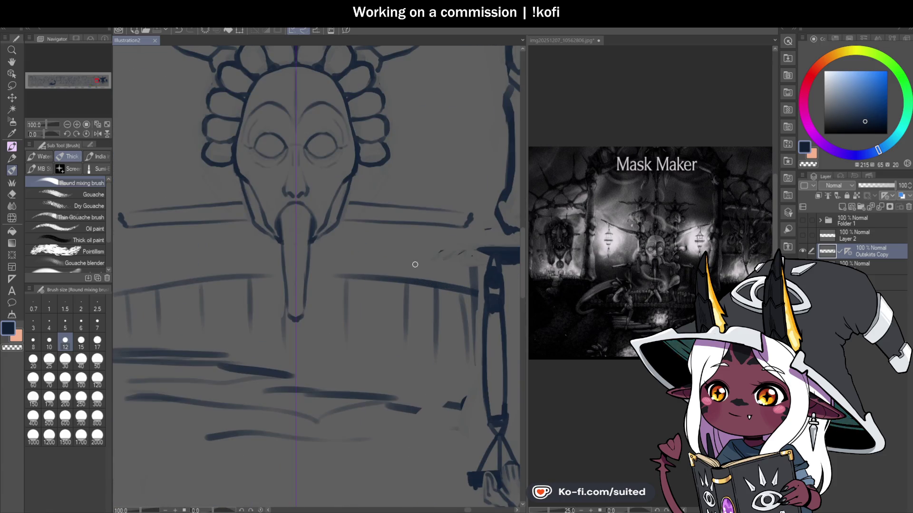
left_click_drag(120, 214, 471, 213)
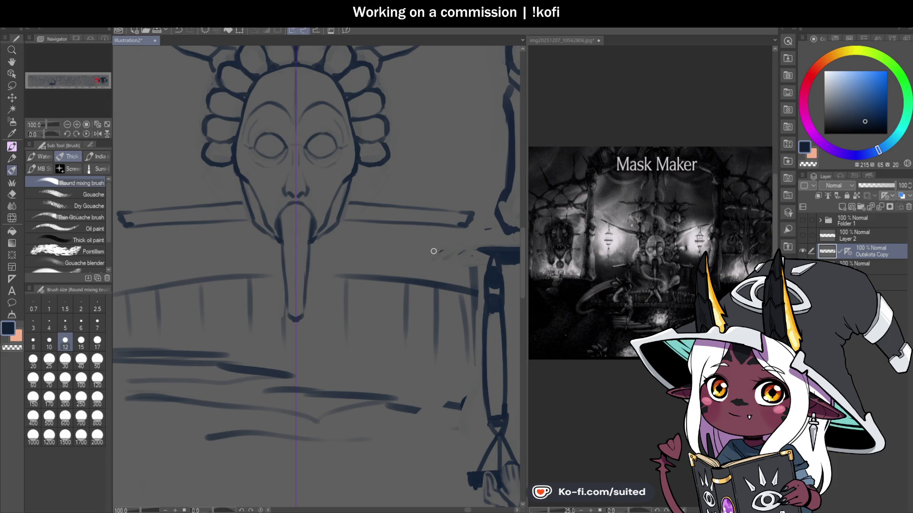
Add a mirrored tick on both crossbar arms and save the illustration
scroll(349, 209, "up", 1)
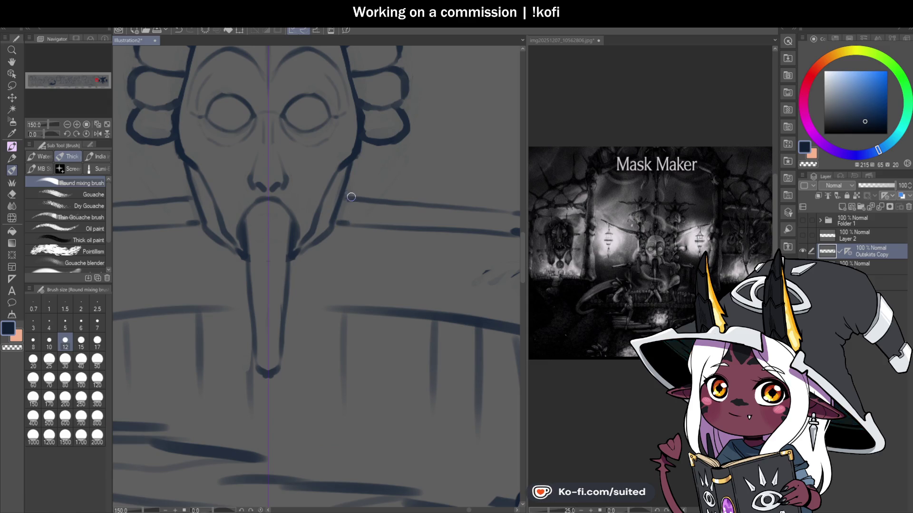
scroll(346, 222, "down", 1)
scroll(346, 222, "down", 2)
scroll(462, 237, "up", 2)
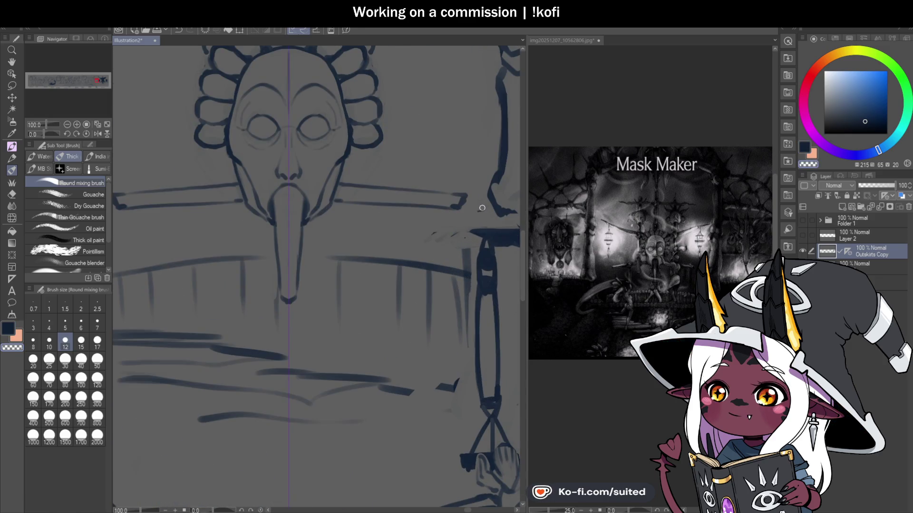
key("ctrl+s")
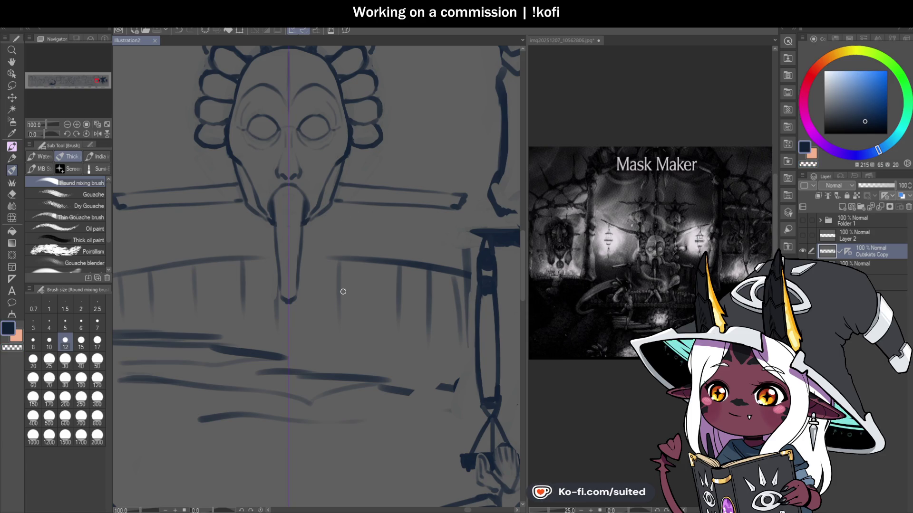
mouse_move(402, 188)
left_mouse_down()
mouse_move(402, 200)
mouse_move(419, 203)
mouse_move(403, 203)
mouse_move(412, 193)
left_mouse_up()
key("ctrl+s")
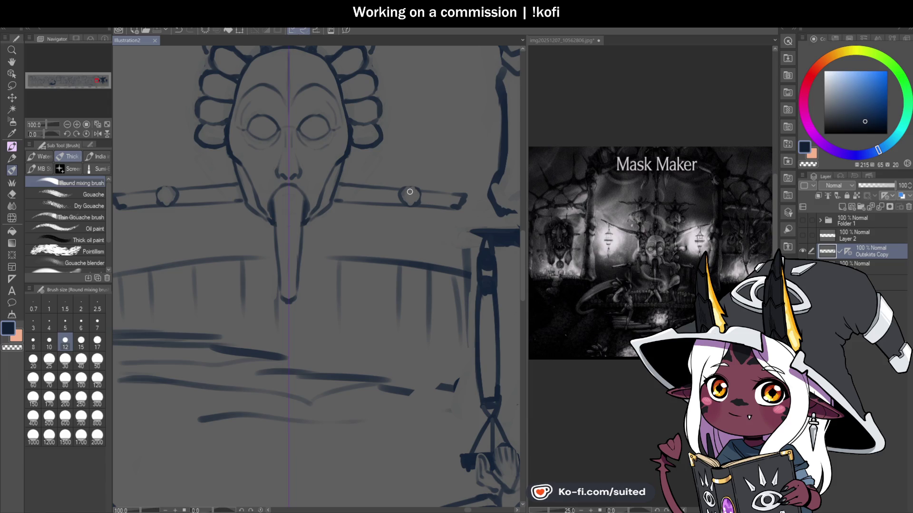
Outline a round knob on the crossbar and draw a cord hanging below it
scroll(410, 192, "up", 1)
mouse_move(403, 179)
left_mouse_down()
mouse_move(423, 183)
mouse_move(405, 187)
left_mouse_up()
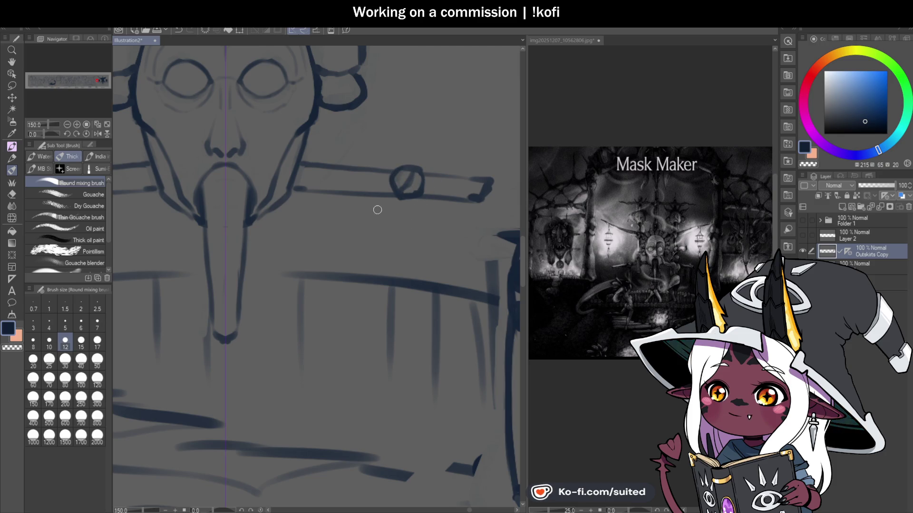
left_click_drag(397, 199, 392, 257)
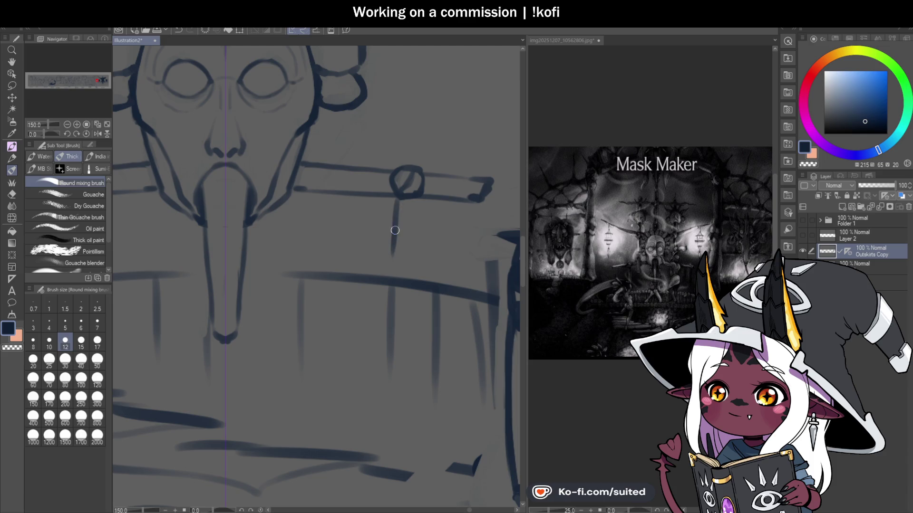
scroll(428, 228, "down", 3)
scroll(437, 271, "up", 1)
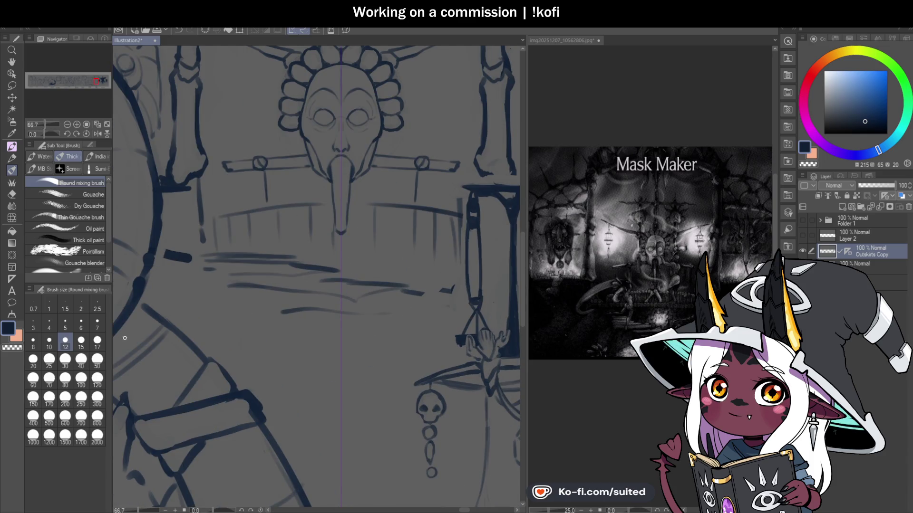
With brush size 120, paint out the railing lines below the mask
left_click(97, 380)
mouse_move(475, 233)
left_mouse_down()
mouse_move(356, 224)
mouse_move(224, 247)
mouse_move(290, 267)
mouse_move(318, 320)
mouse_move(264, 266)
mouse_move(431, 229)
mouse_move(395, 210)
mouse_move(322, 237)
mouse_move(332, 257)
left_mouse_up()
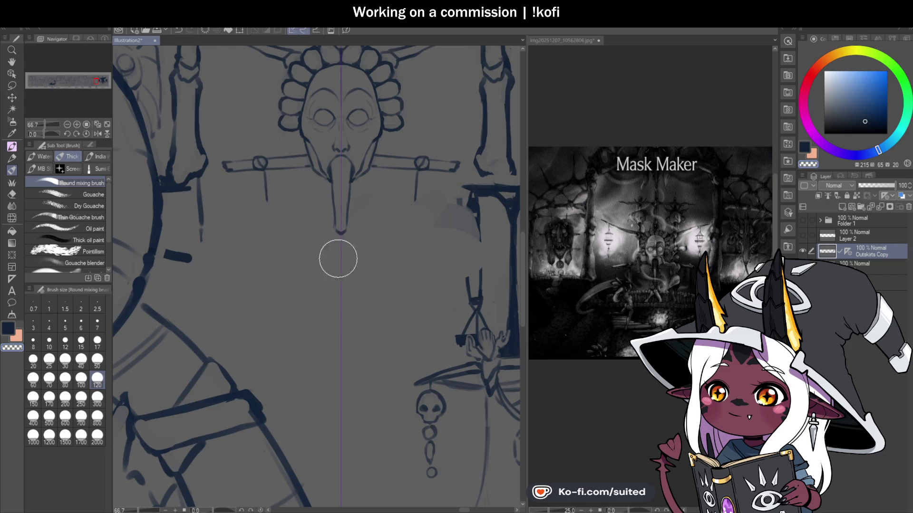
scroll(396, 247, "down", 2)
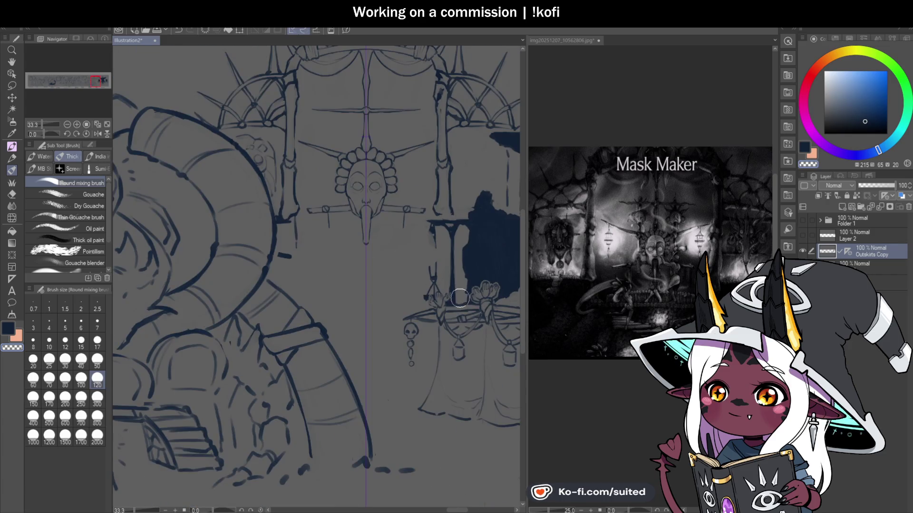
scroll(394, 252, "down", 1)
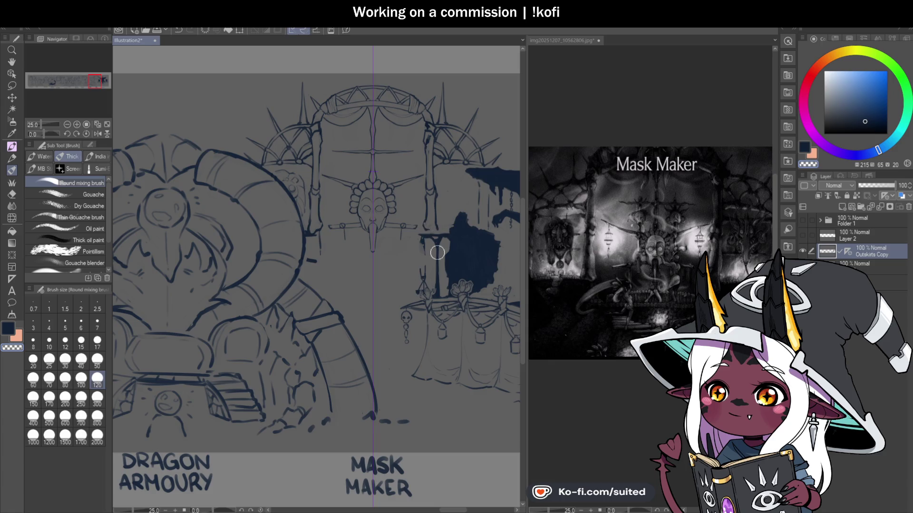
scroll(399, 244, "up", 2)
scroll(399, 245, "up", 1)
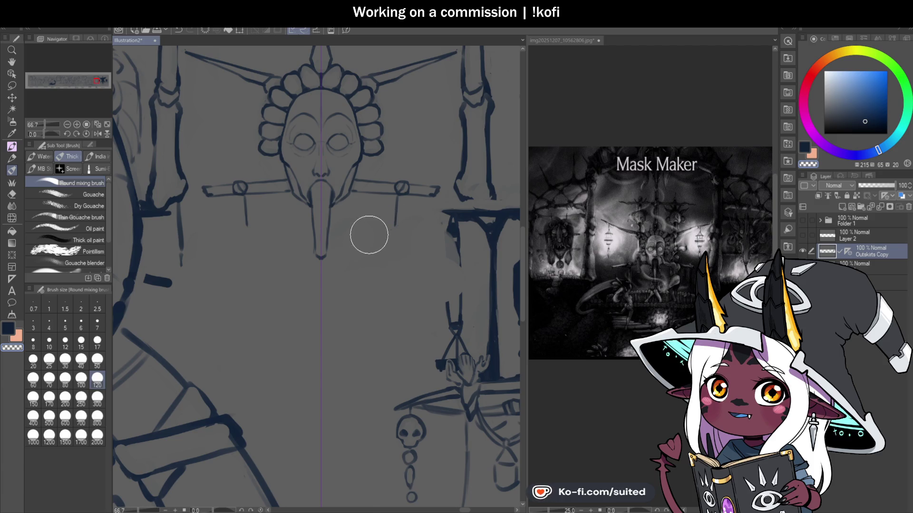
At brush size 12, draw a second cord and lengthen both hanging cords downward
left_click(65, 343)
scroll(412, 202, "up", 2)
scroll(406, 194, "up", 1)
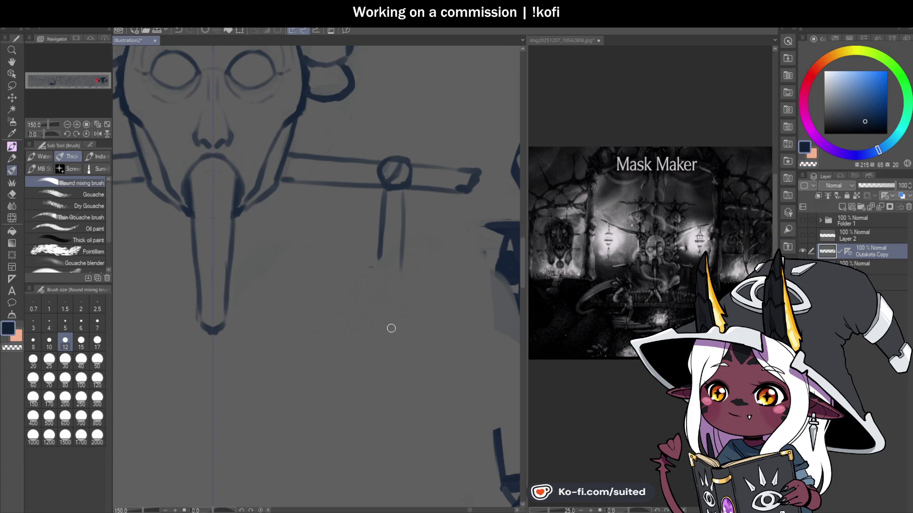
left_click_drag(403, 191, 405, 319)
left_click_drag(379, 233, 377, 319)
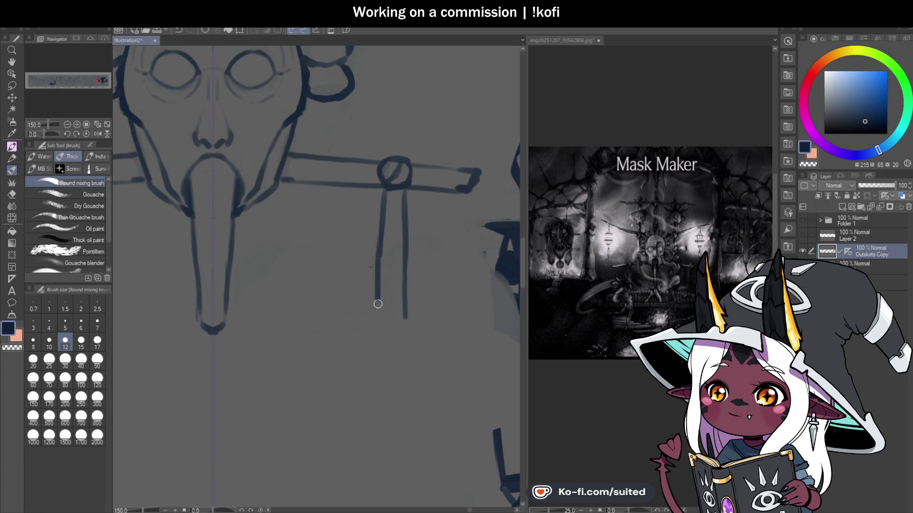
scroll(394, 289, "down", 3)
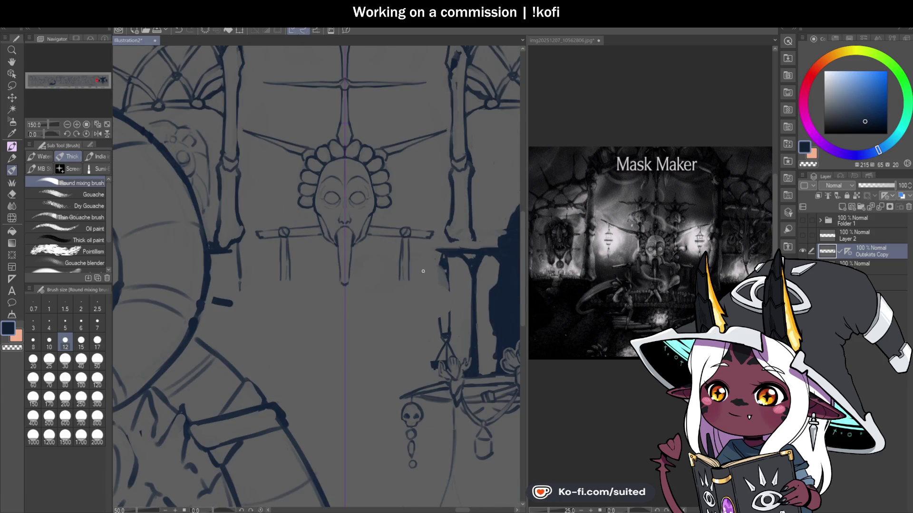
scroll(403, 305, "down", 1)
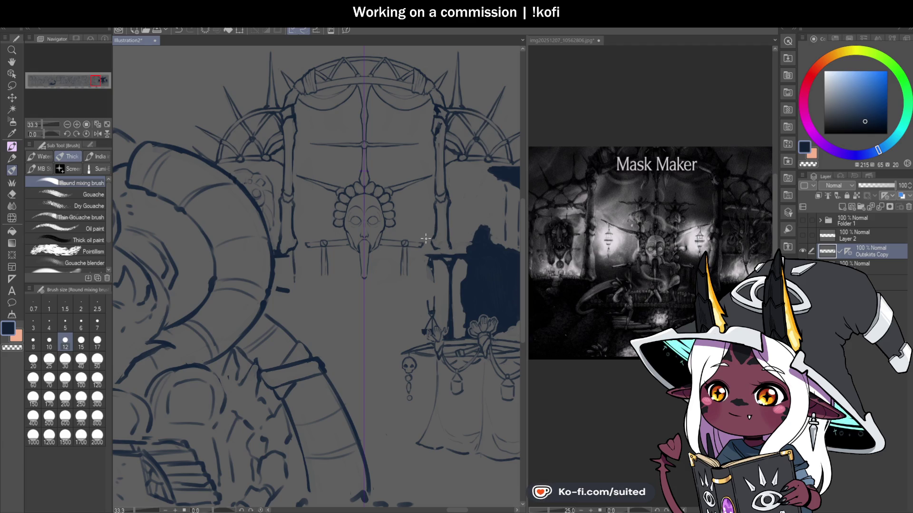
scroll(432, 215, "up", 3)
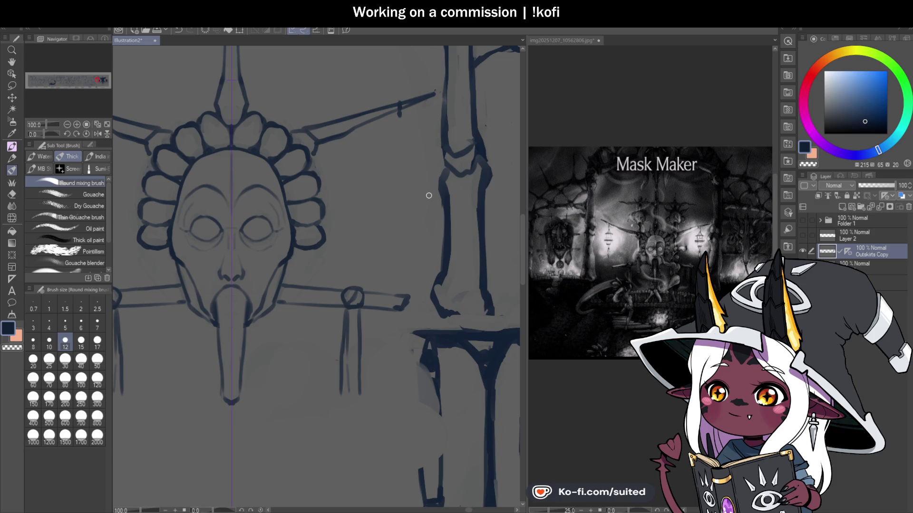
Add a small tick stroke near the tip of the upper right arm
scroll(431, 200, "down", 3)
scroll(427, 181, "up", 5)
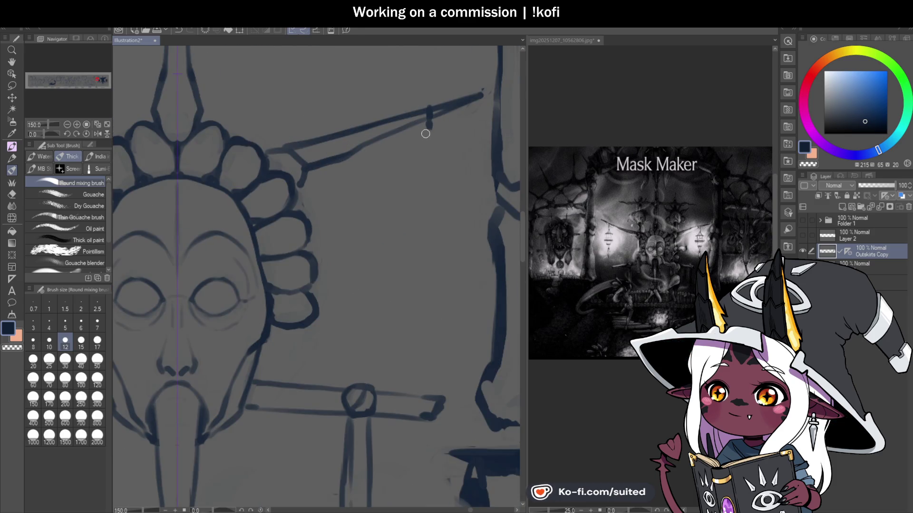
left_click_drag(410, 148, 428, 130)
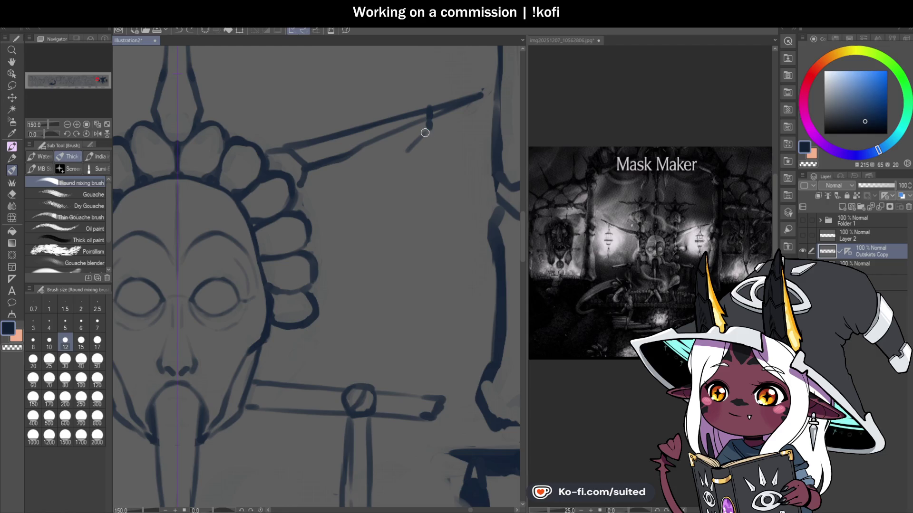